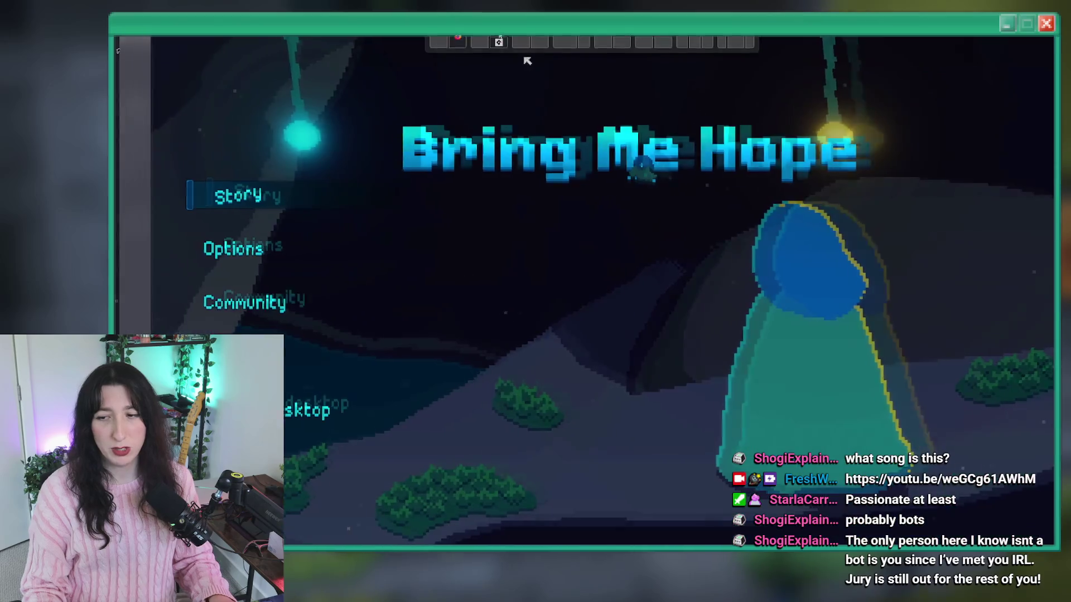
# Start a story run, walk north, swing the sword, and dismiss the three tutorial popups.
pyautogui.click(232, 192)
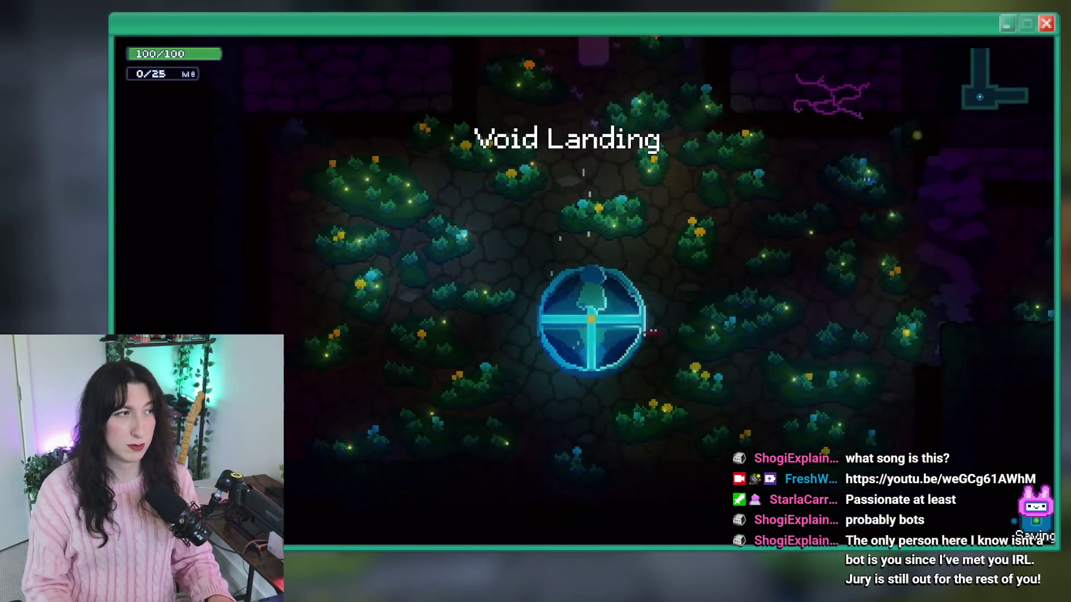
pyautogui.press('w')
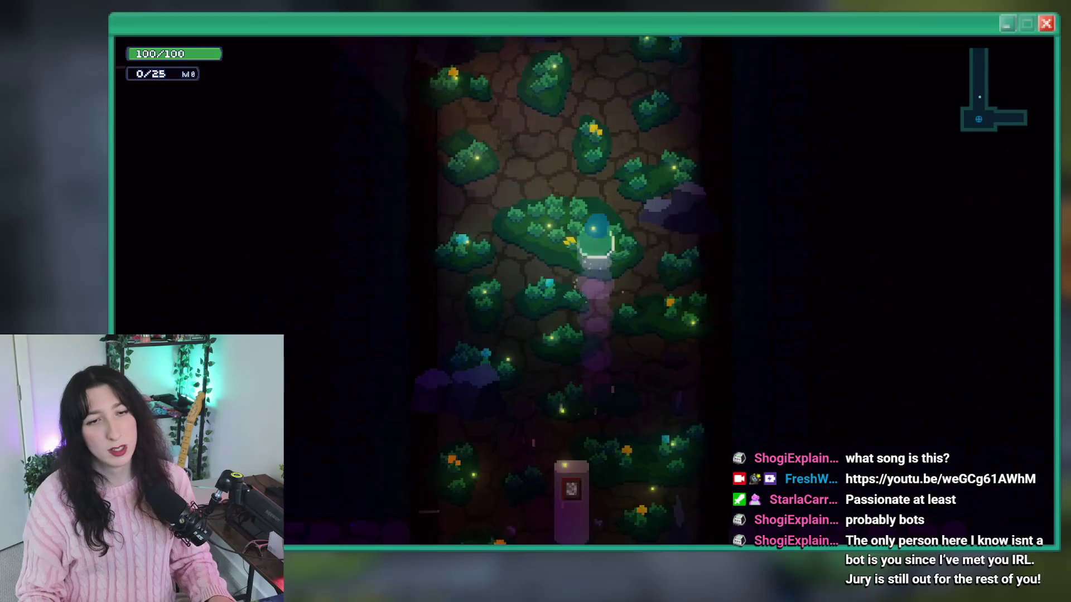
pyautogui.click(471, 380)
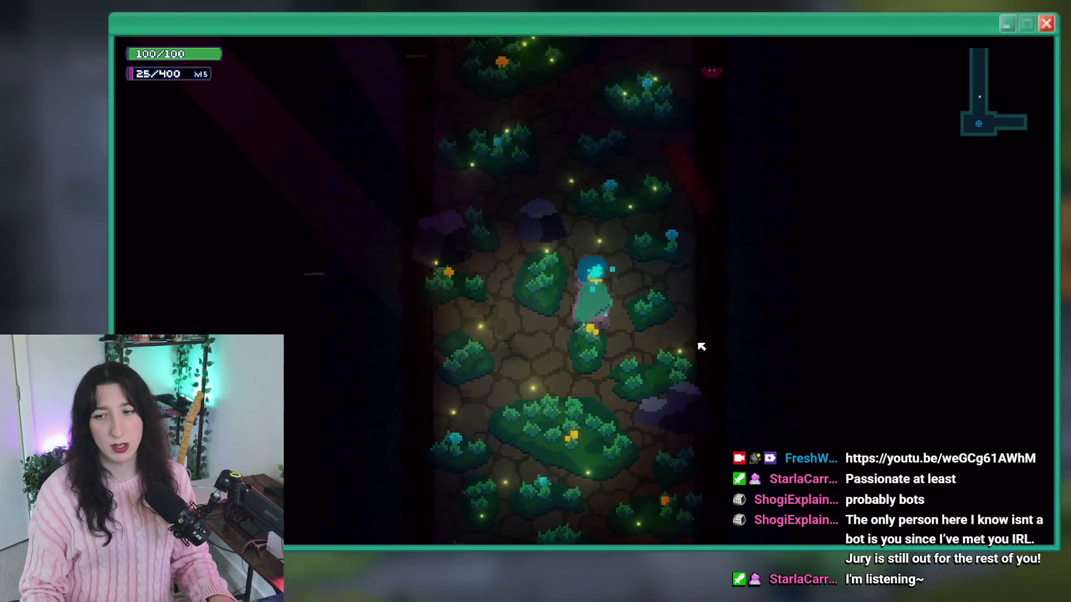
pyautogui.press('BackSpace')
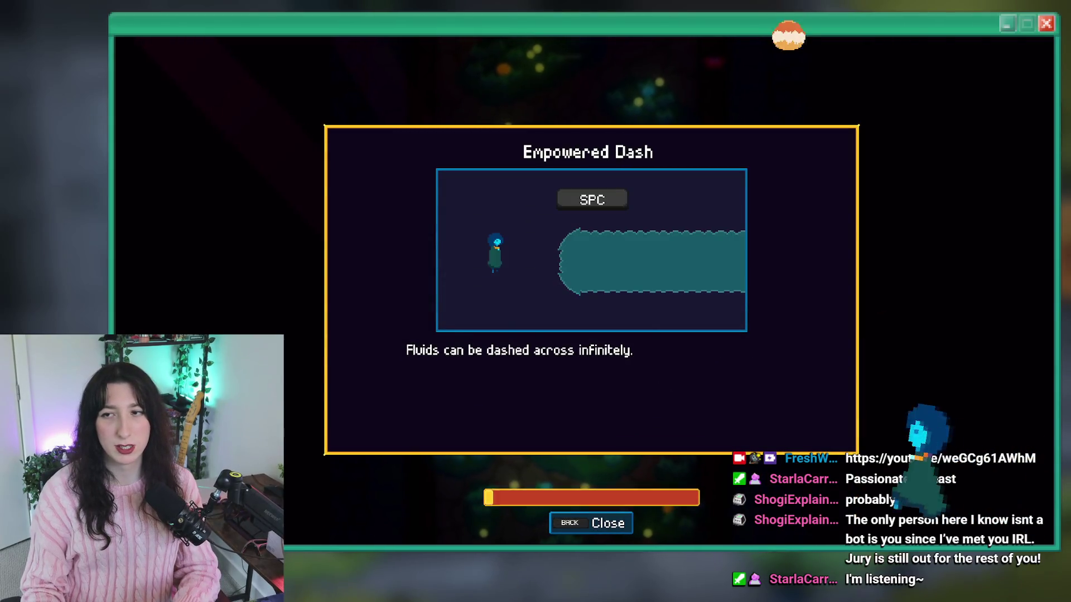
pyautogui.press('BackSpace')
pyautogui.press('BackSpace')
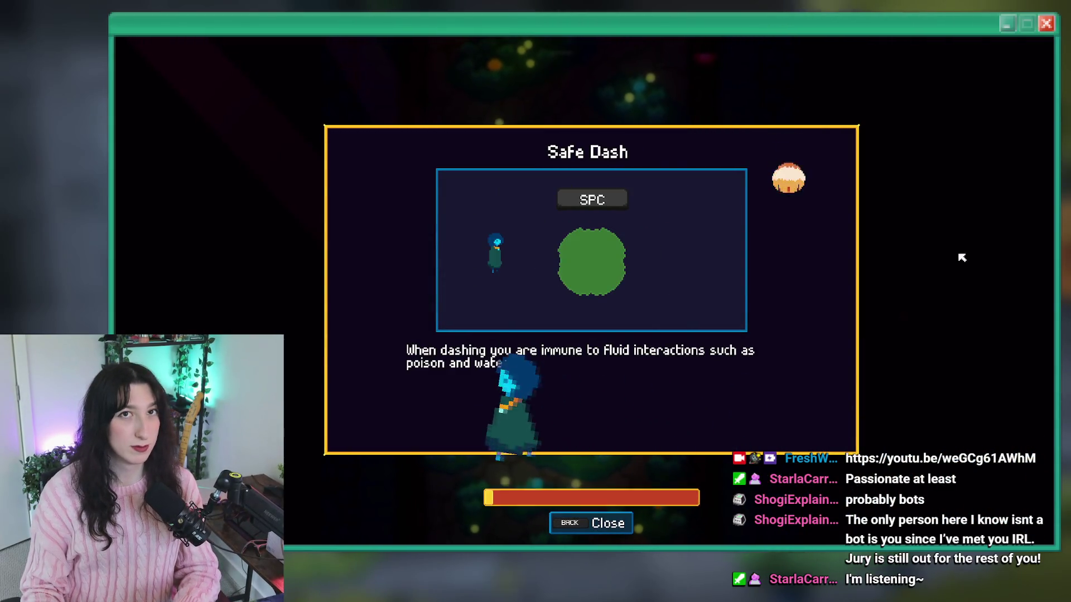
pyautogui.press('BackSpace')
pyautogui.press('BackSpace')
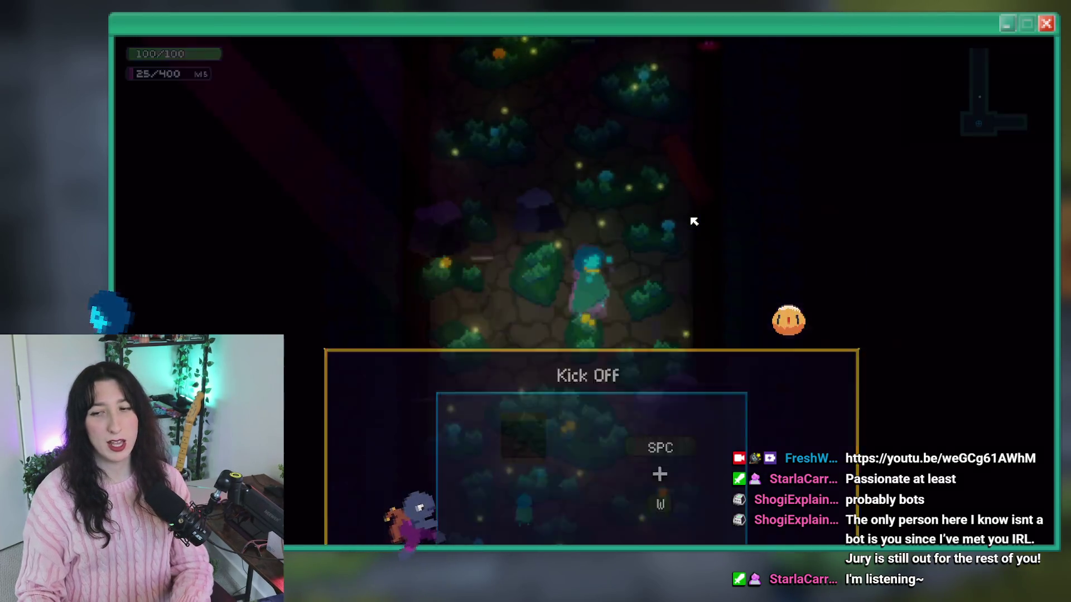
# Dash and run down, left and right past the save circle, slashing right and left.
pyautogui.press('space')
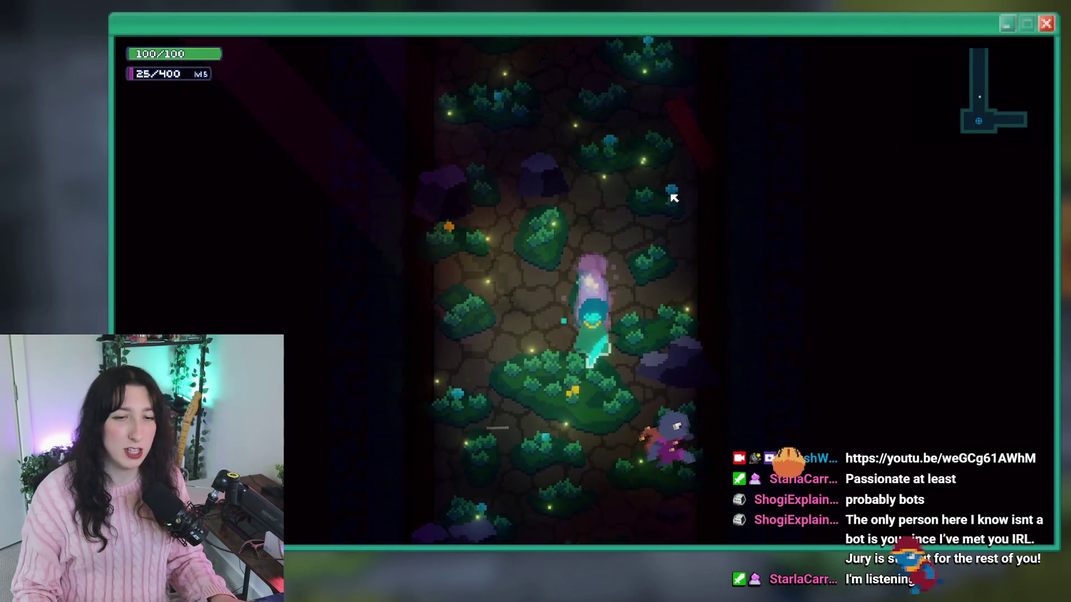
pyautogui.press('s')
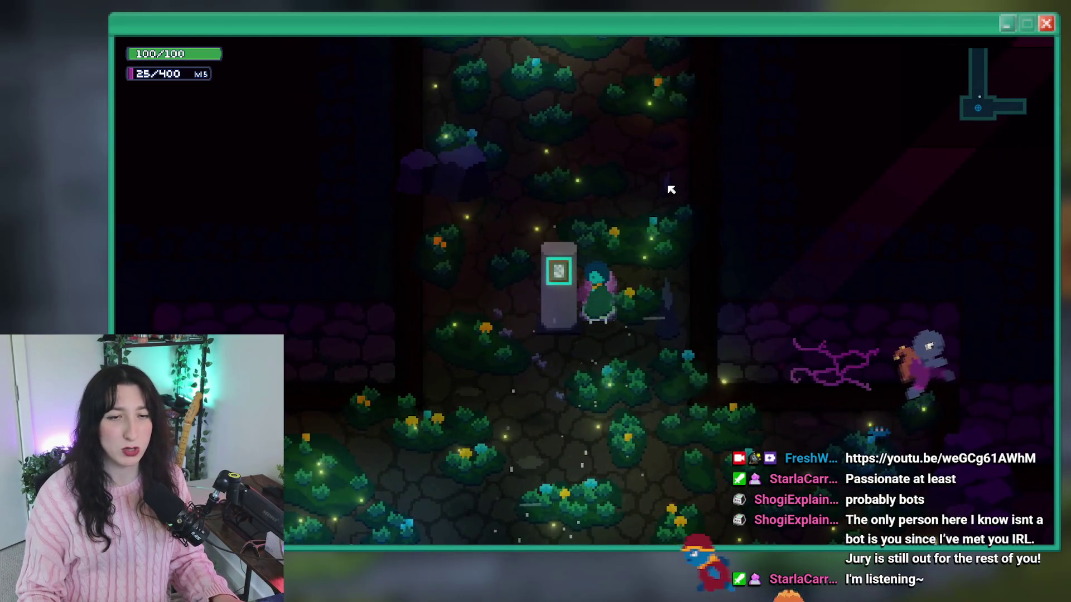
pyautogui.press('s')
pyautogui.press('d')
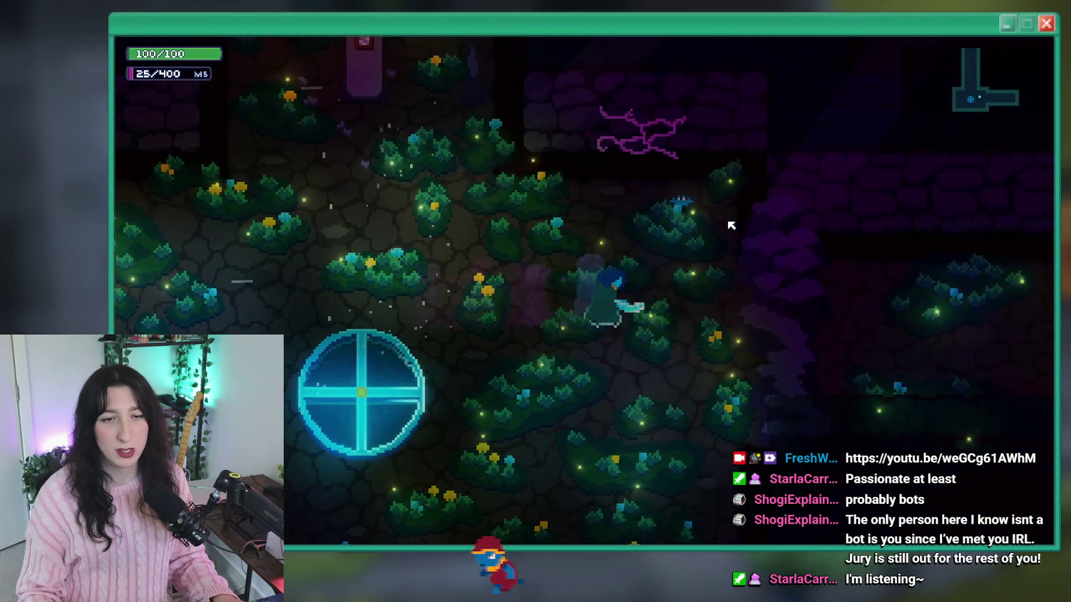
pyautogui.press('a')
pyautogui.press('space')
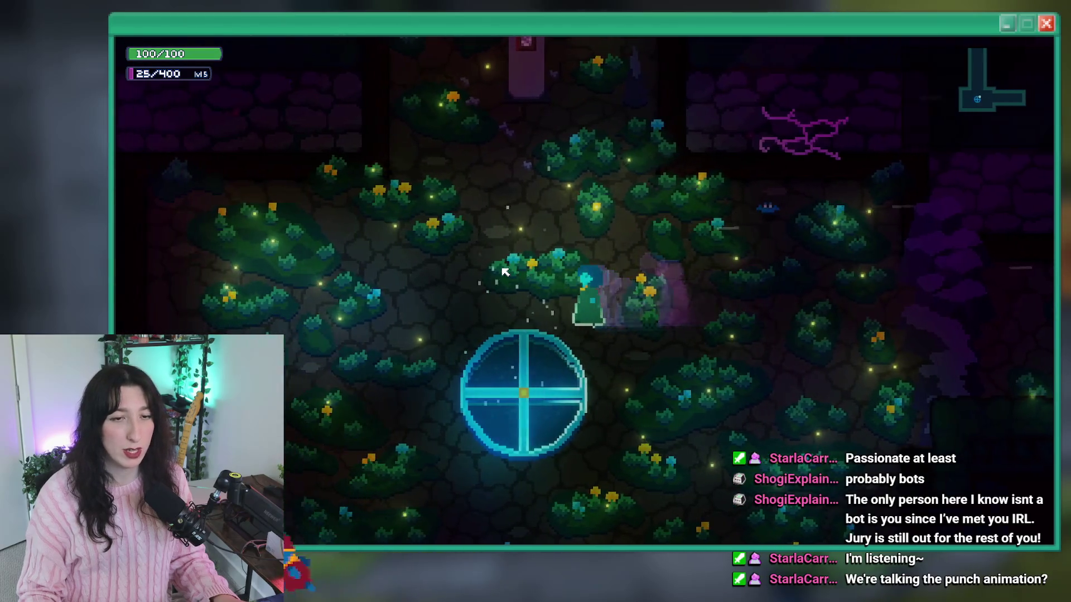
pyautogui.press('a')
pyautogui.click(831, 289)
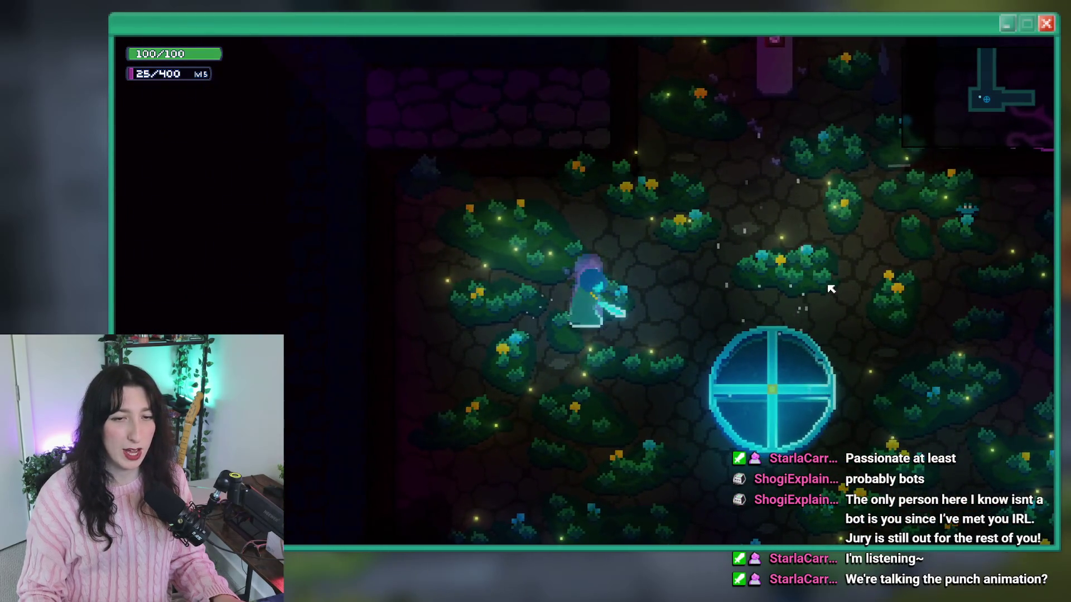
pyautogui.press('d')
pyautogui.press('space')
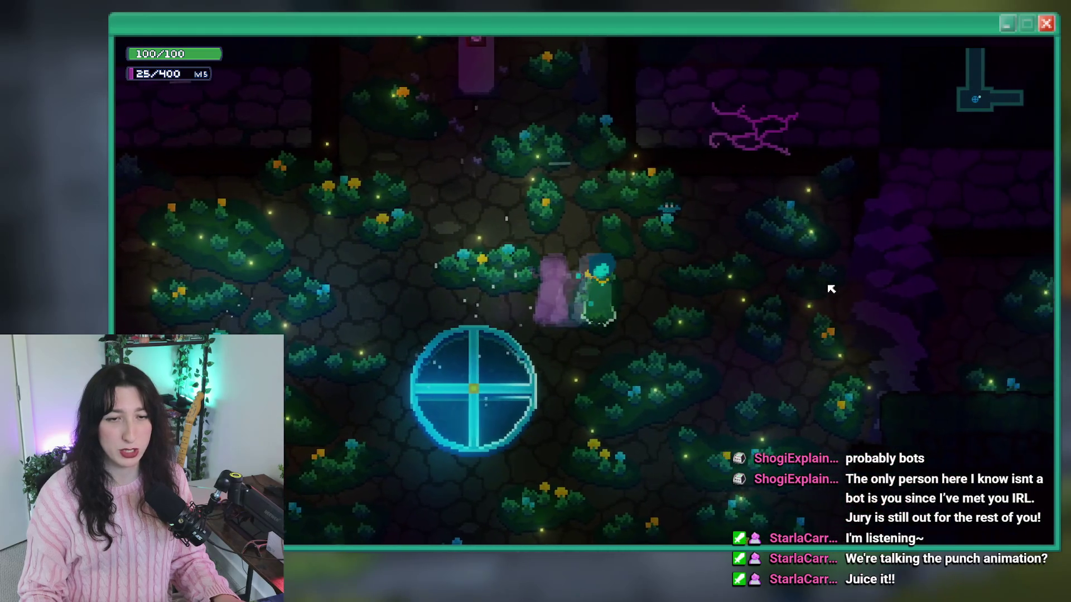
pyautogui.press('d')
pyautogui.click(420, 274)
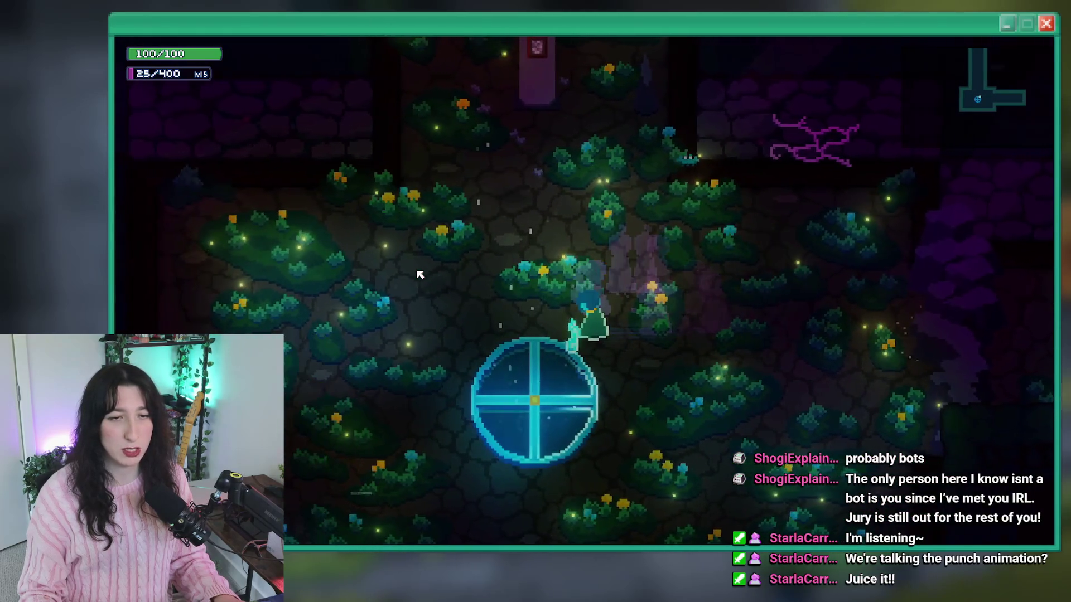
# Run up, down and sideways, step onto the save circle, then quit the game.
pyautogui.press('s')
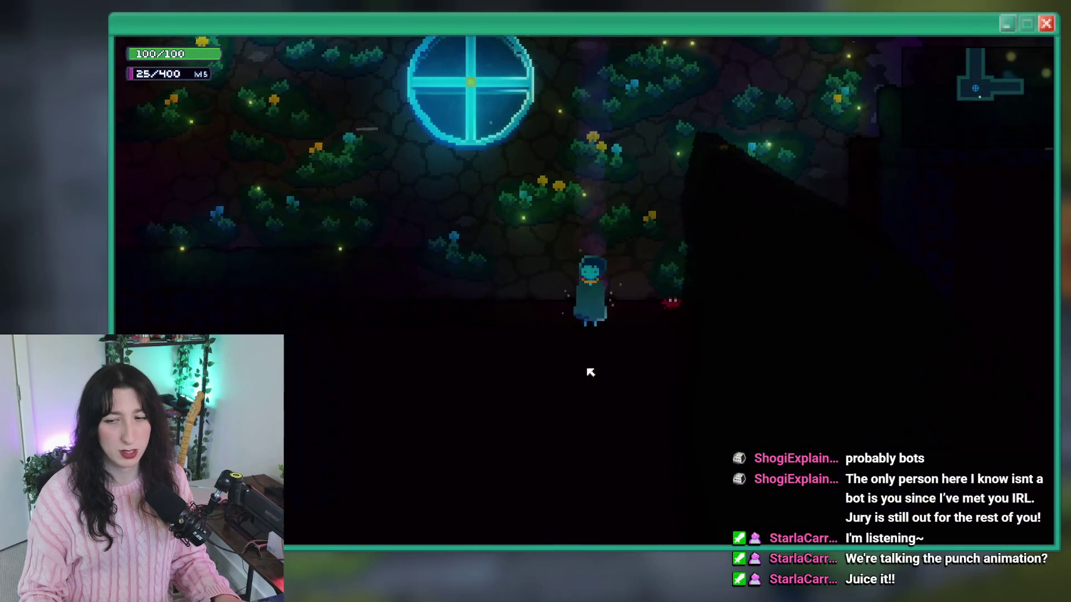
pyautogui.press('w')
pyautogui.press('w')
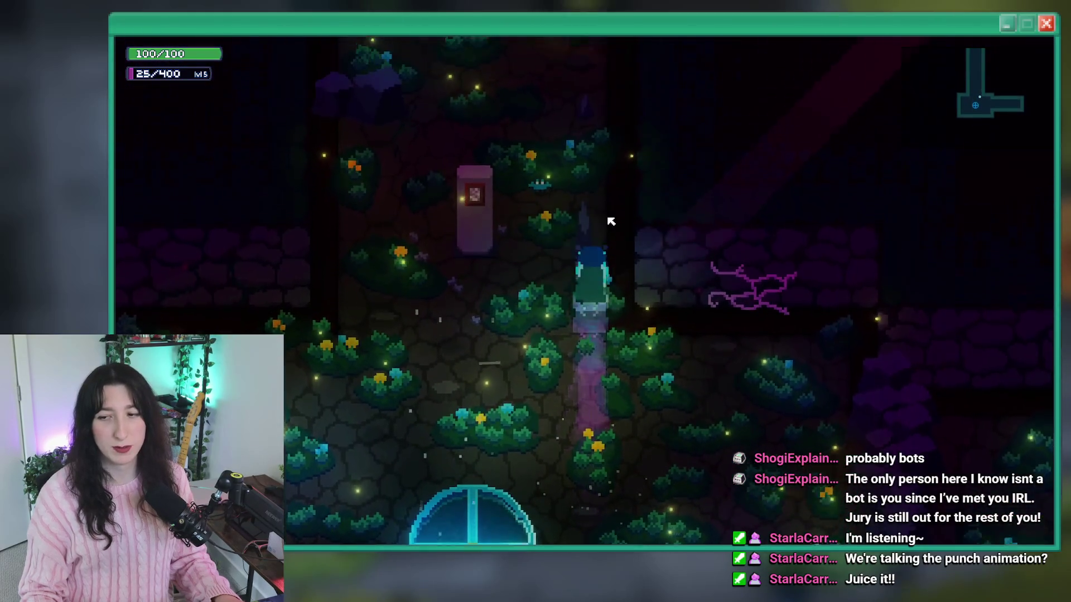
pyautogui.press('s')
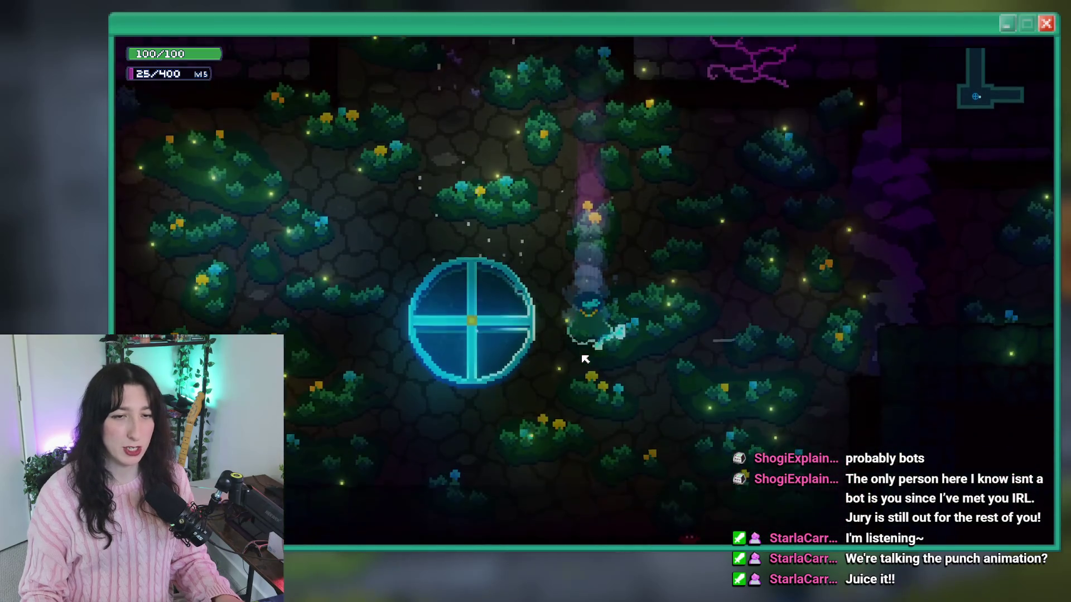
pyautogui.press('w')
pyautogui.press('w')
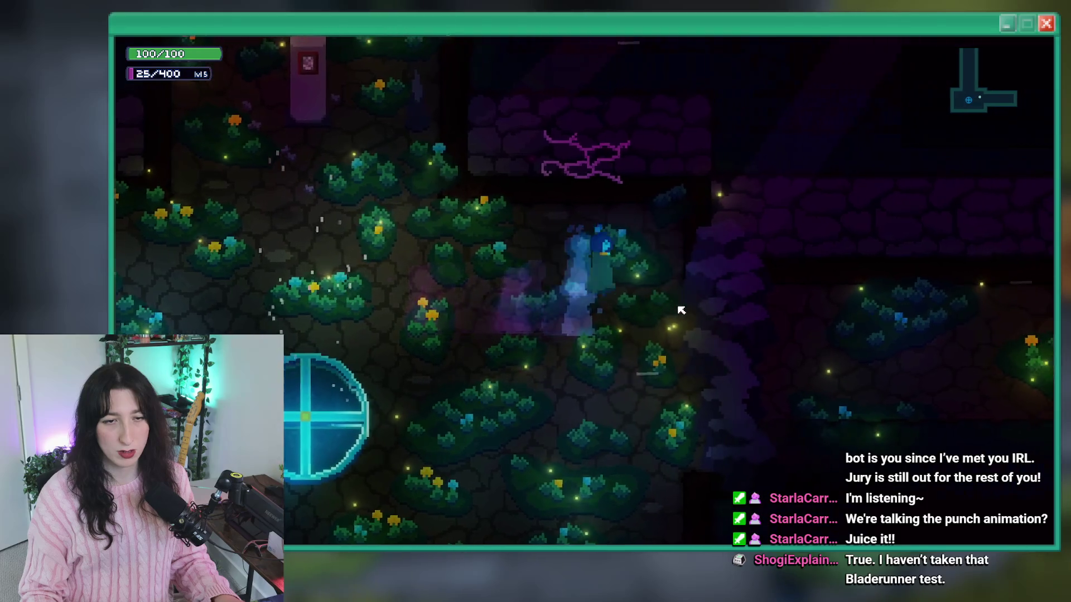
pyautogui.press('a')
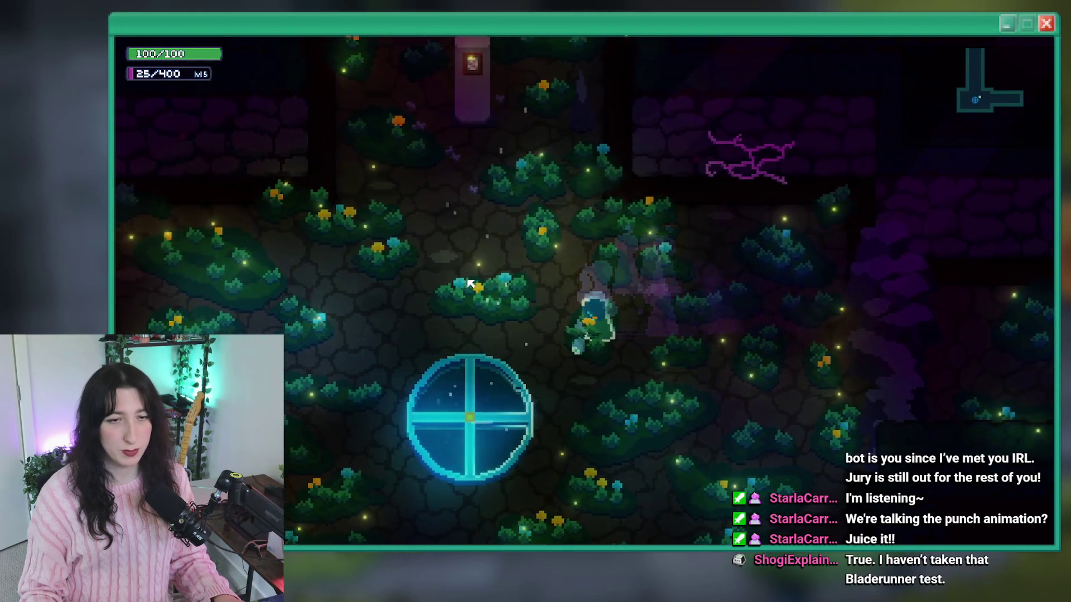
pyautogui.press('a')
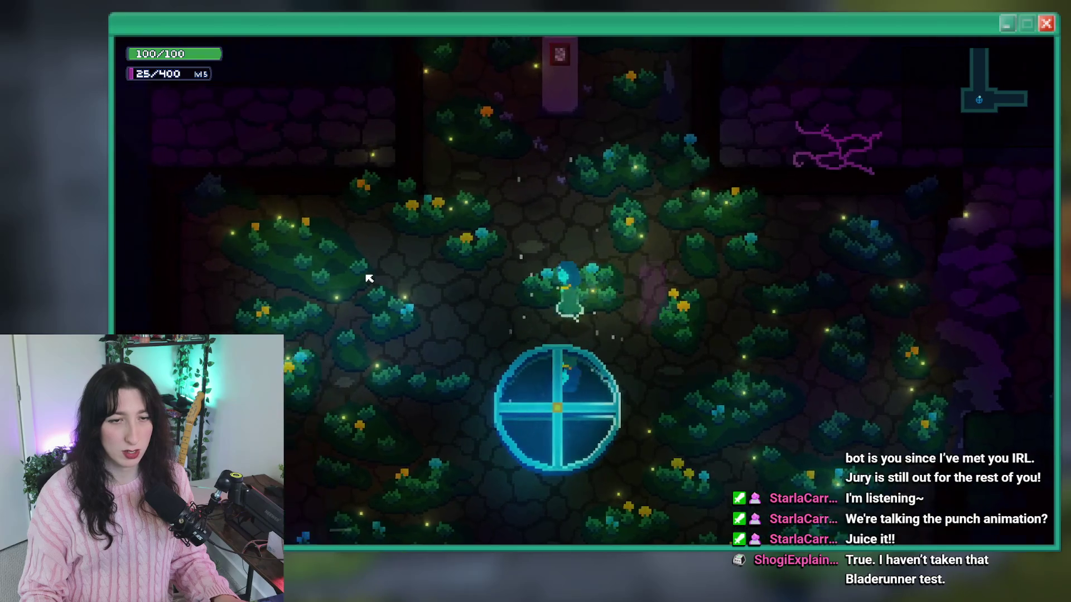
pyautogui.press('d')
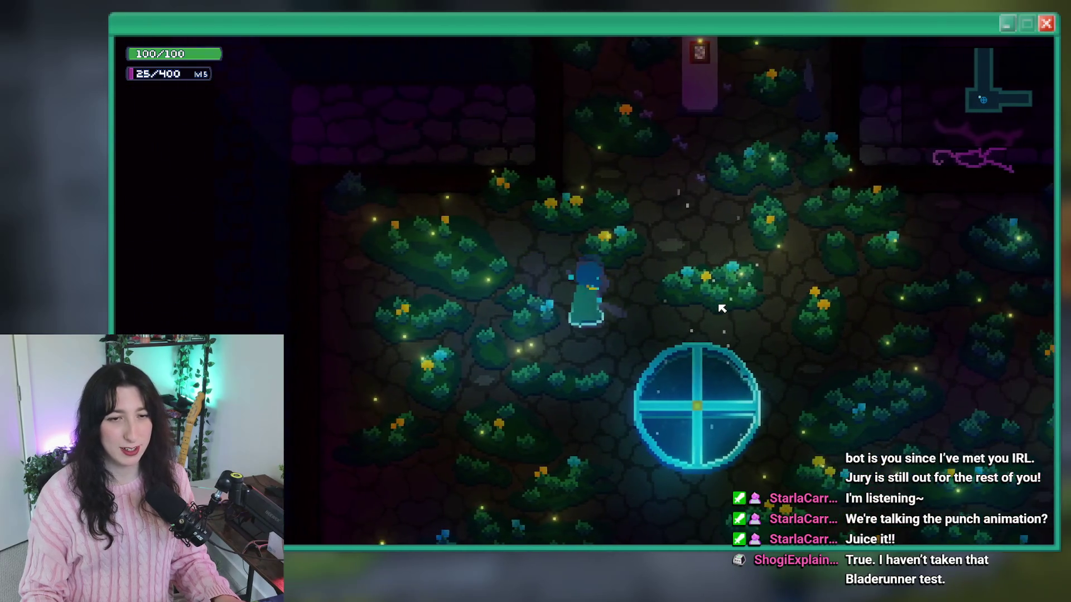
pyautogui.press('d')
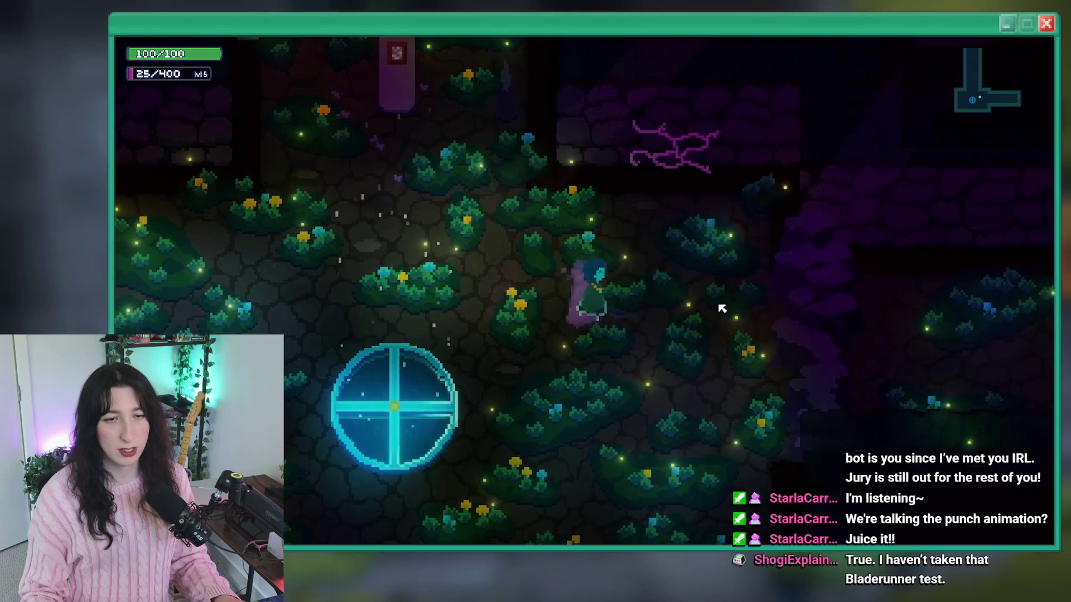
pyautogui.press('a')
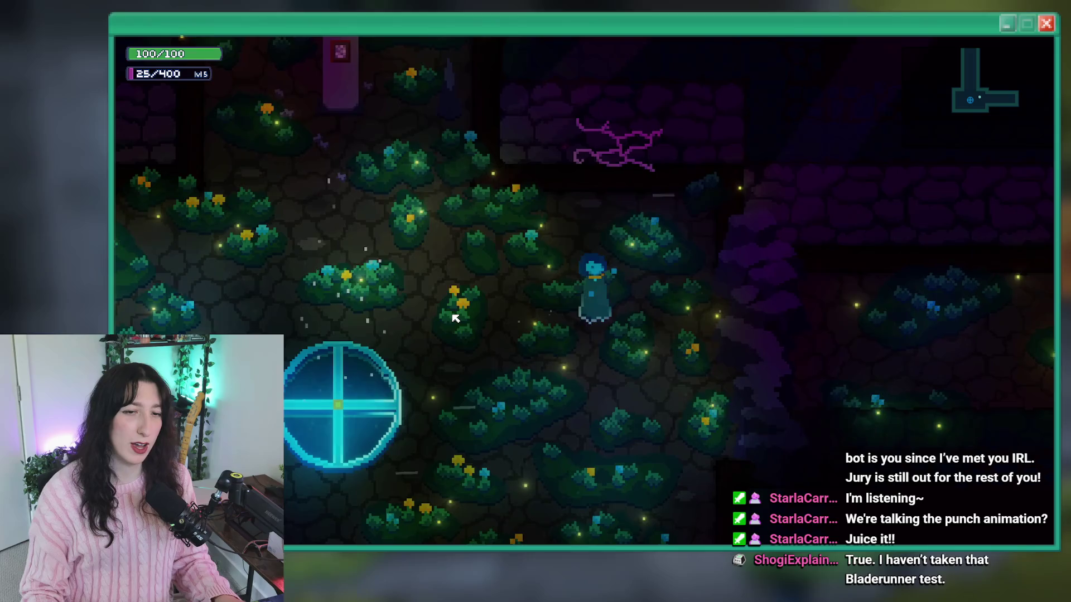
pyautogui.press('s')
pyautogui.press('a')
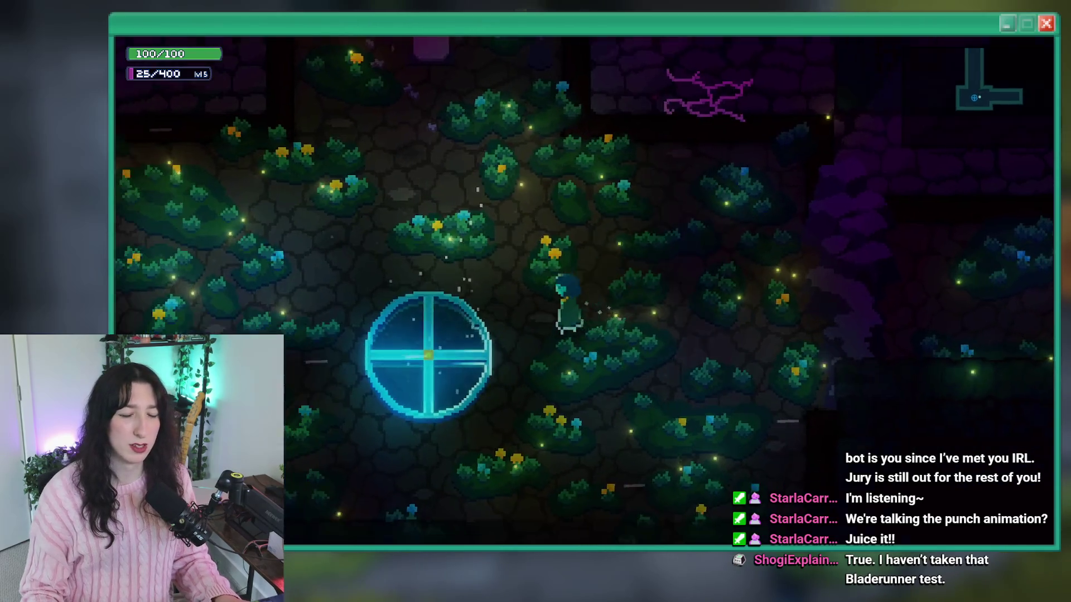
pyautogui.press('Escape')
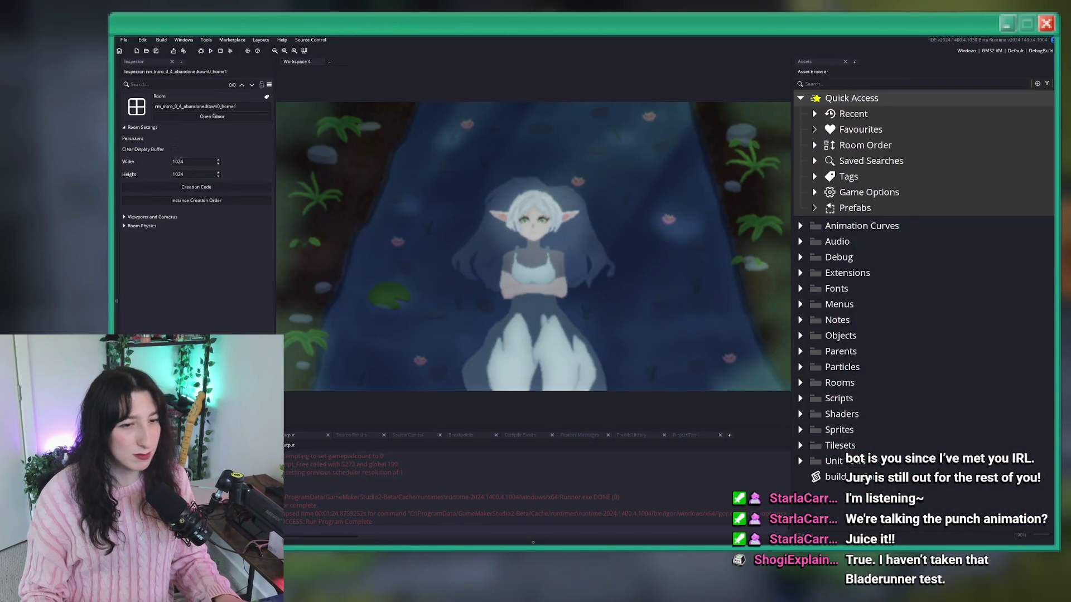
pyautogui.hotkey('alt', 'Tab')
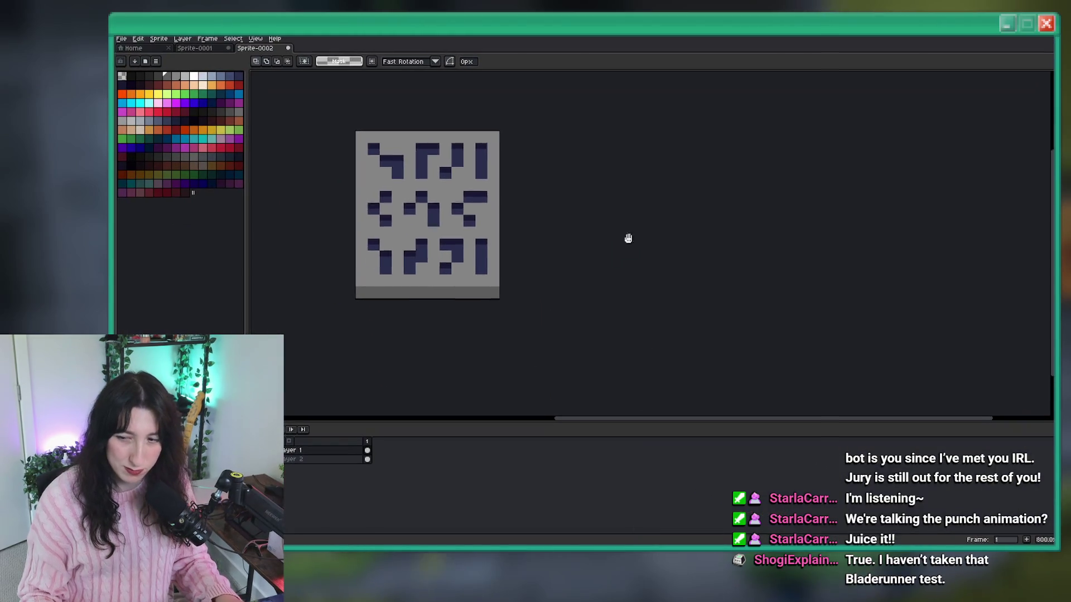
pyautogui.click(149, 51)
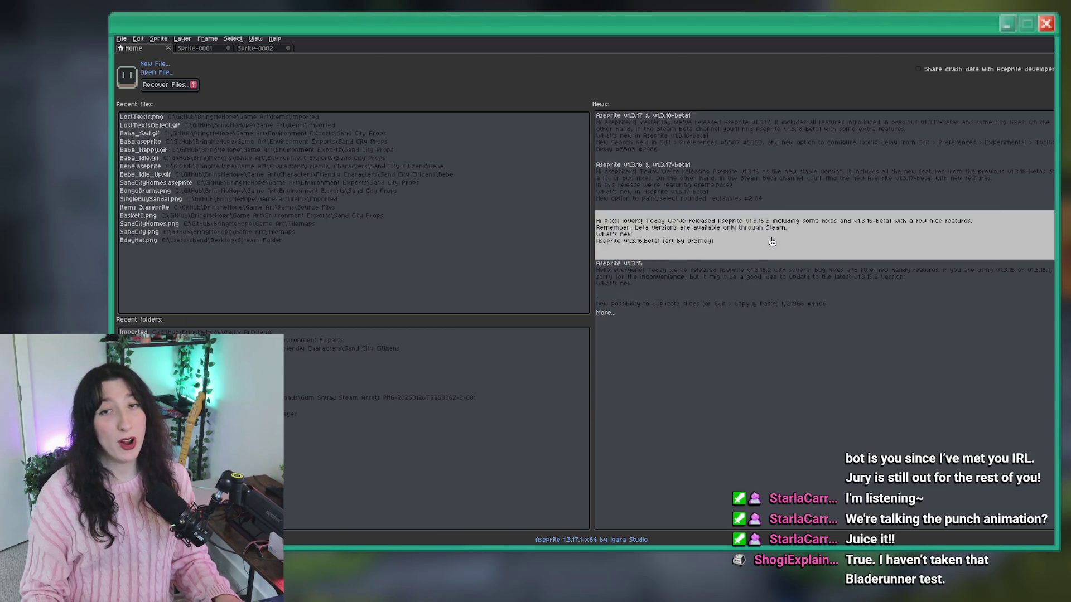
pyautogui.hotkey('alt', 'Tab')
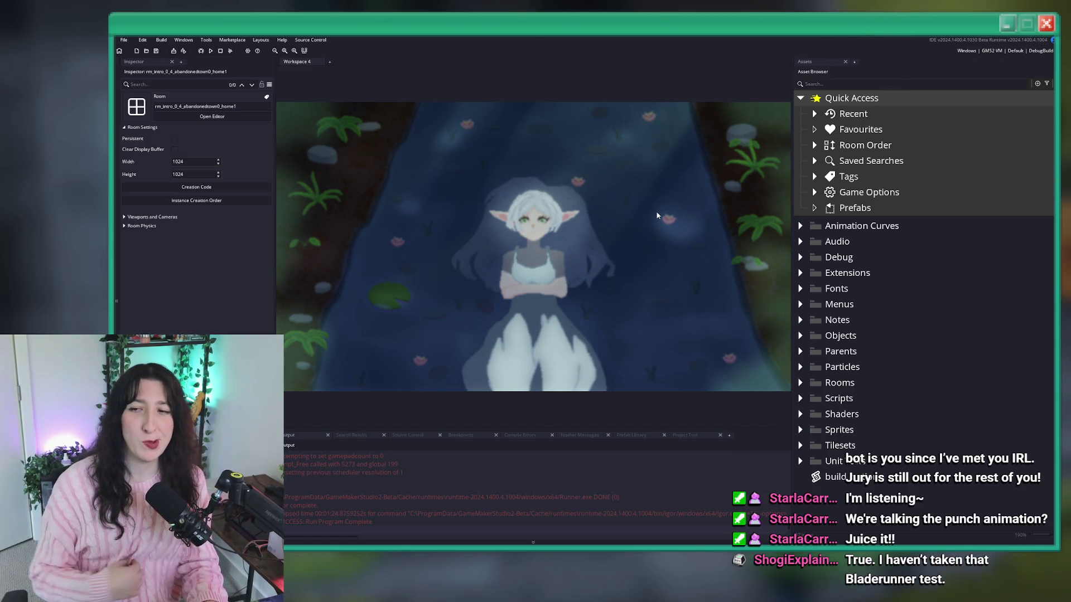
# Rebuild Bring Me Hope with F5 and launch a new test run.
pyautogui.press('F5')
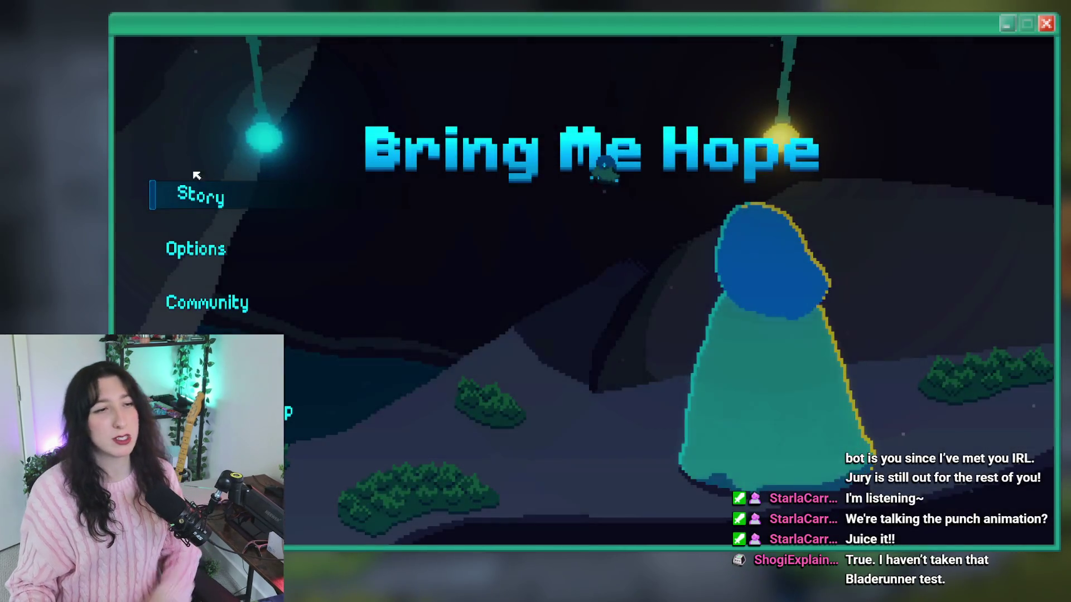
# Start the story, rerun the Water Bubble spawn command, and close the debug console.
pyautogui.click(197, 175)
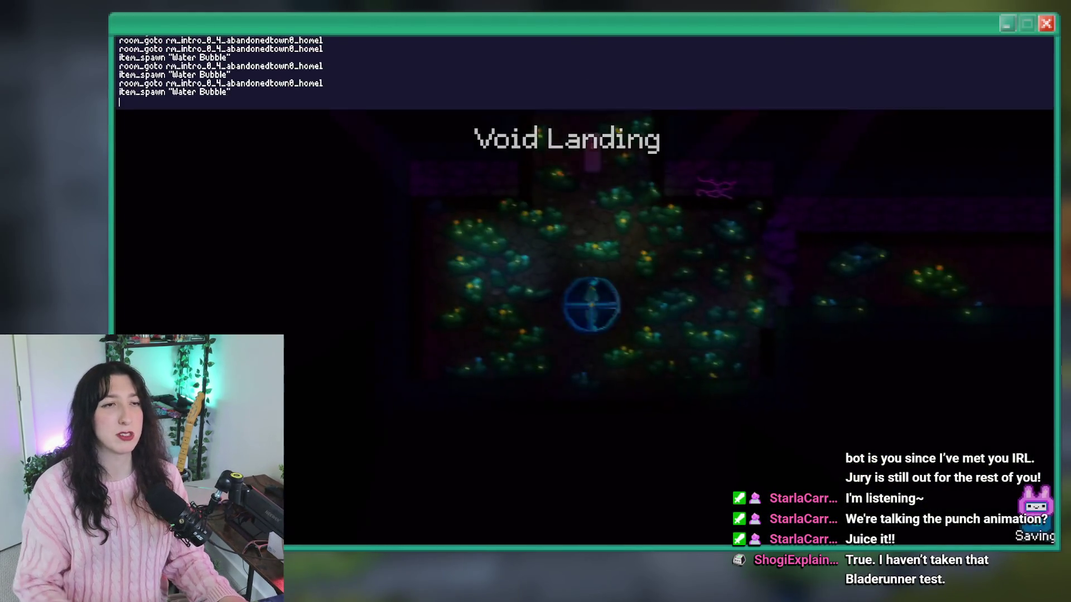
pyautogui.press('Up')
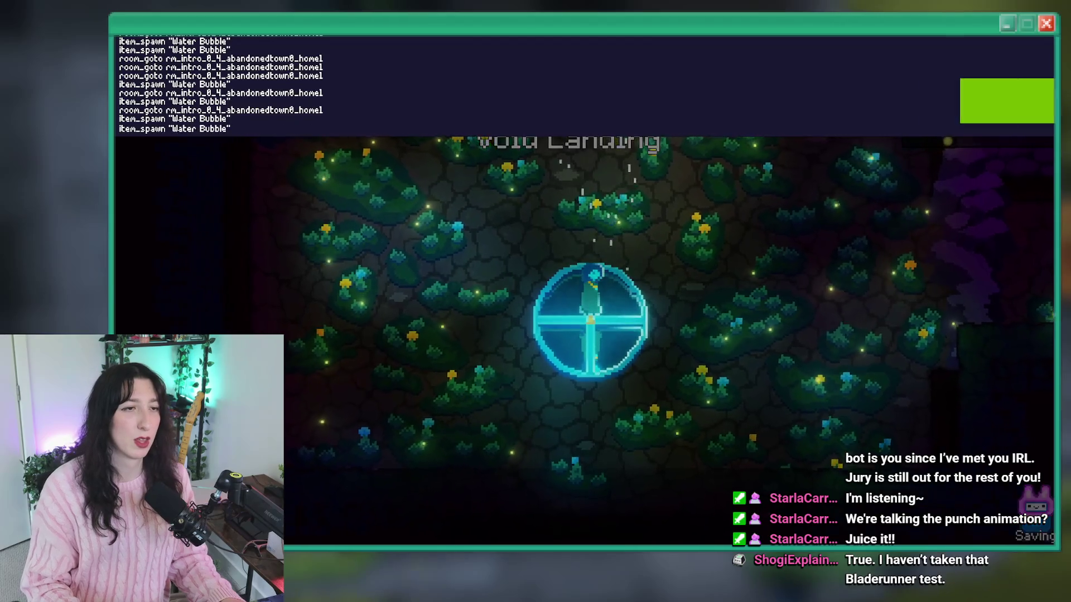
pyautogui.press('Return')
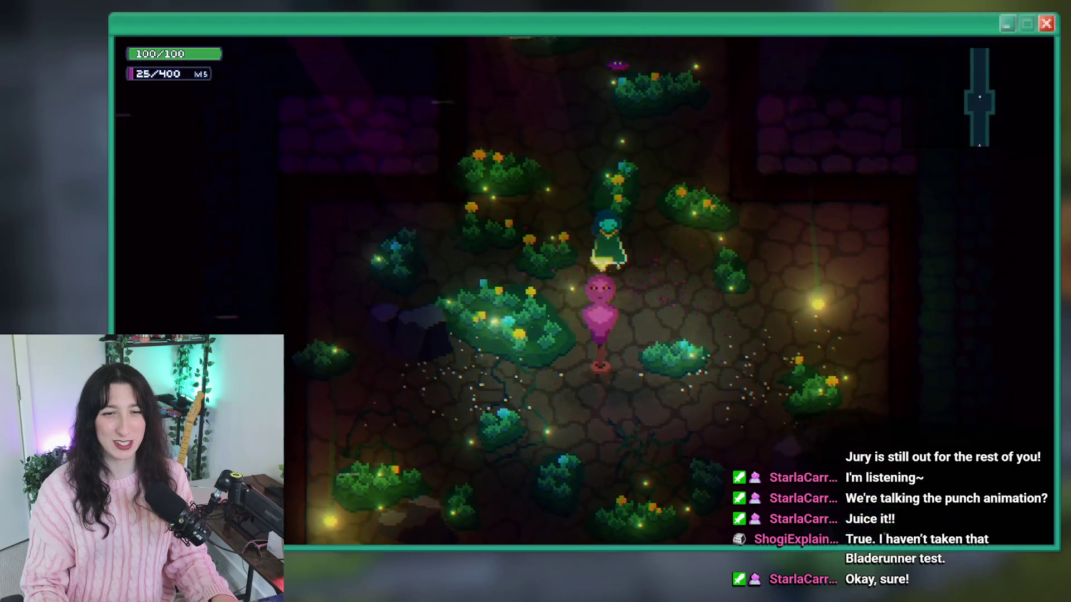
# Stop the running Bring Me Hope build with Escape.
pyautogui.press('Escape')
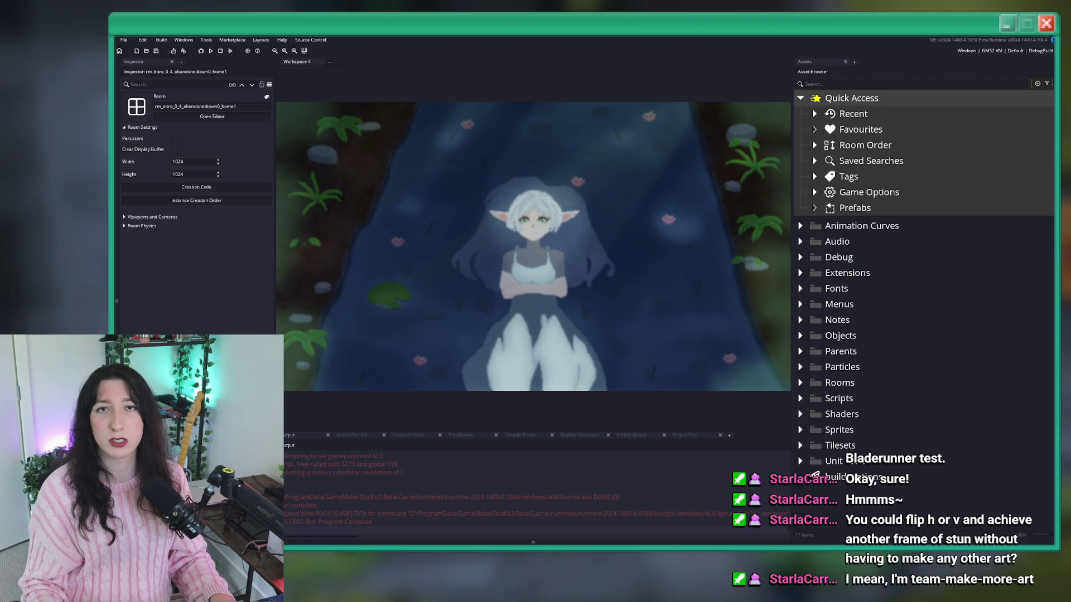
# Search the manual for 'convex' and open the sprite_get_convex_hull page.
pyautogui.press('F1')
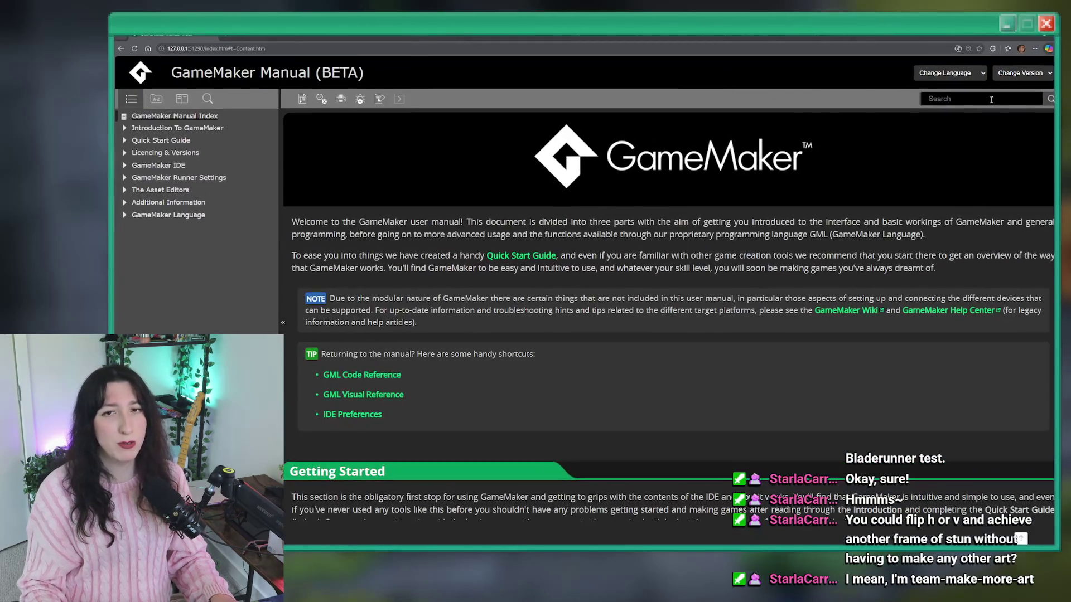
pyautogui.click(991, 100)
pyautogui.write('convex')
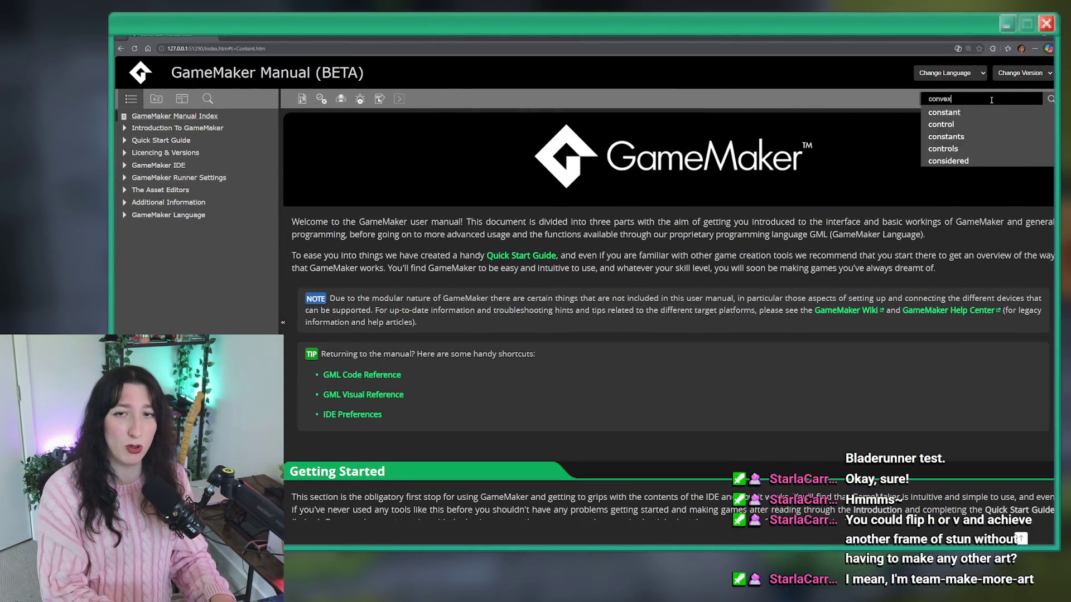
pyautogui.press('Return')
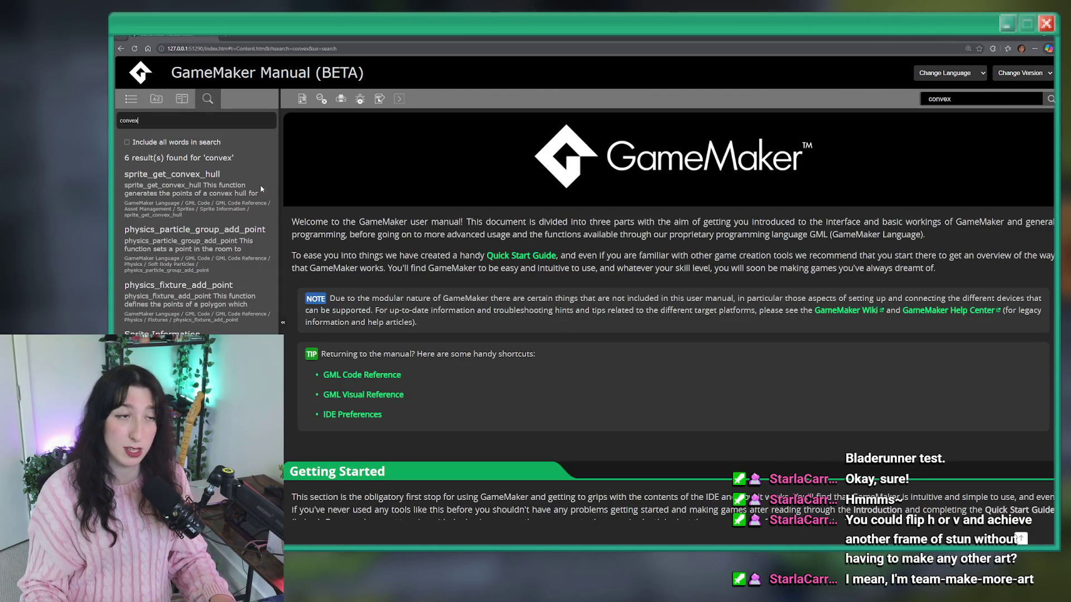
pyautogui.click(183, 174)
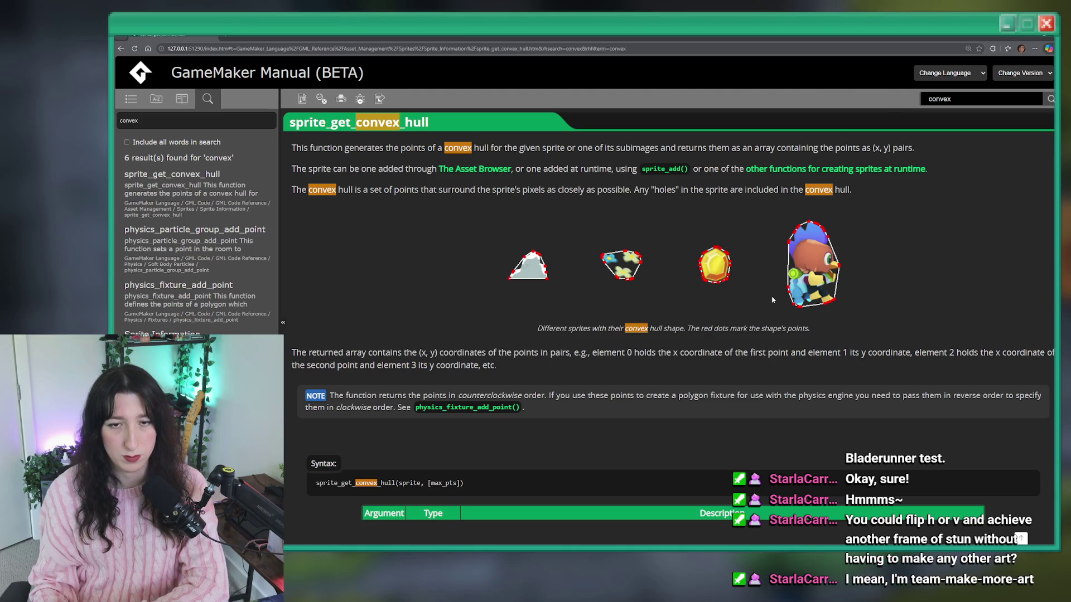
pyautogui.scroll(-2, 657, 300)
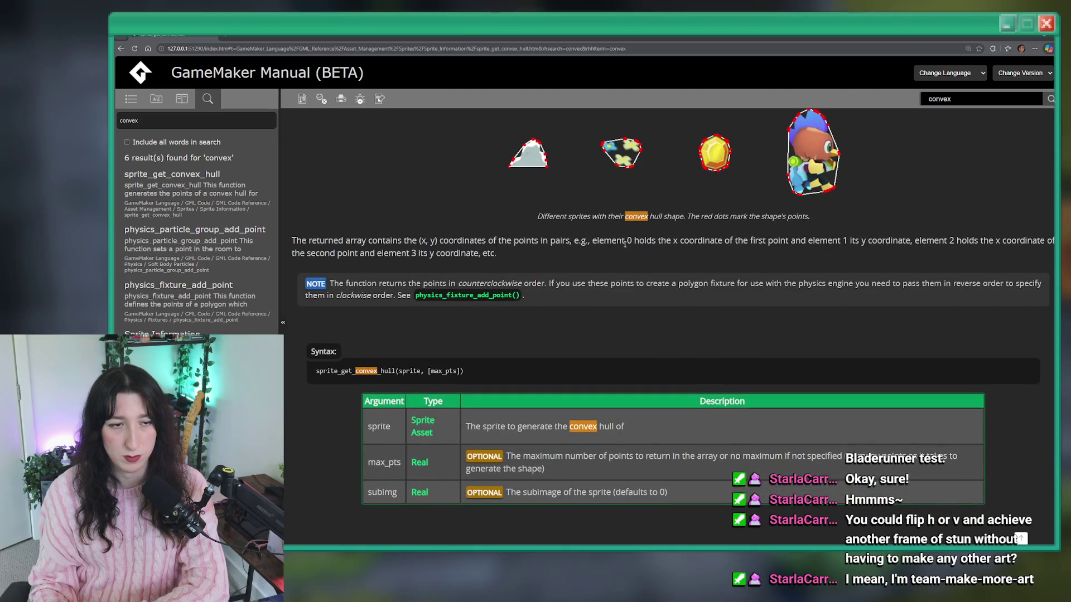
pyautogui.scroll(-3, 547, 289)
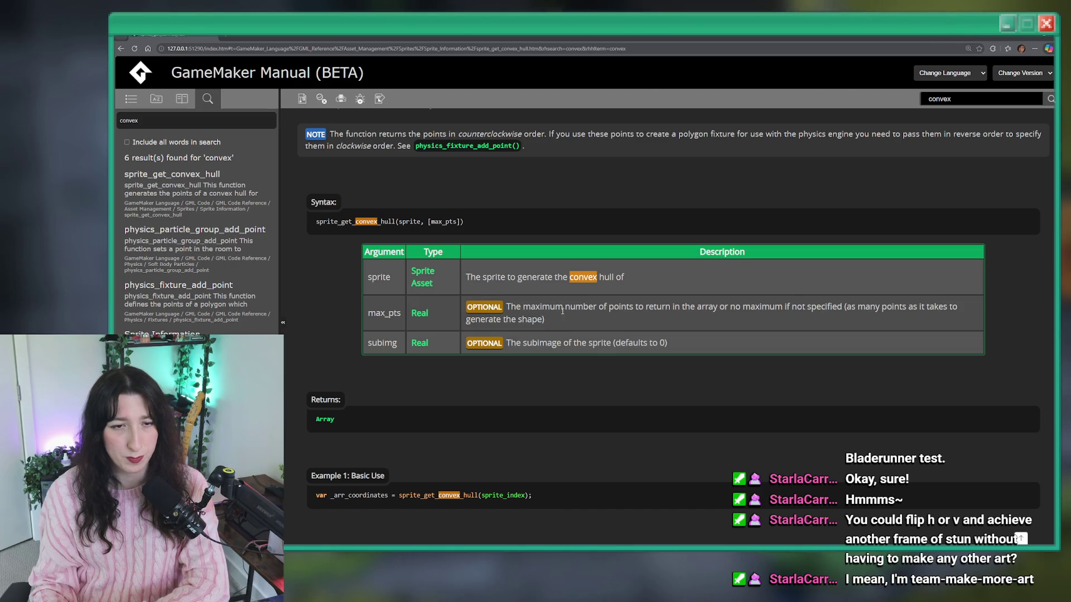
pyautogui.scroll(-3, 612, 308)
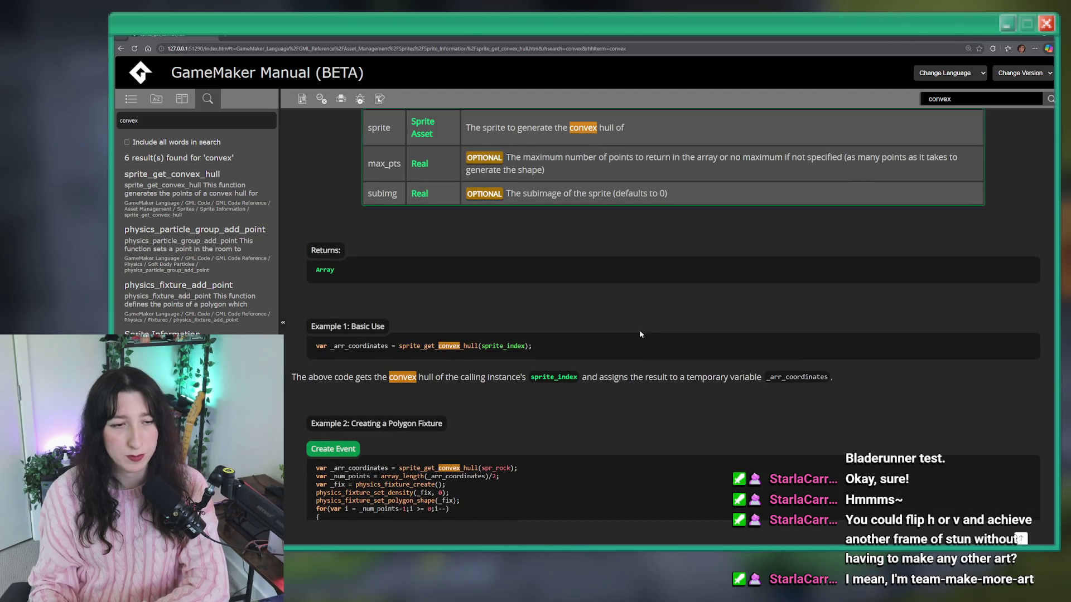
pyautogui.scroll(-2, 612, 337)
pyautogui.scroll(-3, 612, 337)
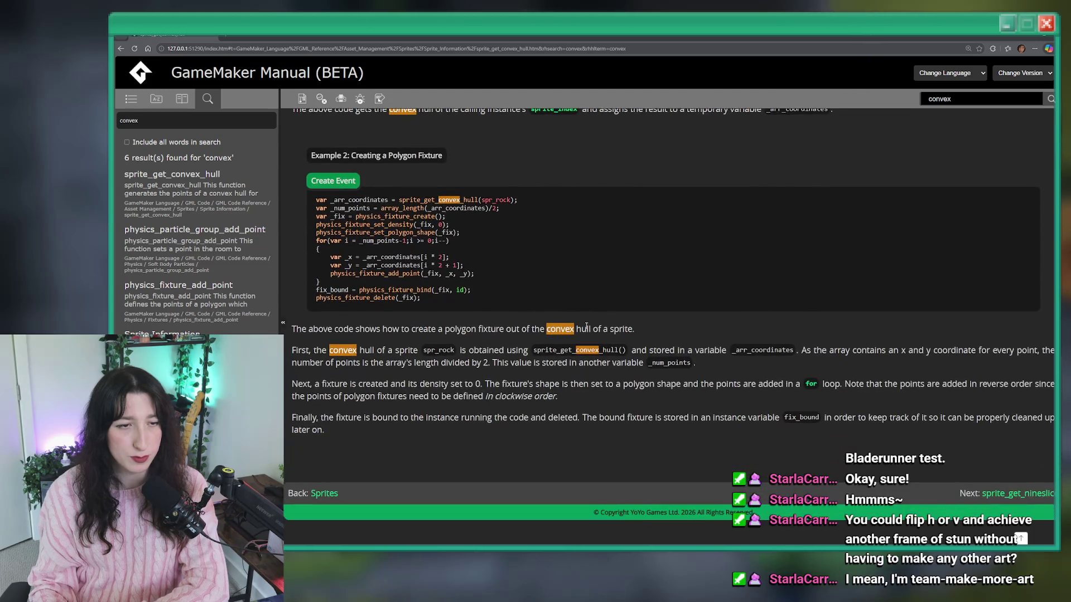
pyautogui.scroll(10, 661, 383)
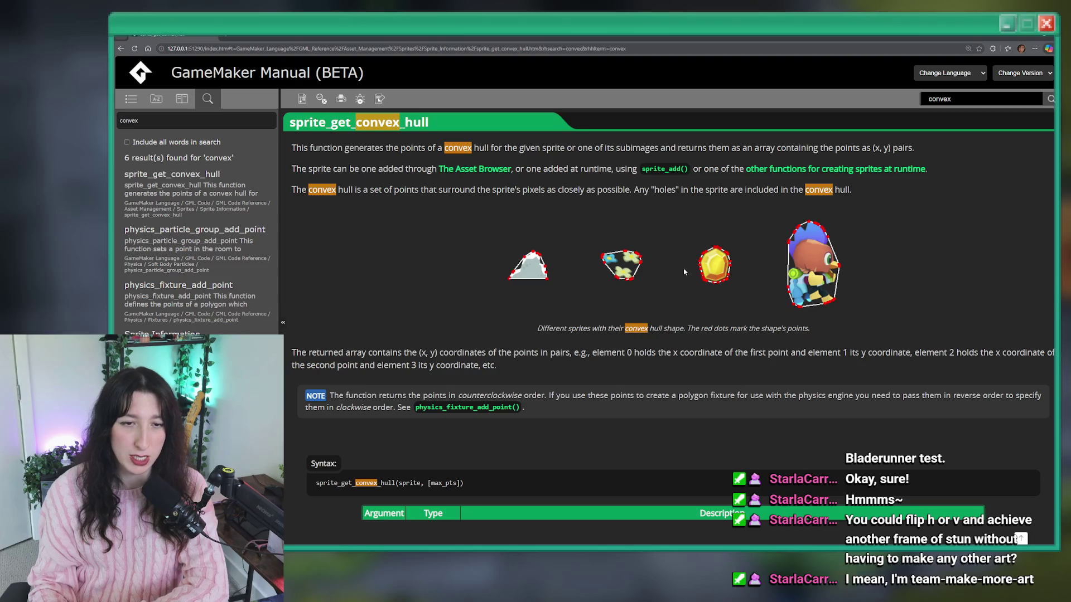
pyautogui.scroll(-15, 500, 459)
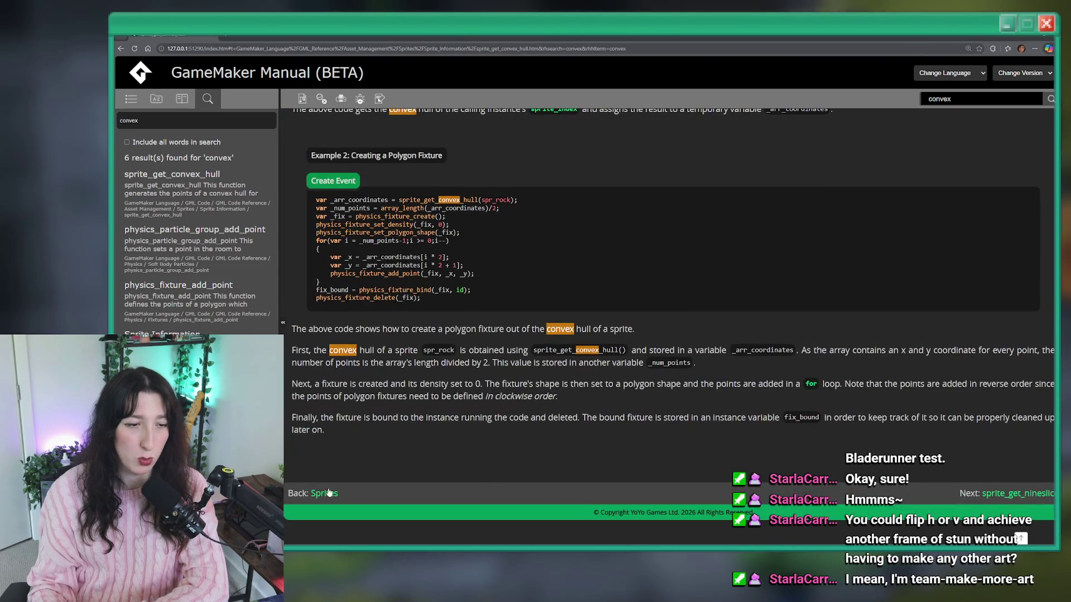
# Browse Sprites, Asset Management and GML Code Reference to the Garbage Collection page.
pyautogui.click(329, 493)
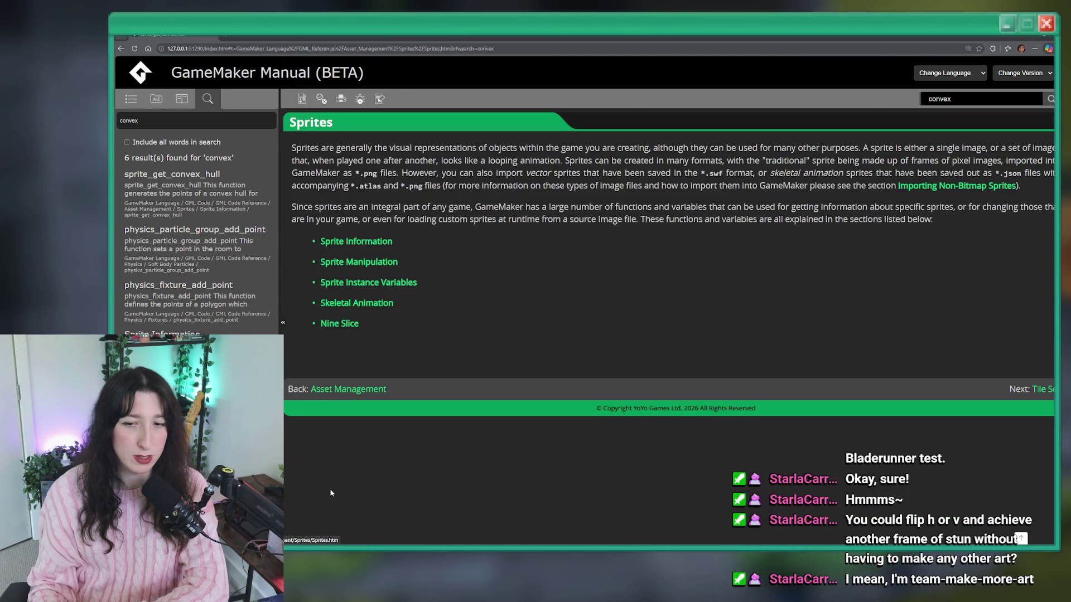
pyautogui.click(356, 395)
pyautogui.scroll(-6, 540, 218)
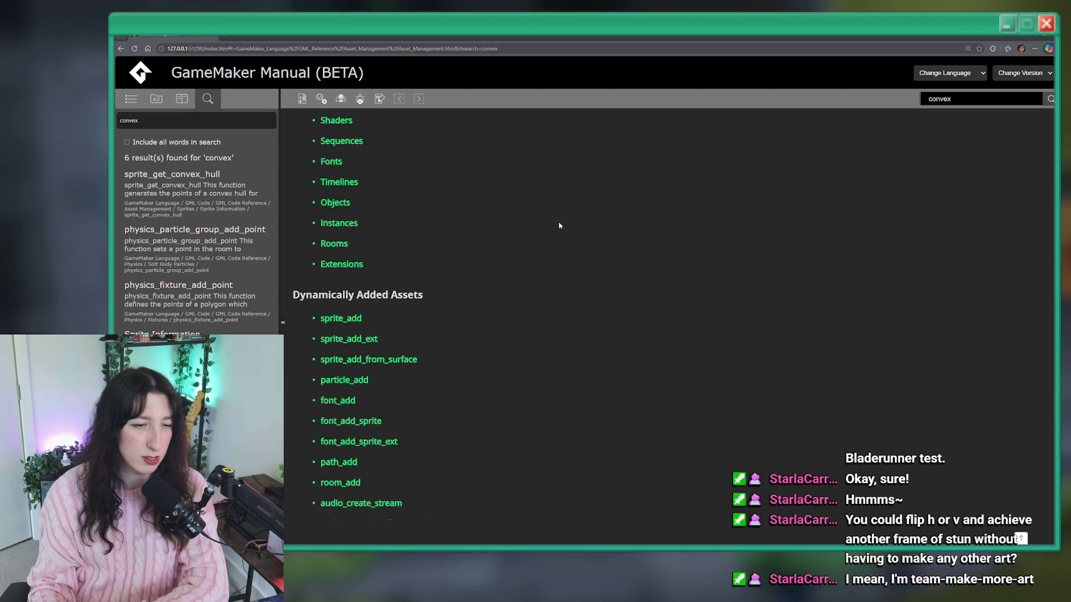
pyautogui.click(357, 494)
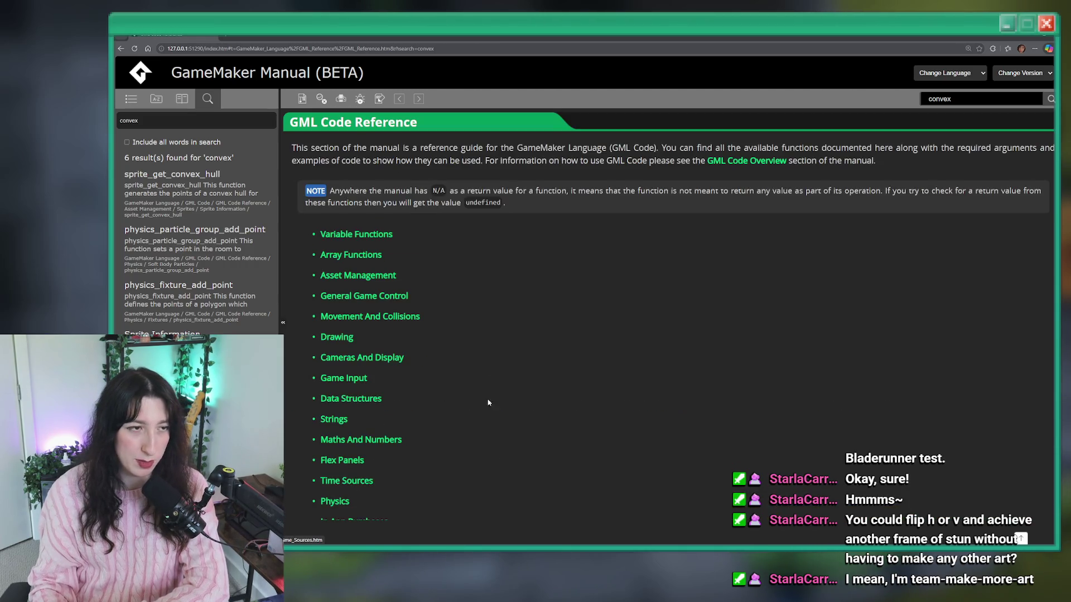
pyautogui.scroll(-7, 457, 205)
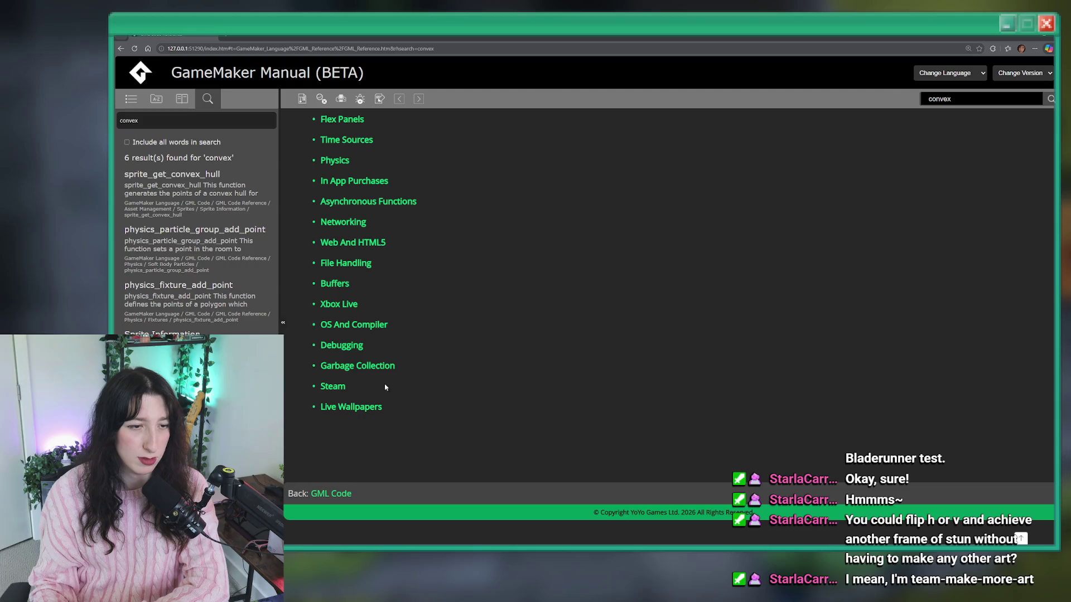
pyautogui.click(373, 366)
pyautogui.scroll(-10, 427, 202)
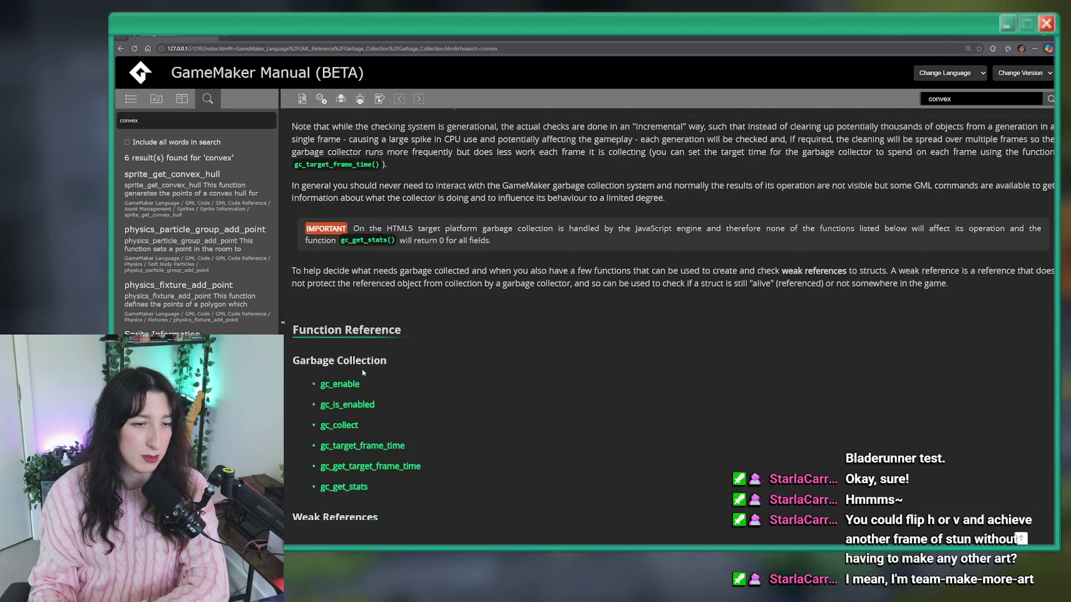
# Switch via GameMaker to Aseprite and bring up its Open File dialog.
pyautogui.hotkey('alt', 'Tab')
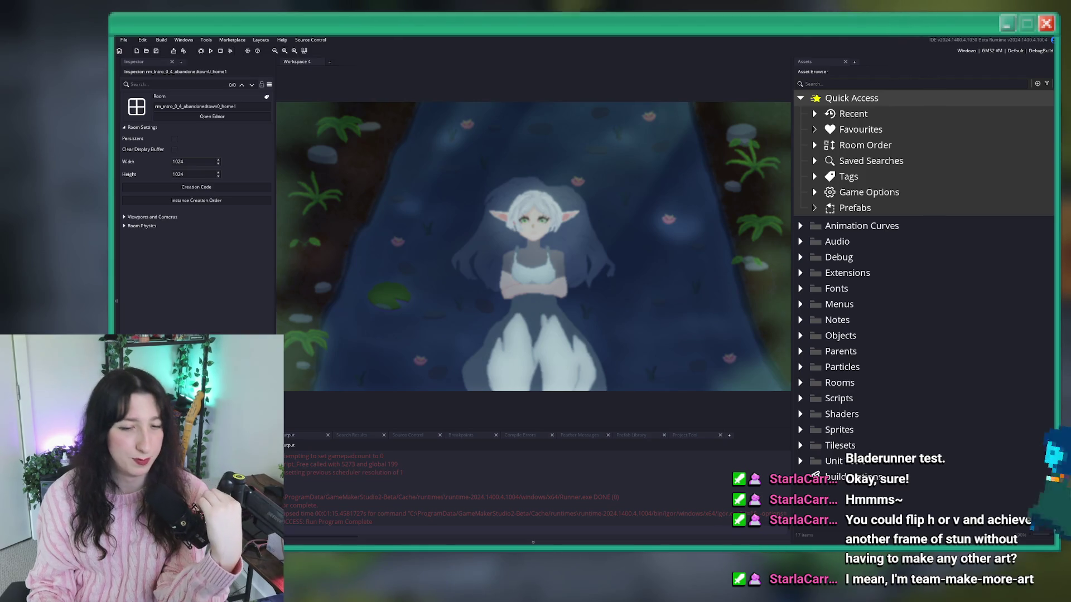
pyautogui.hotkey('alt', 'Tab')
pyautogui.click(174, 72)
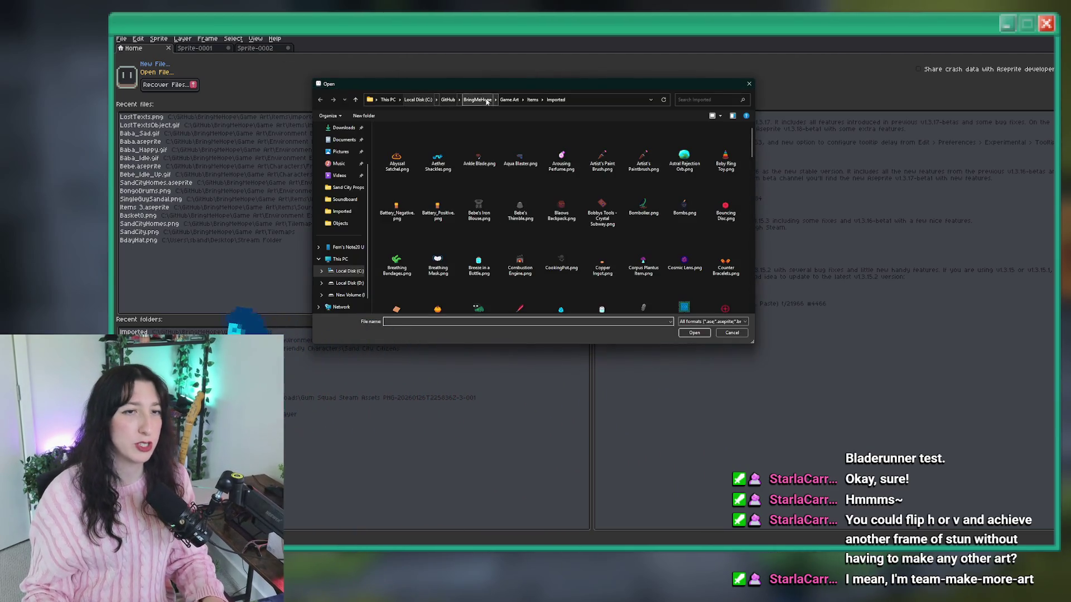
# Navigate Game Art › Characters › Player and open Player.aseprite.
pyautogui.click(509, 99)
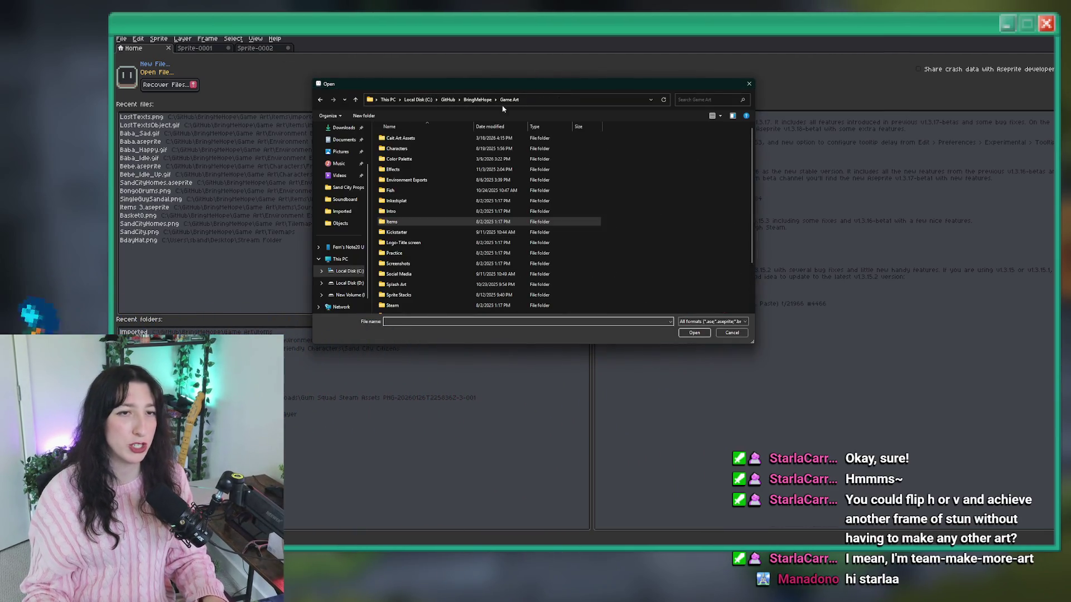
pyautogui.doubleClick(471, 149)
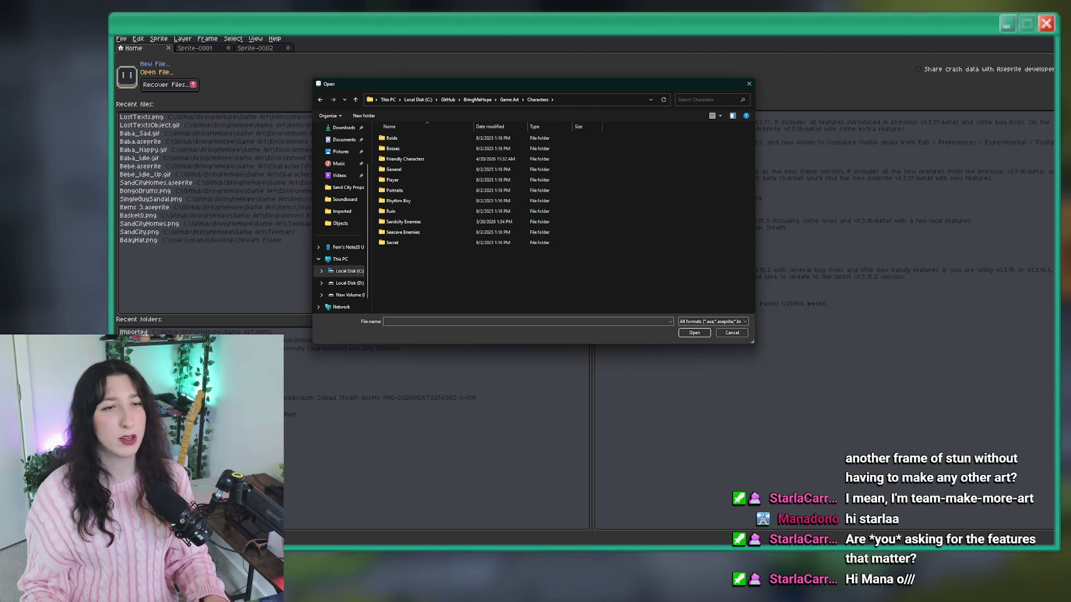
pyautogui.doubleClick(536, 180)
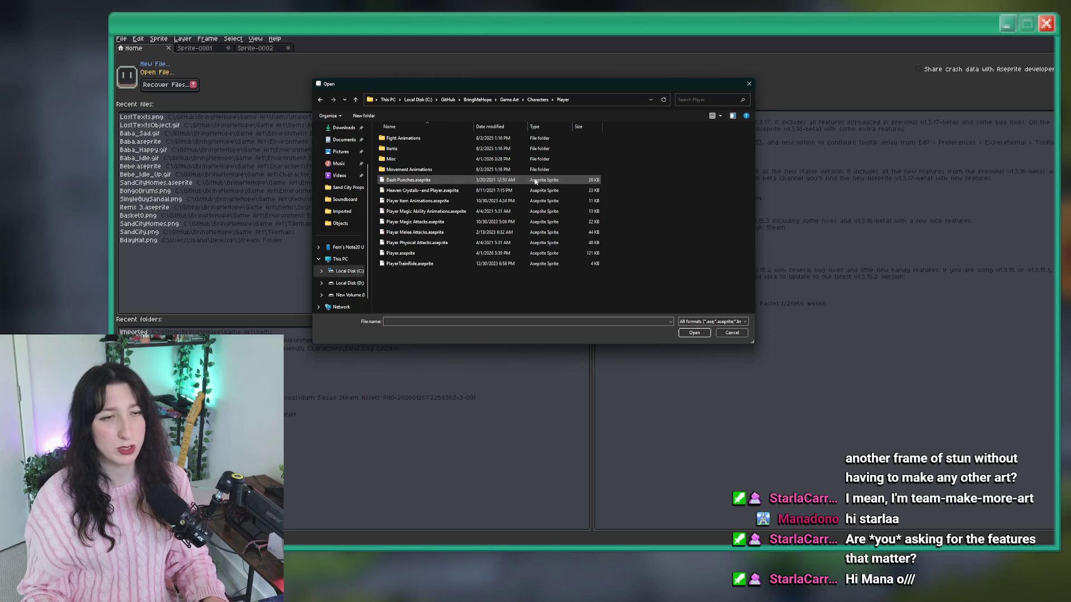
pyautogui.doubleClick(524, 139)
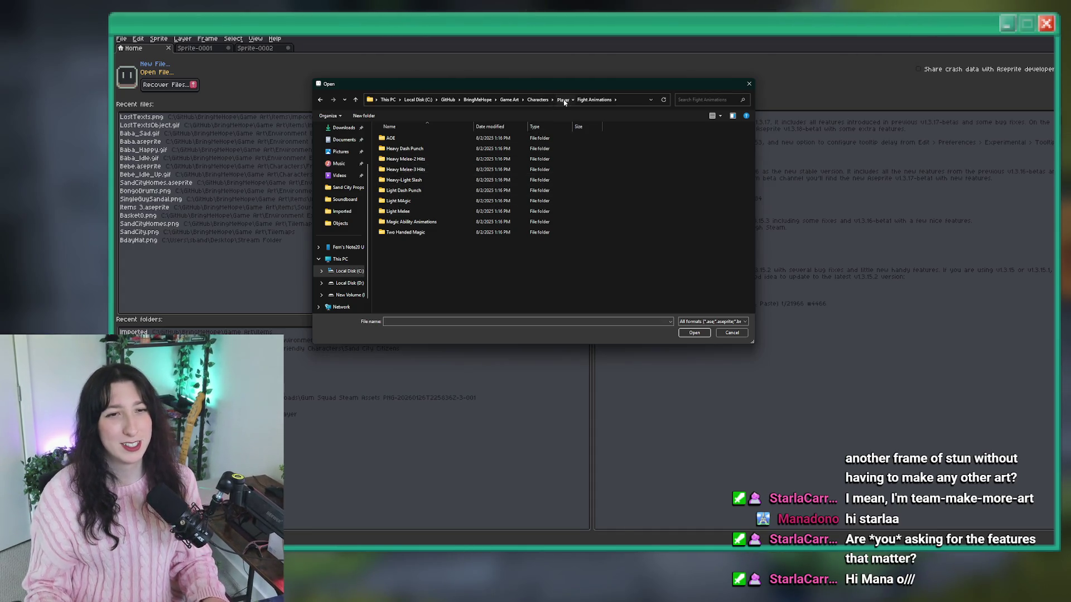
pyautogui.click(563, 100)
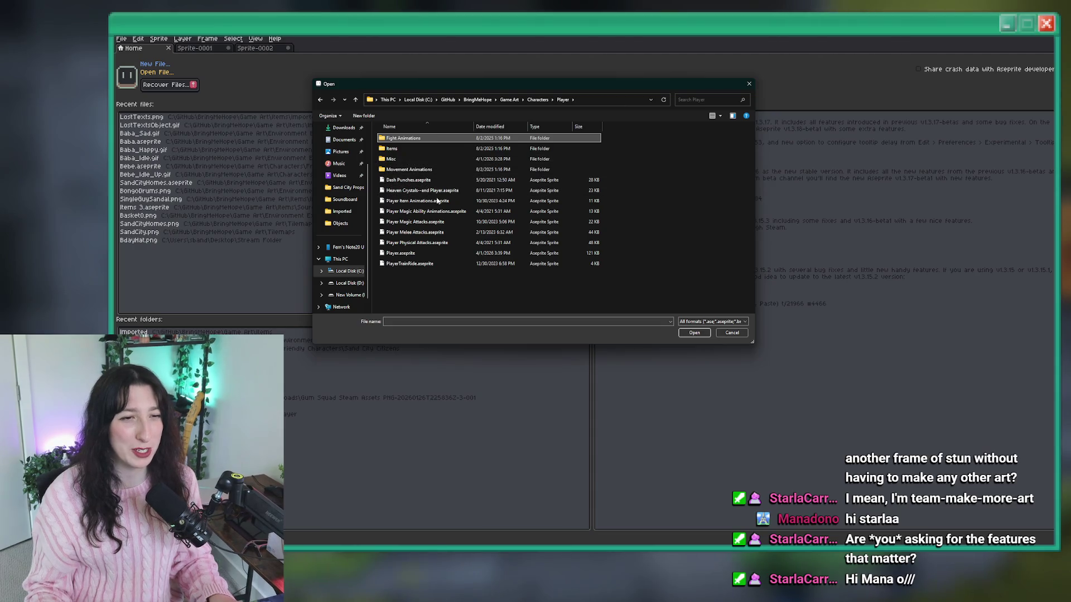
pyautogui.doubleClick(401, 254)
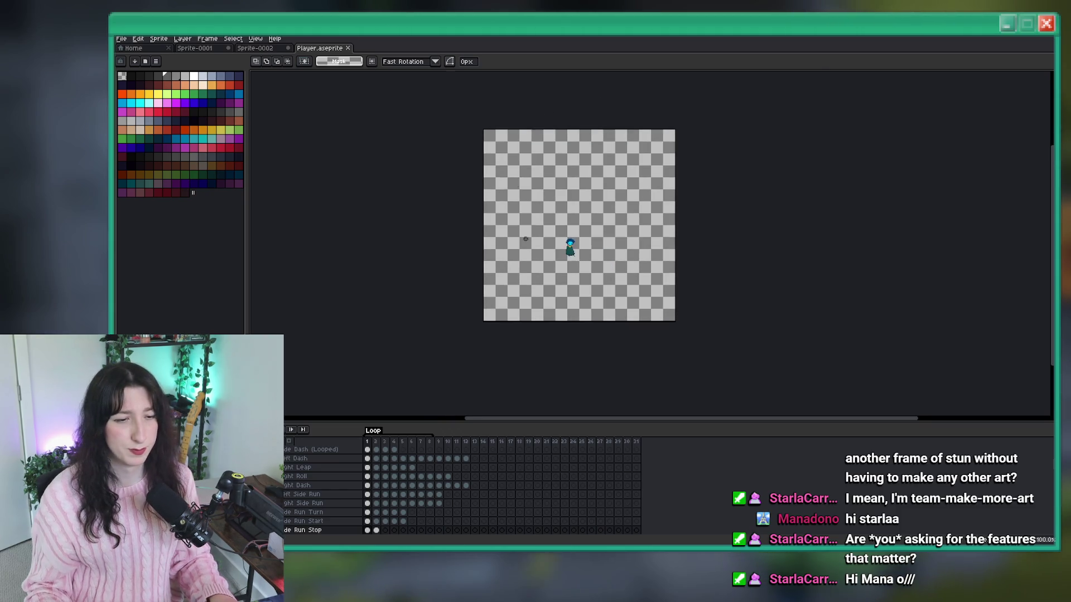
pyautogui.scroll(1, 580, 247)
pyautogui.scroll(-2, 323, 490)
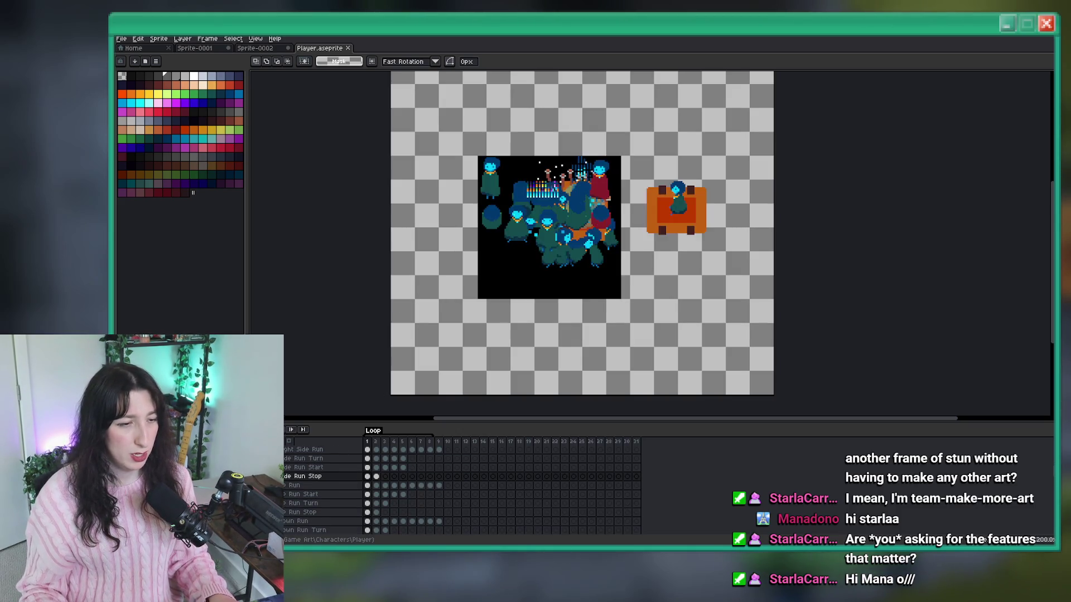
pyautogui.scroll(-3, 323, 490)
pyautogui.scroll(-5, 324, 489)
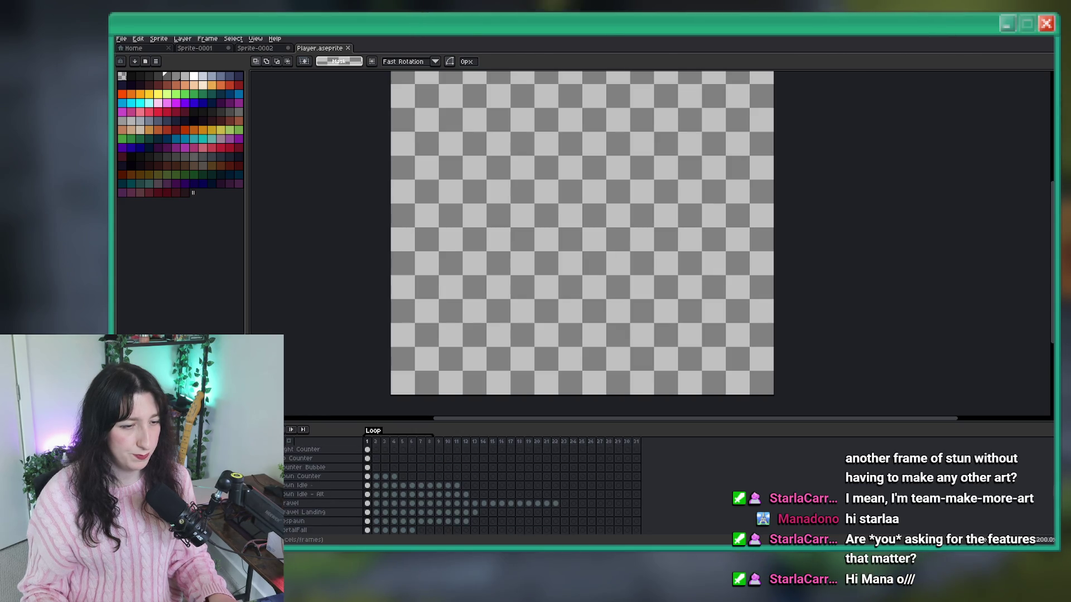
pyautogui.scroll(1, 324, 489)
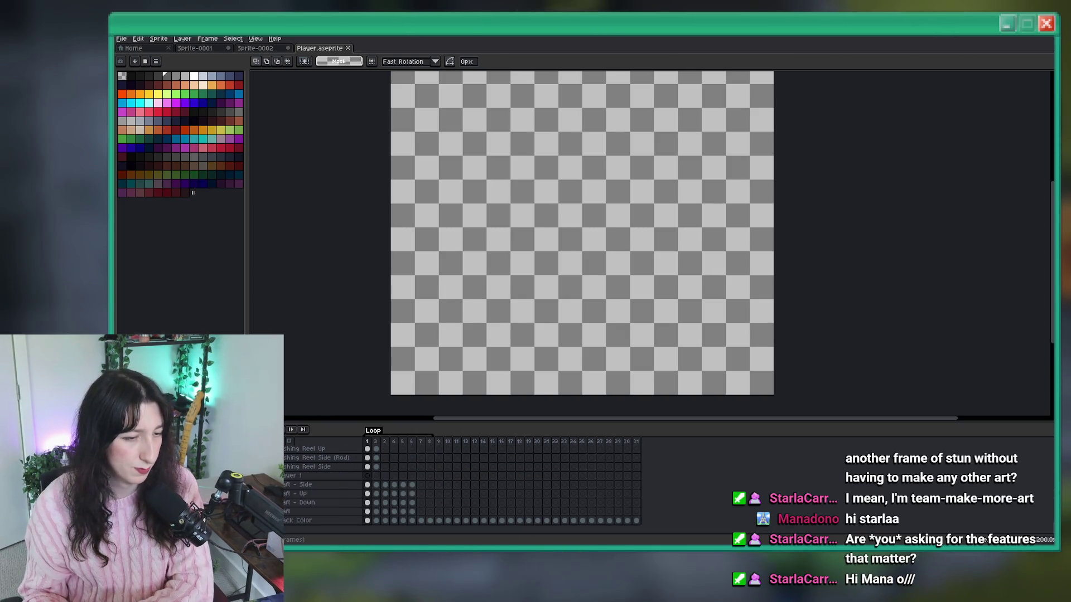
pyautogui.scroll(4, 324, 485)
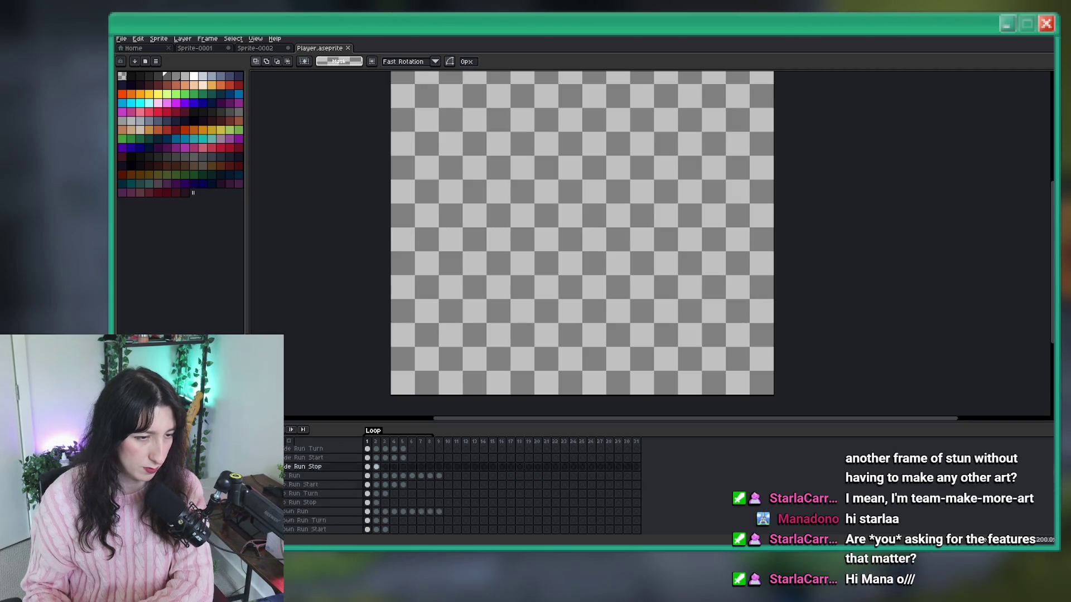
pyautogui.scroll(5, 323, 486)
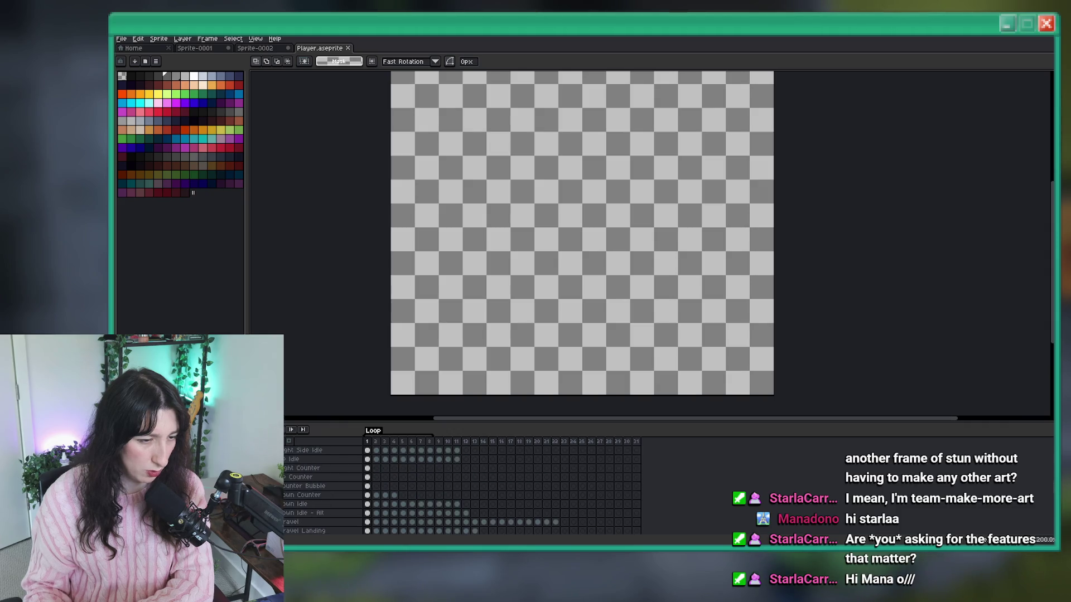
pyautogui.scroll(-10, 324, 485)
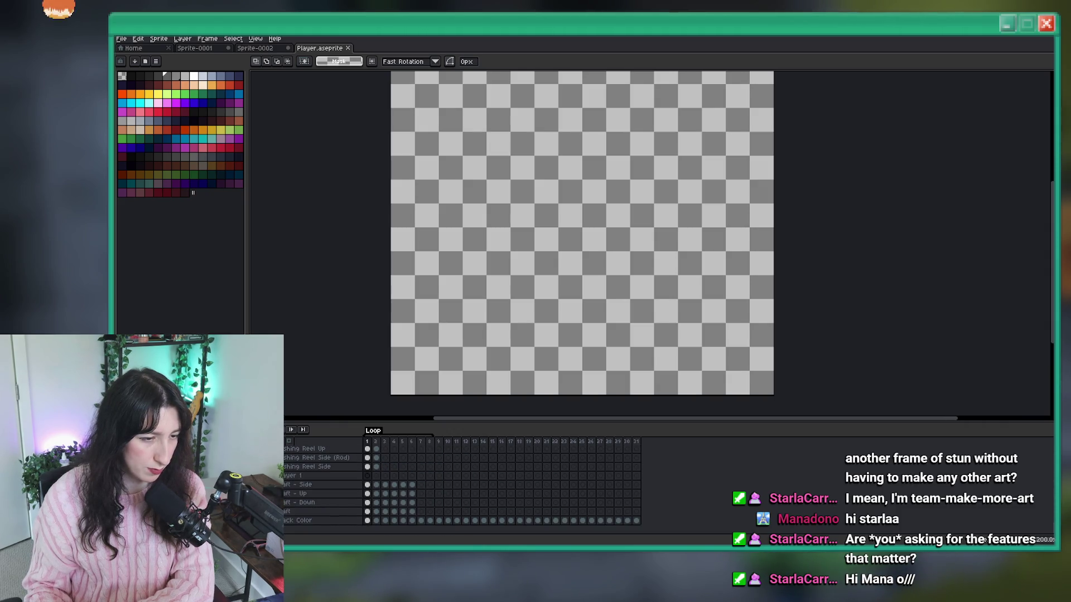
pyautogui.scroll(3, 323, 485)
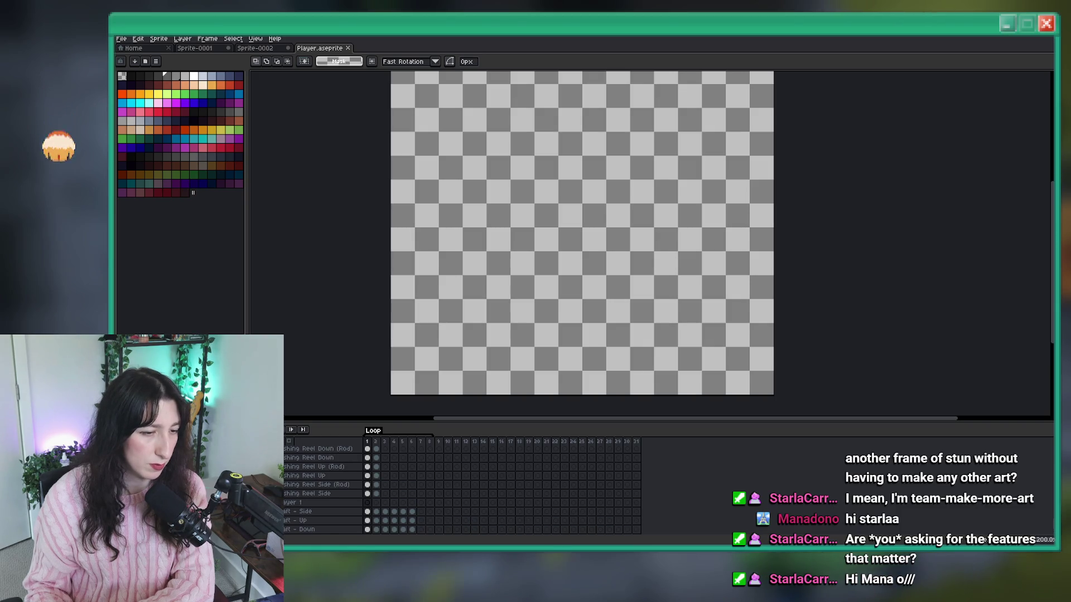
pyautogui.scroll(9, 323, 485)
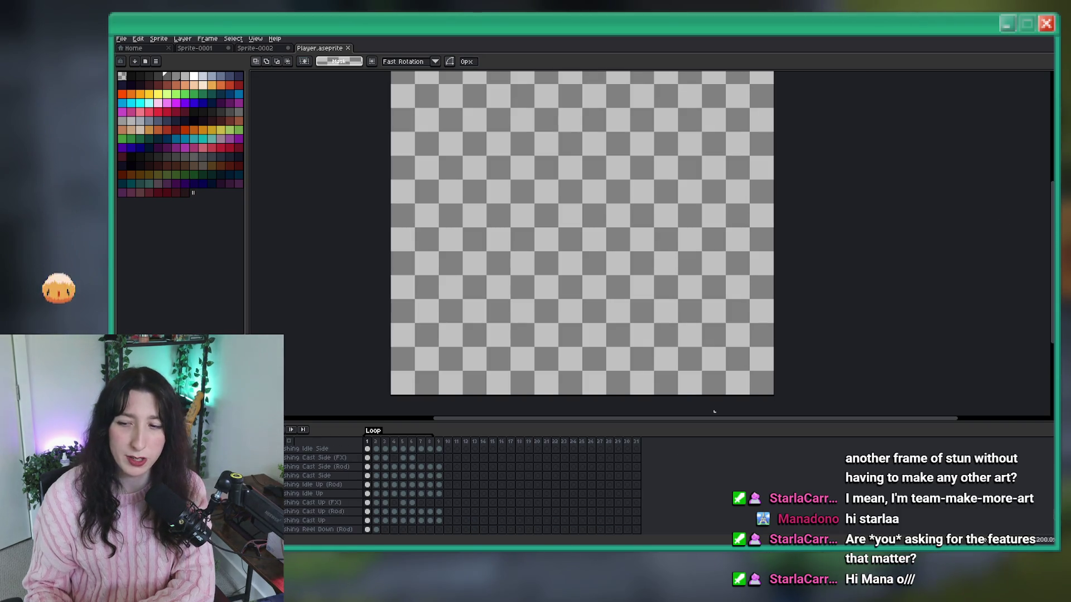
pyautogui.scroll(-12, 334, 496)
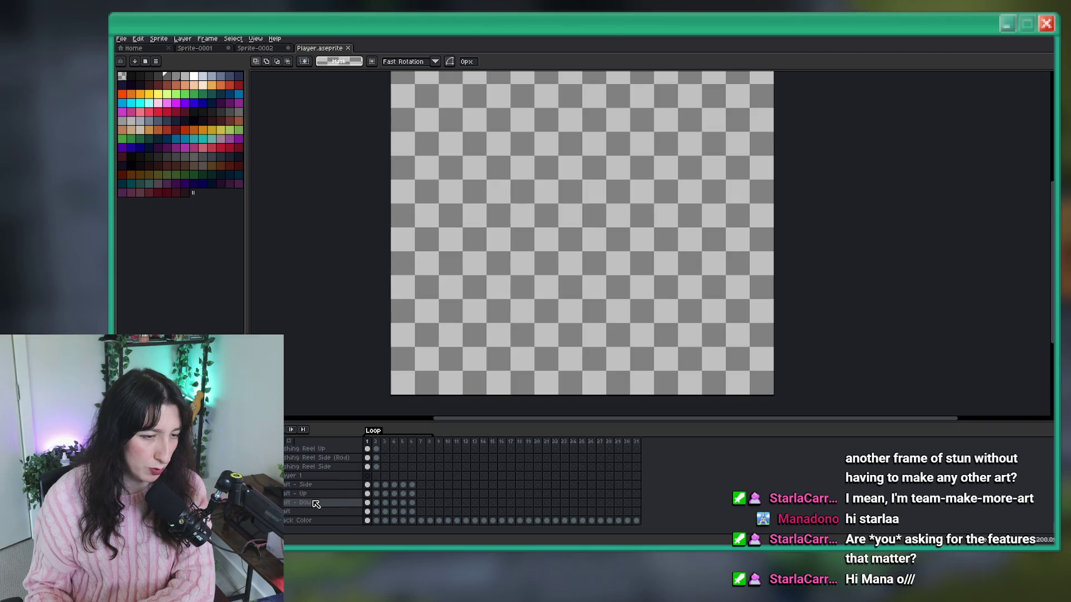
pyautogui.scroll(10, 316, 504)
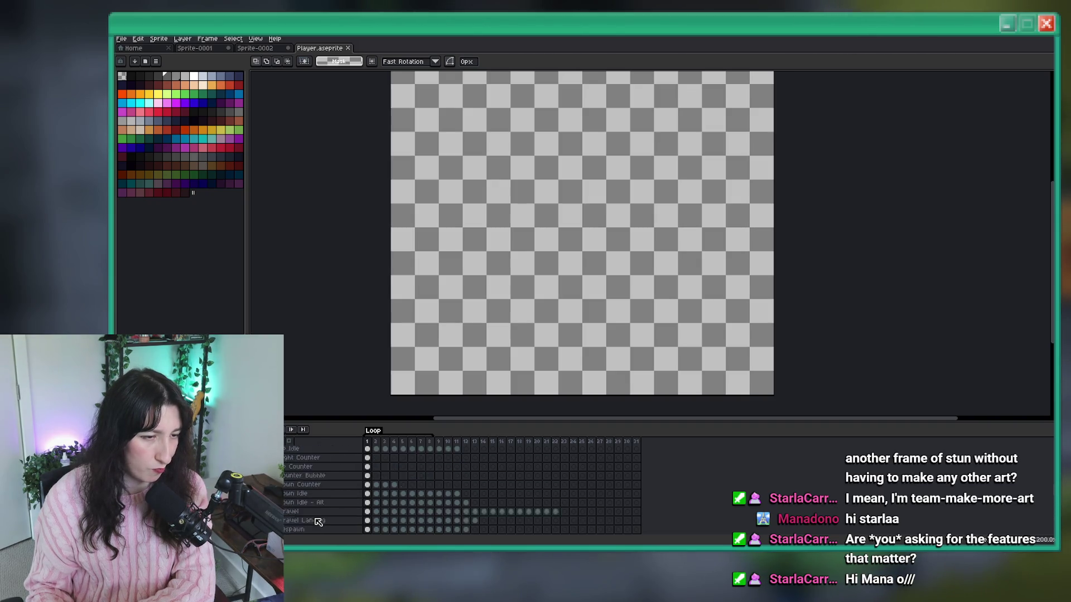
pyautogui.scroll(7, 312, 518)
pyautogui.scroll(5, 300, 502)
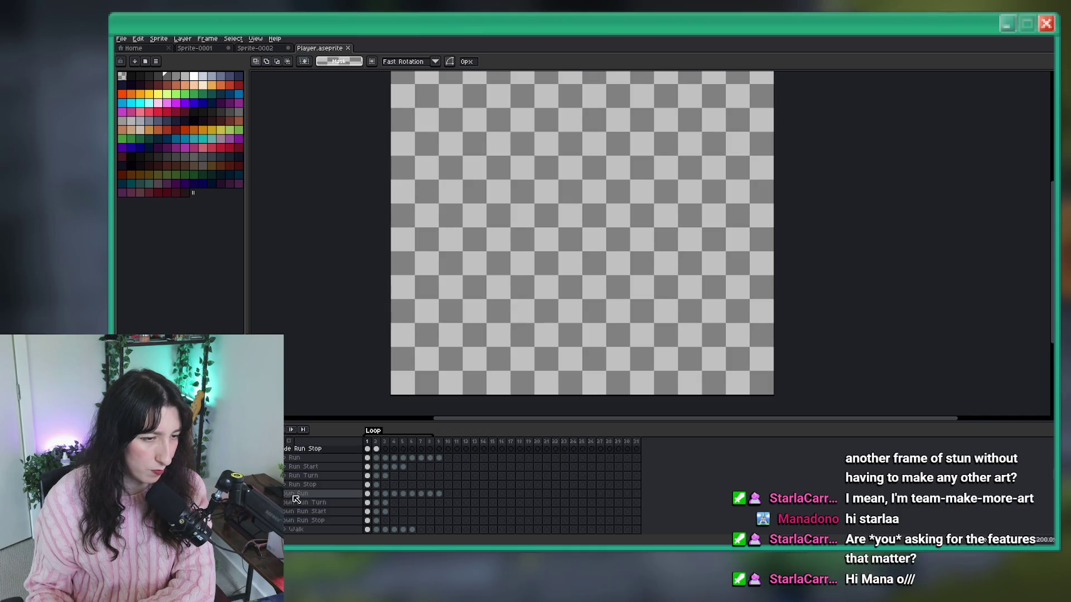
pyautogui.scroll(5, 296, 483)
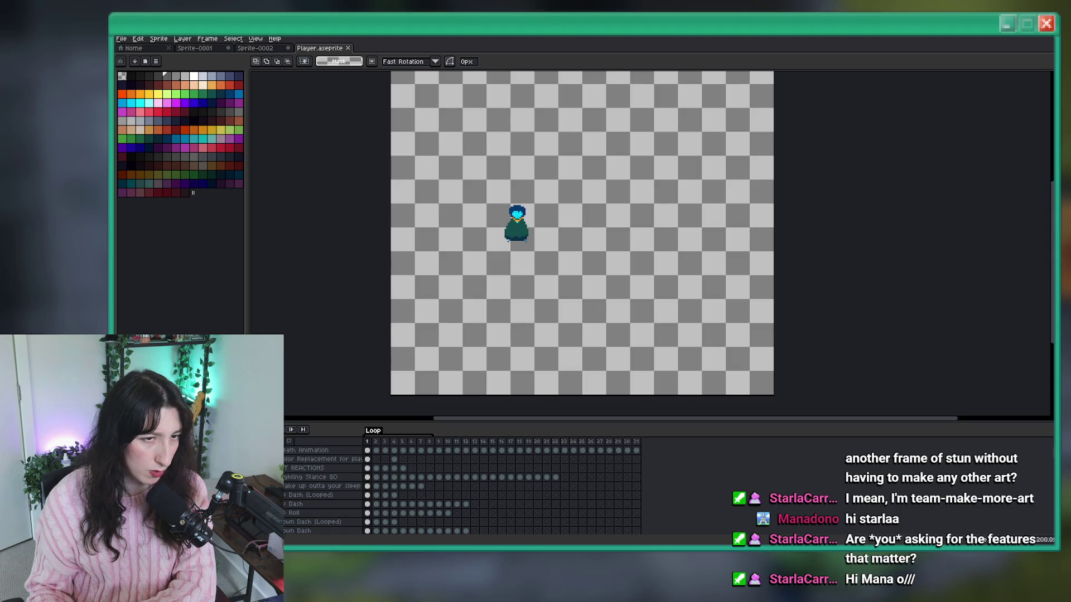
# Step through REACTIONS frames 4–5, then delete the Loop tag.
pyautogui.click(376, 469)
pyautogui.click(385, 469)
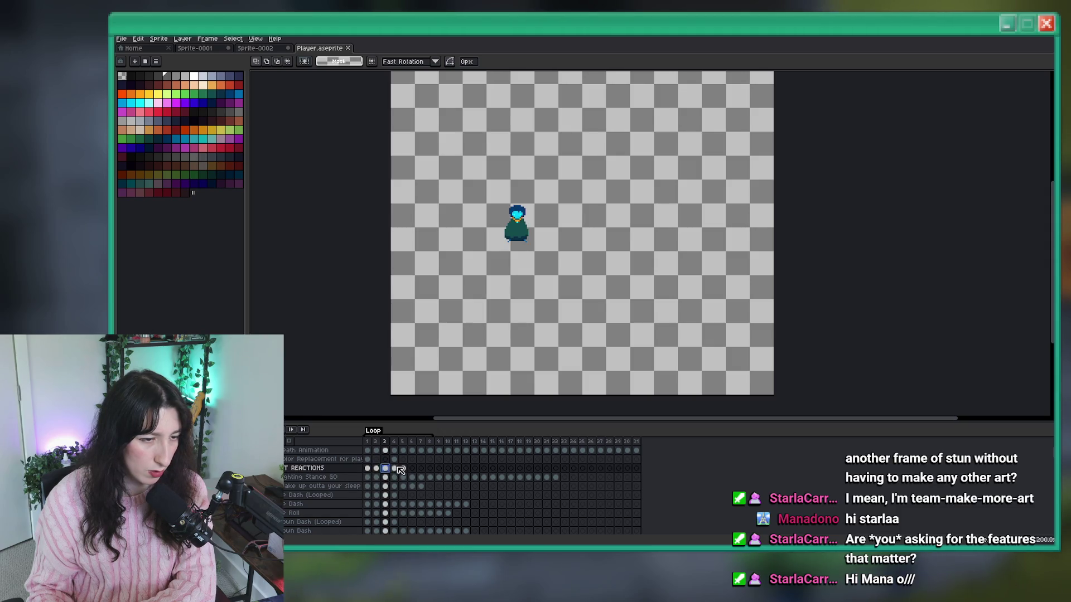
pyautogui.click(394, 468)
pyautogui.click(403, 468)
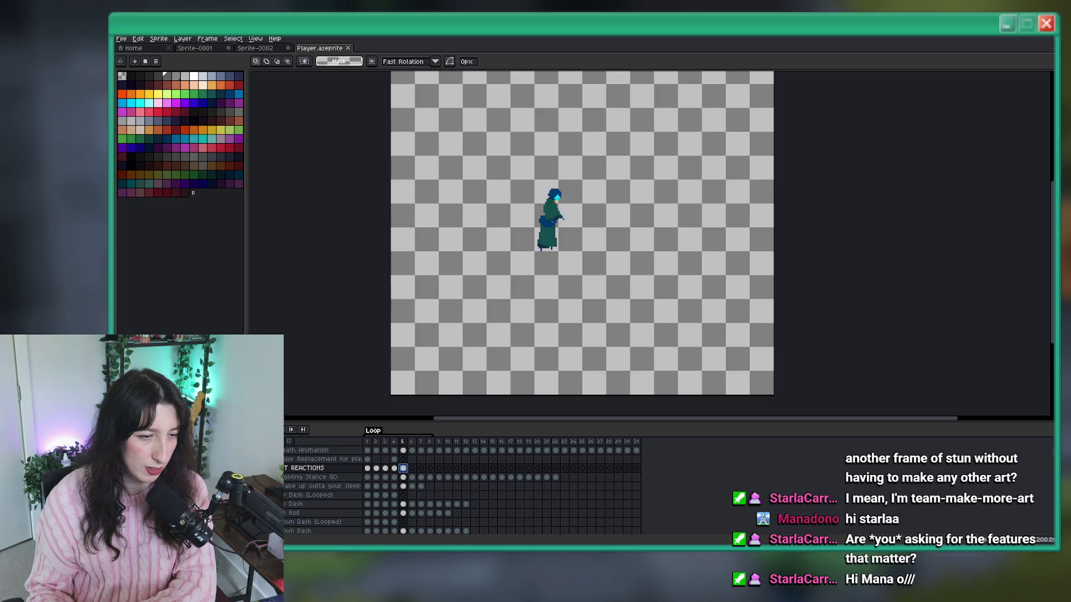
pyautogui.click(367, 477)
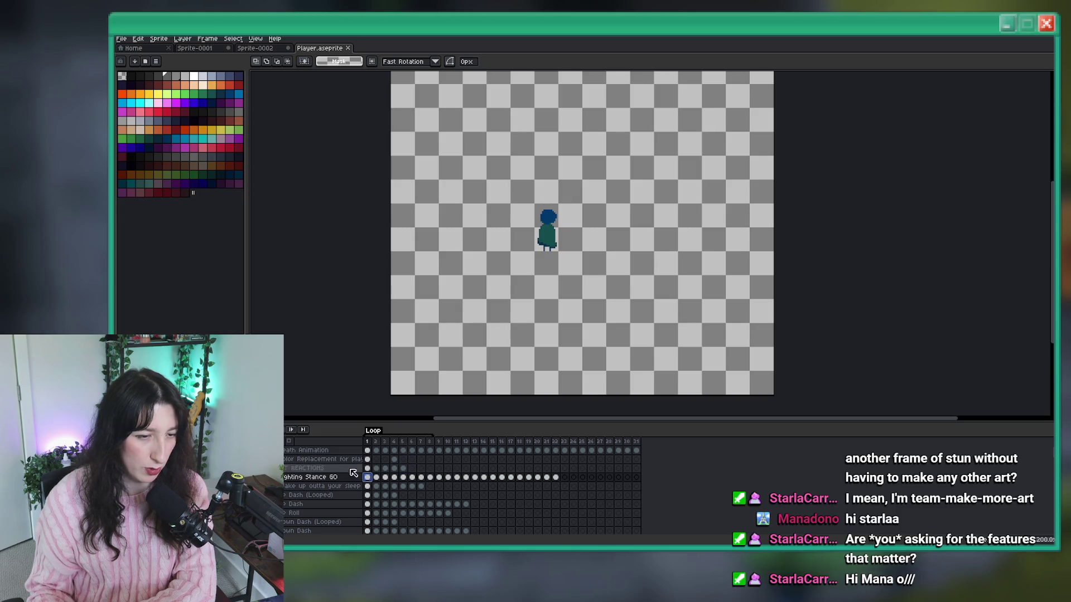
pyautogui.rightClick(381, 434)
pyautogui.click(397, 446)
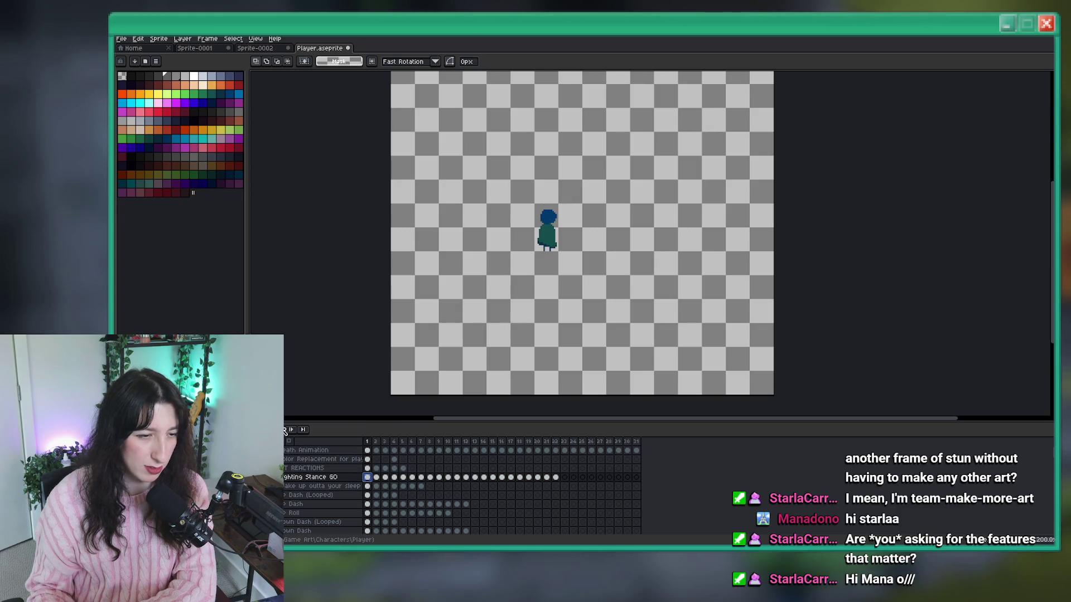
# Play and stop the animation, then play the wake-up animation from frame 7.
pyautogui.scroll(2, 446, 273)
pyautogui.press('Return')
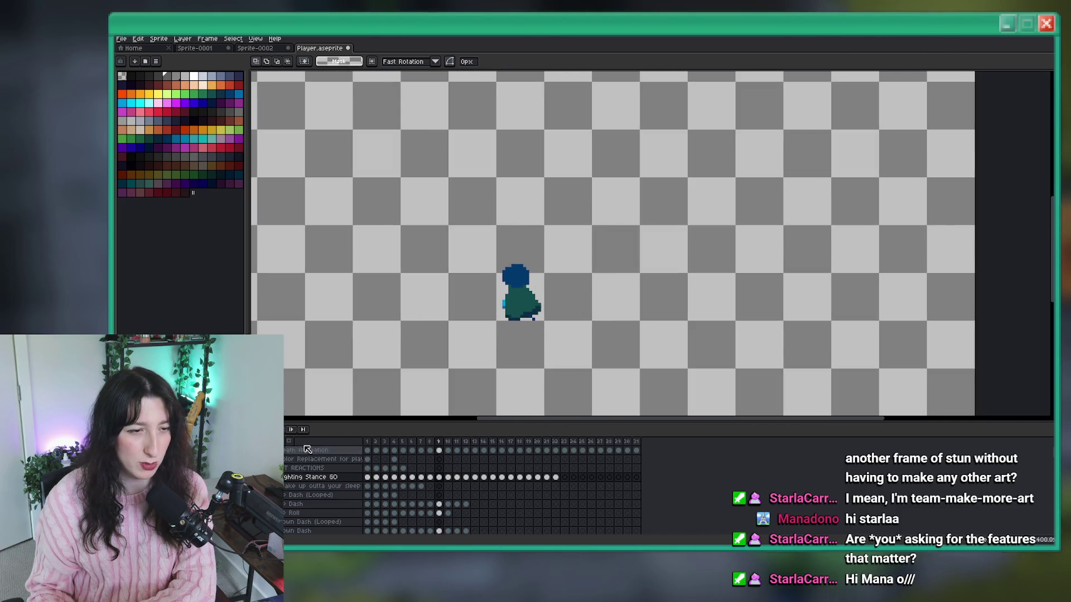
pyautogui.click(289, 430)
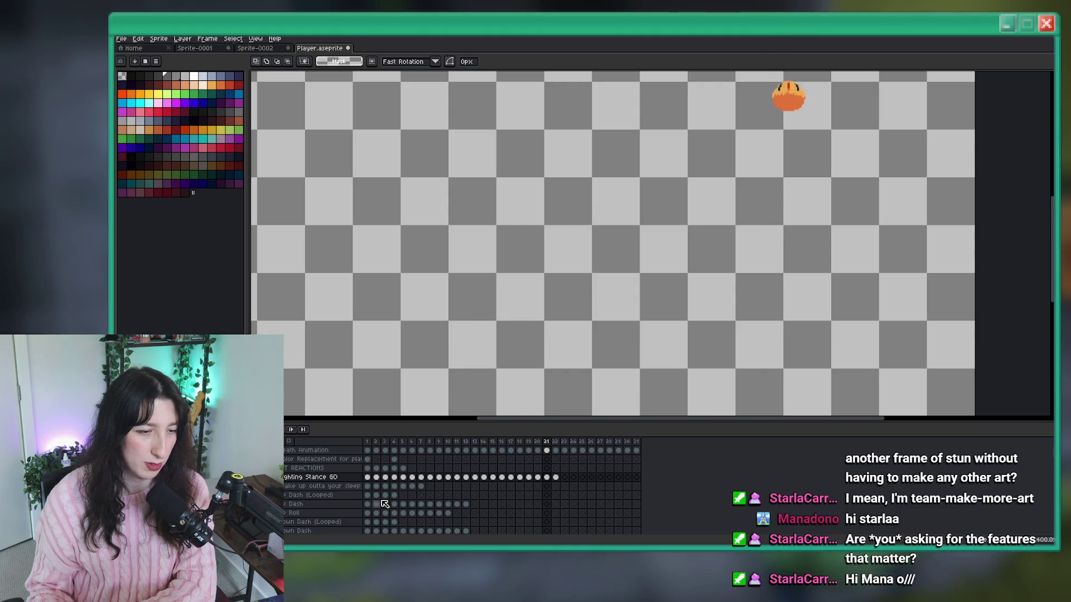
pyautogui.click(421, 485)
pyautogui.press('Return')
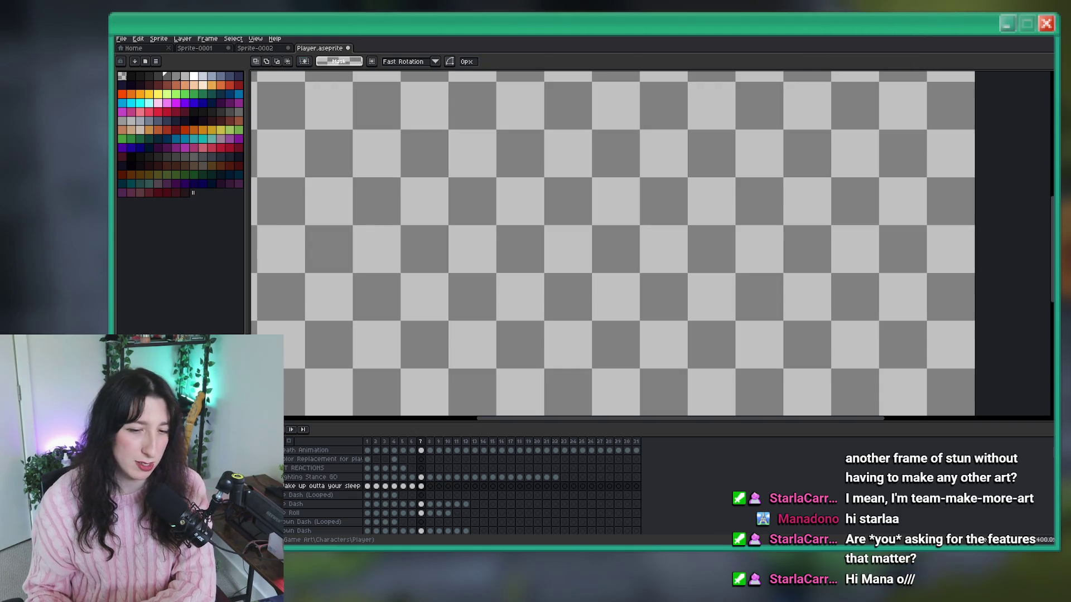
pyautogui.moveTo(683, 549)
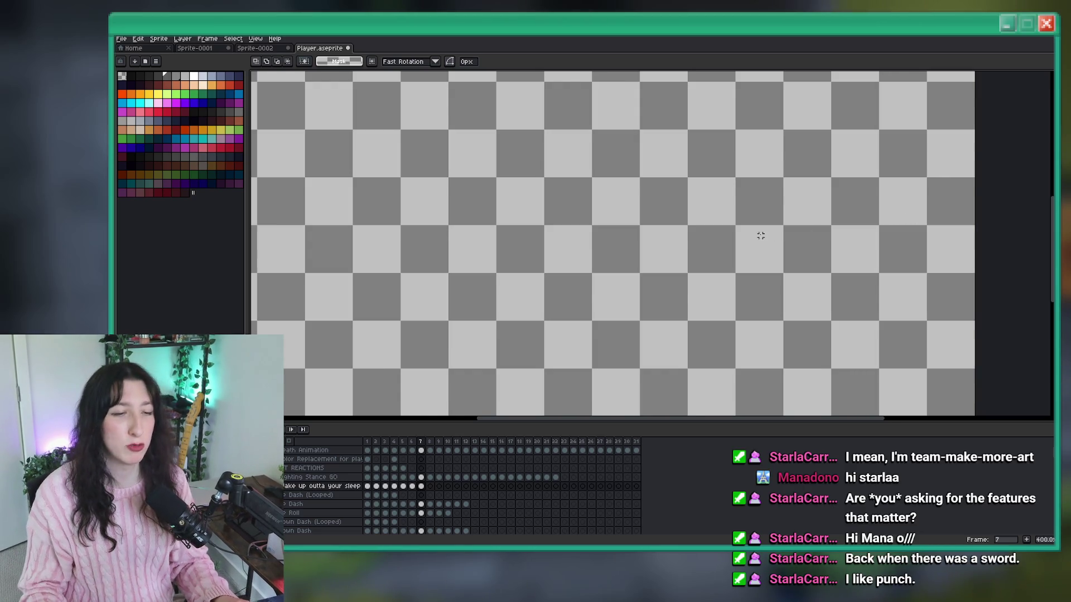
# Add a layer named Stun Left above REACTIONS and select its frame 1 cel.
pyautogui.scroll(-3, 760, 232)
pyautogui.scroll(1, 647, 197)
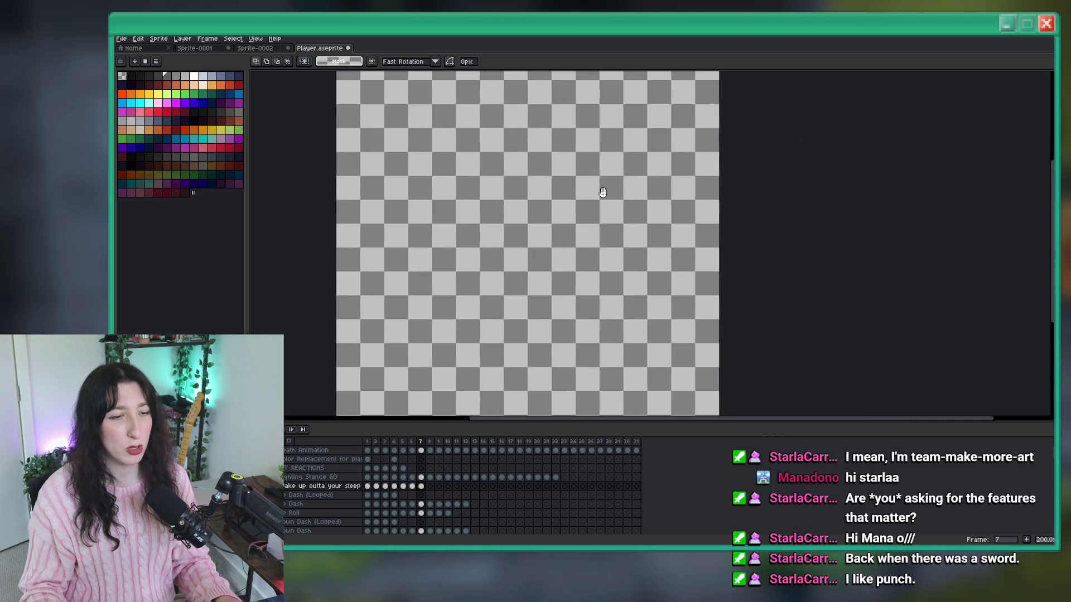
pyautogui.click(287, 468)
pyautogui.hotkey('shift', 'n')
pyautogui.doubleClick(294, 468)
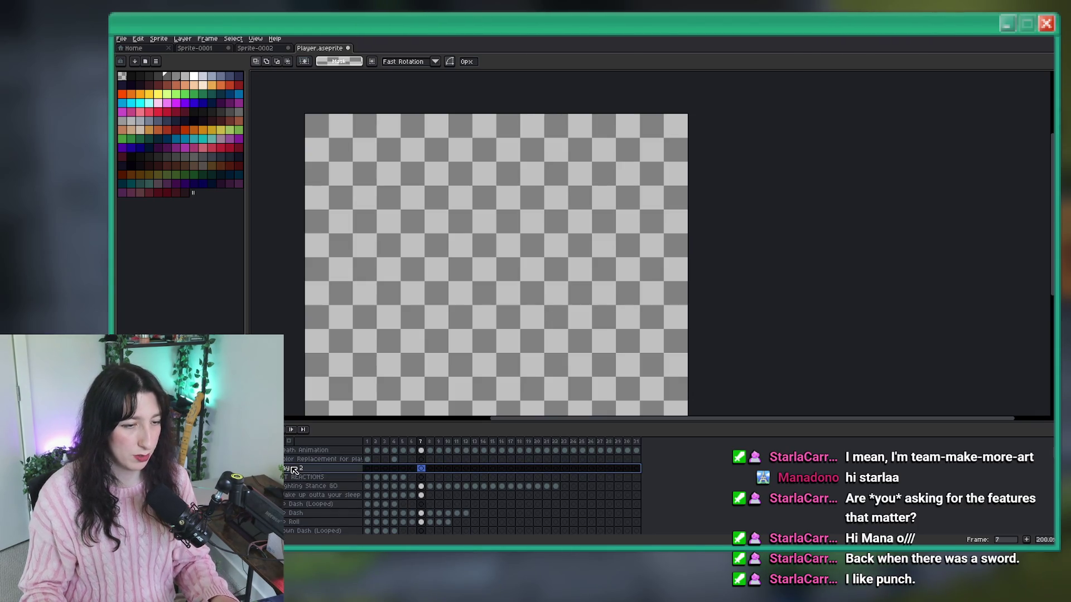
pyautogui.write('Stun Lef')
pyautogui.press('Return')
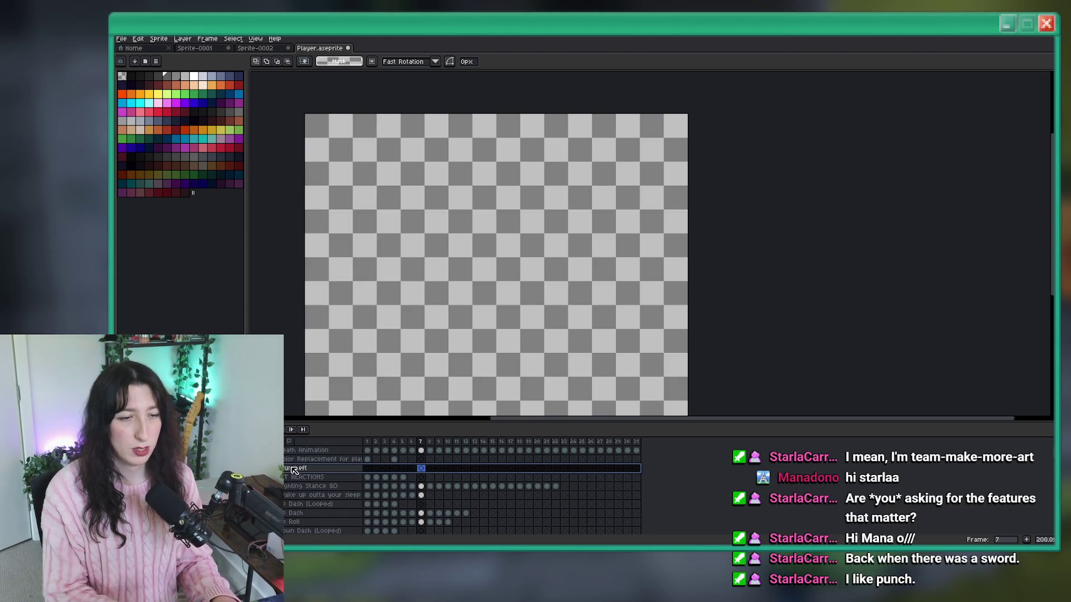
pyautogui.click(403, 477)
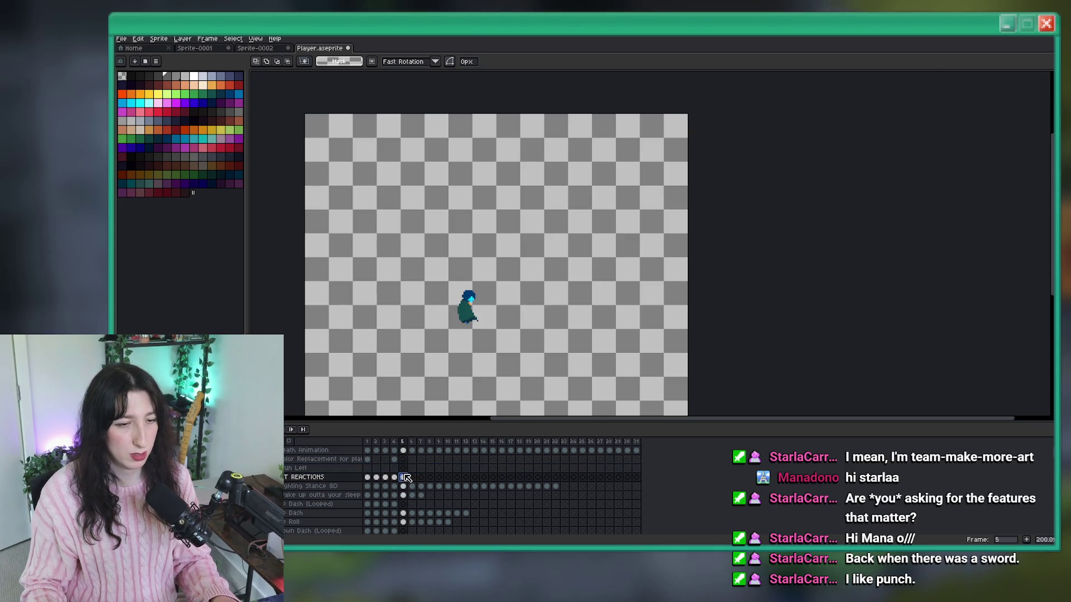
pyautogui.click(367, 468)
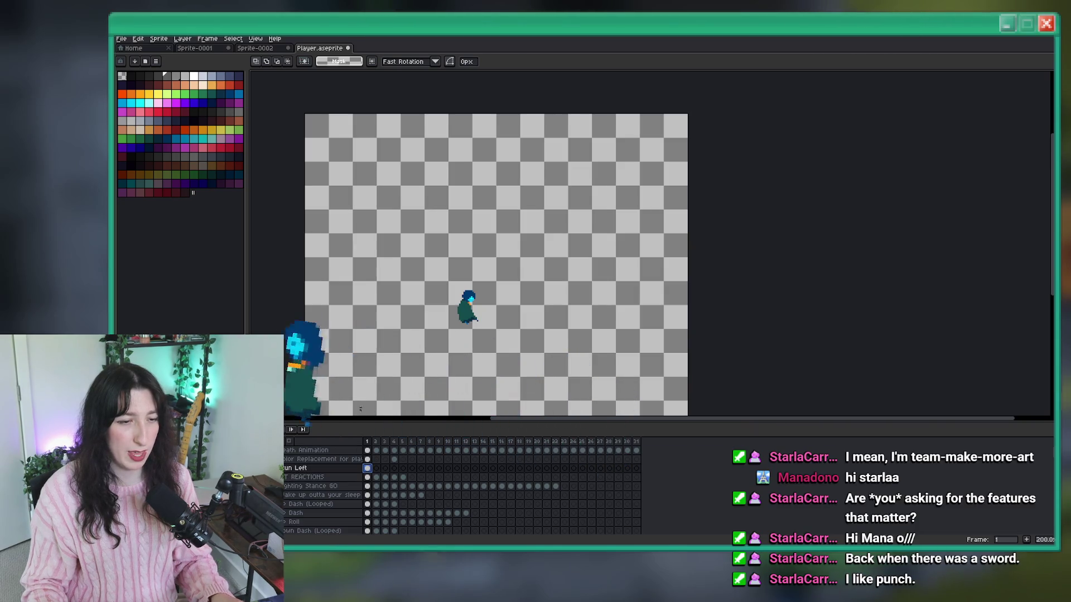
# Zoom in on the character's face and undo the last pencil stroke.
pyautogui.scroll(3, 465, 327)
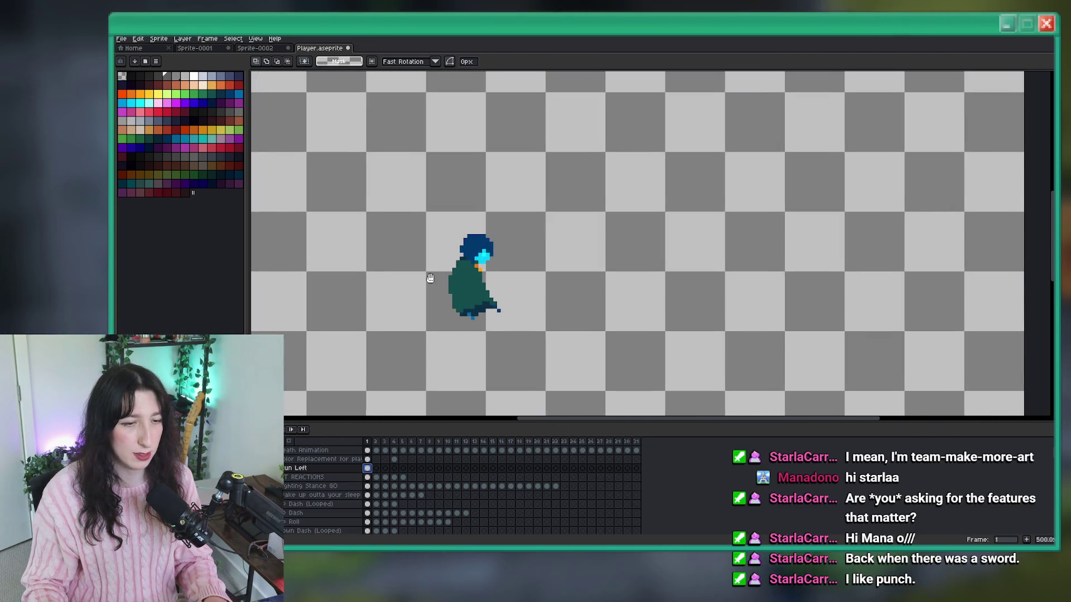
pyautogui.scroll(2, 470, 282)
pyautogui.scroll(-2, 405, 276)
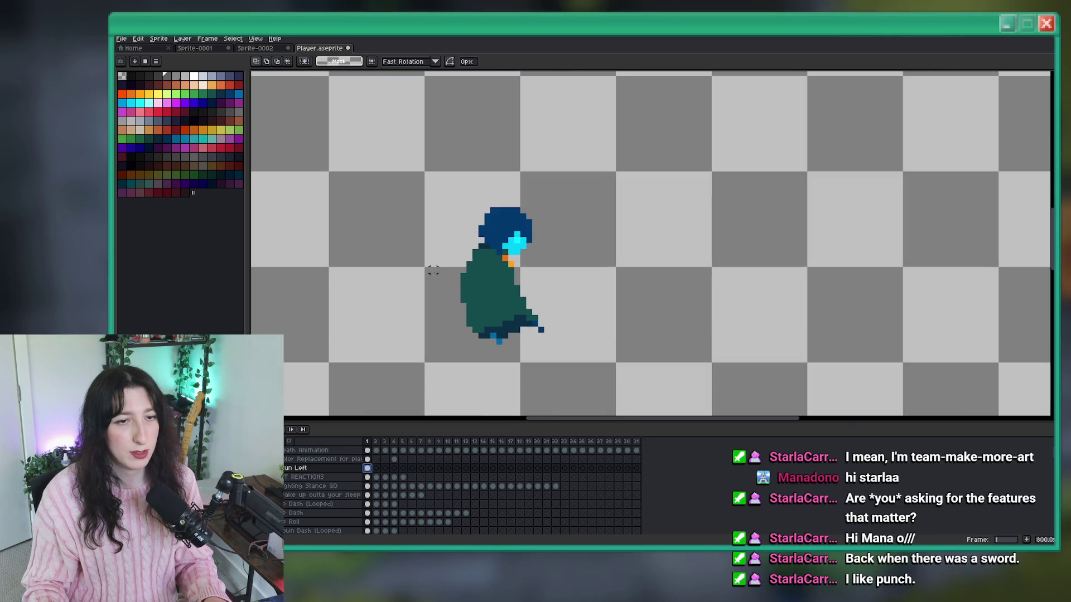
pyautogui.scroll(3, 536, 202)
pyautogui.press('i')
pyautogui.scroll(1, 535, 203)
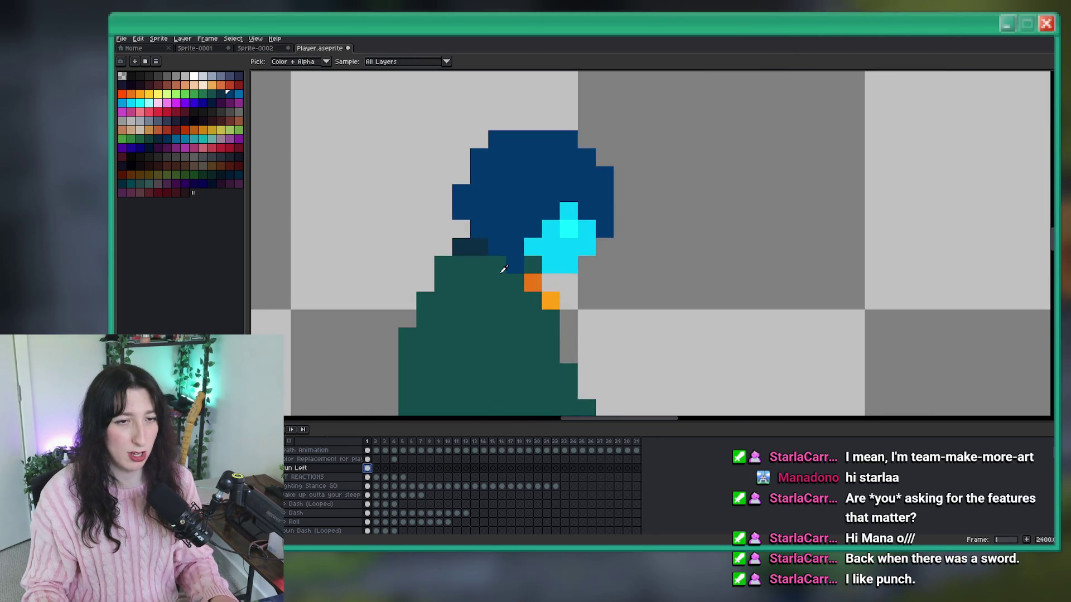
pyautogui.scroll(2, 510, 212)
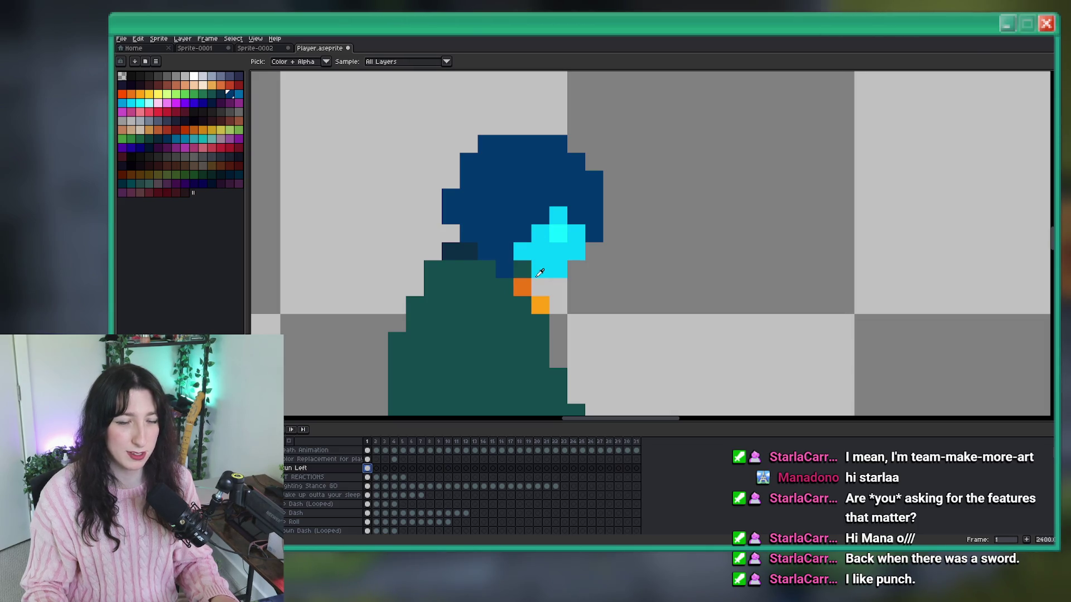
pyautogui.press('v')
pyautogui.hotkey('ctrl', 'z')
# Paint dark blue pixels beside the orange face detail and along the hair edge.
pyautogui.press('b')
pyautogui.moveTo(546, 287); pyautogui.dragTo(518, 266)
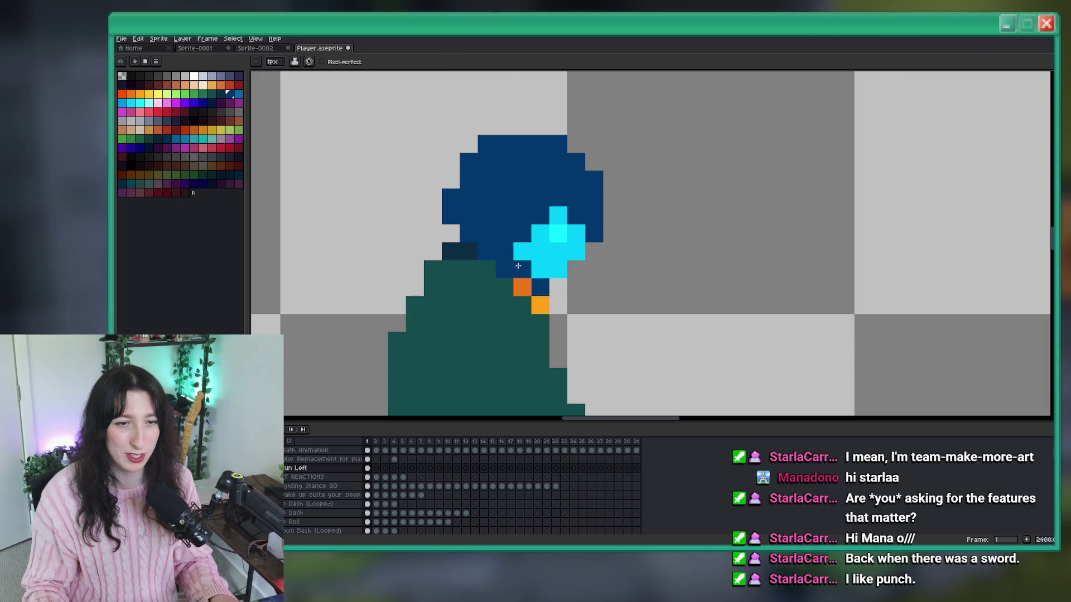
pyautogui.click(453, 233)
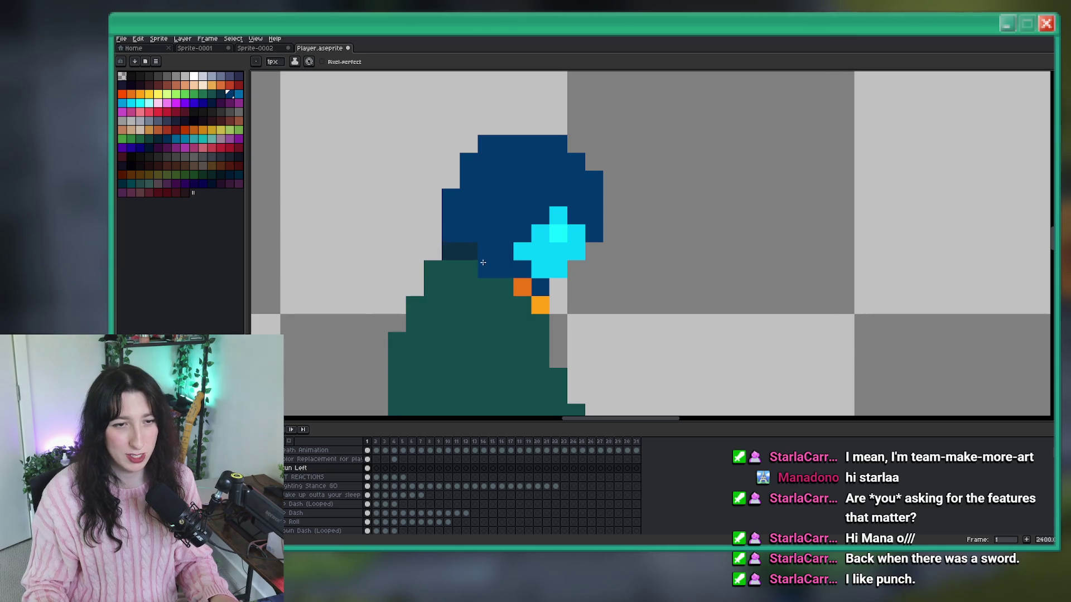
pyautogui.click(504, 286)
pyautogui.scroll(-3, 536, 290)
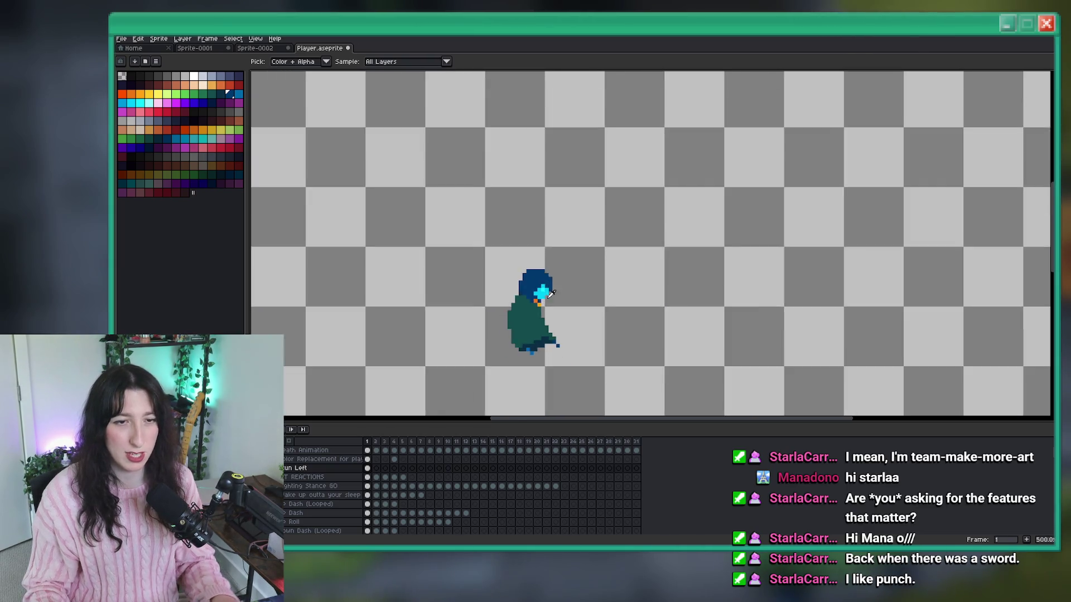
pyautogui.scroll(3, 558, 279)
pyautogui.click(558, 279)
pyautogui.scroll(-5, 580, 305)
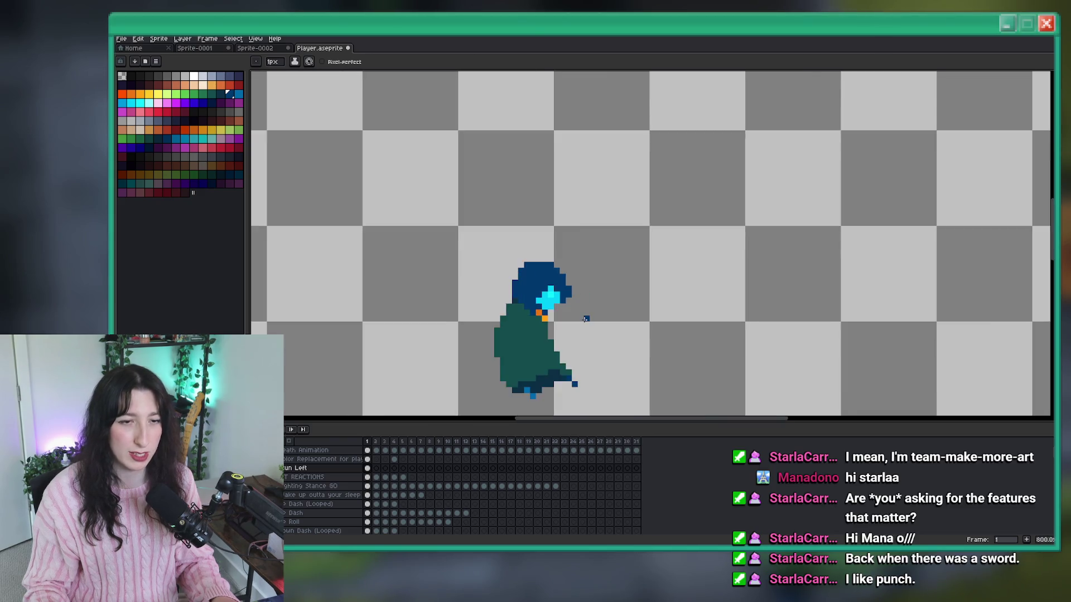
pyautogui.scroll(2, 580, 305)
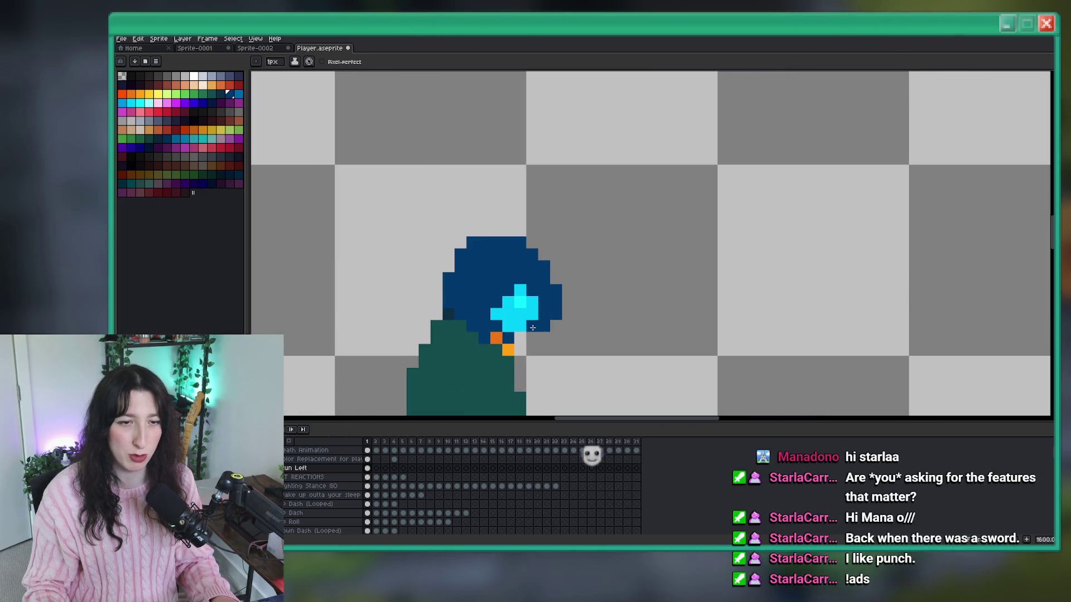
pyautogui.scroll(-3, 590, 446)
pyautogui.scroll(3, 589, 413)
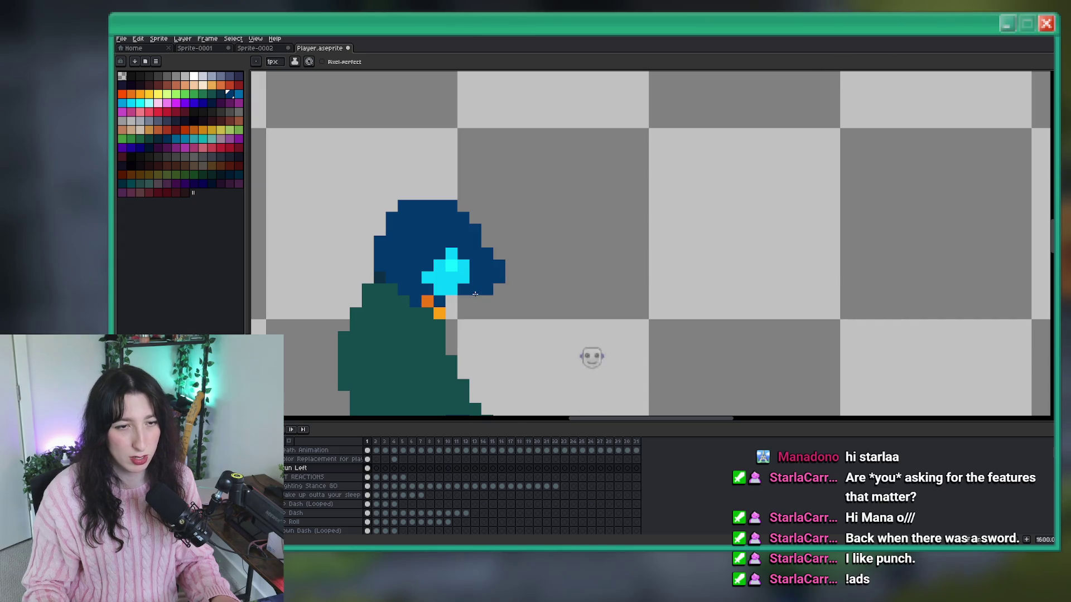
pyautogui.scroll(-2, 475, 293)
pyautogui.scroll(4, 480, 285)
# Sample the face's cyan and pick a lighter cyan for the face glow.
pyautogui.keyDown('alt'); pyautogui.click(483, 277); pyautogui.keyUp('alt')
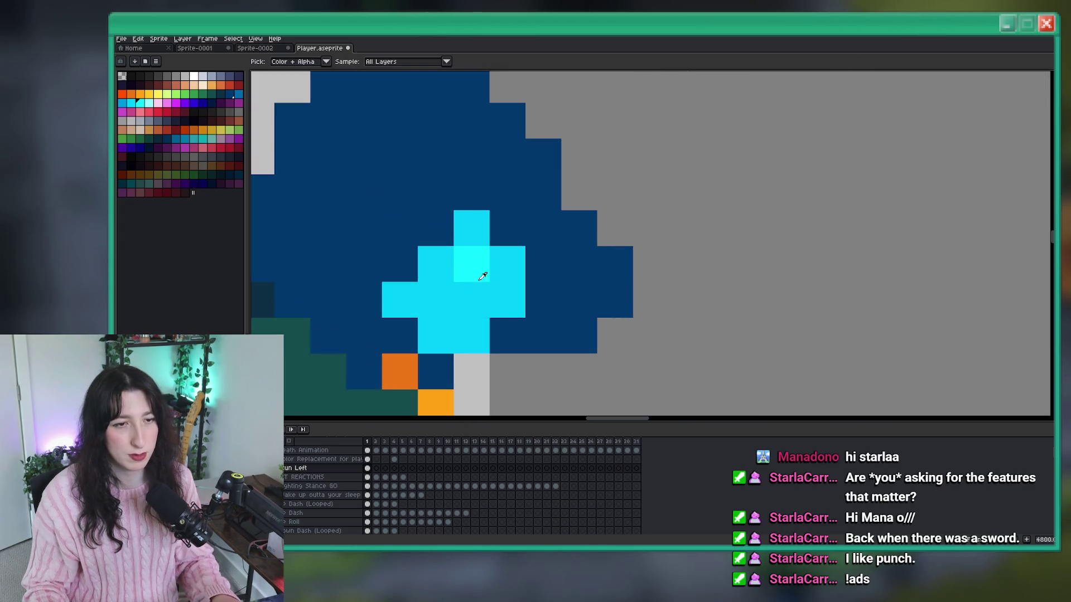
pyautogui.click(151, 103)
pyautogui.scroll(-8, 498, 75)
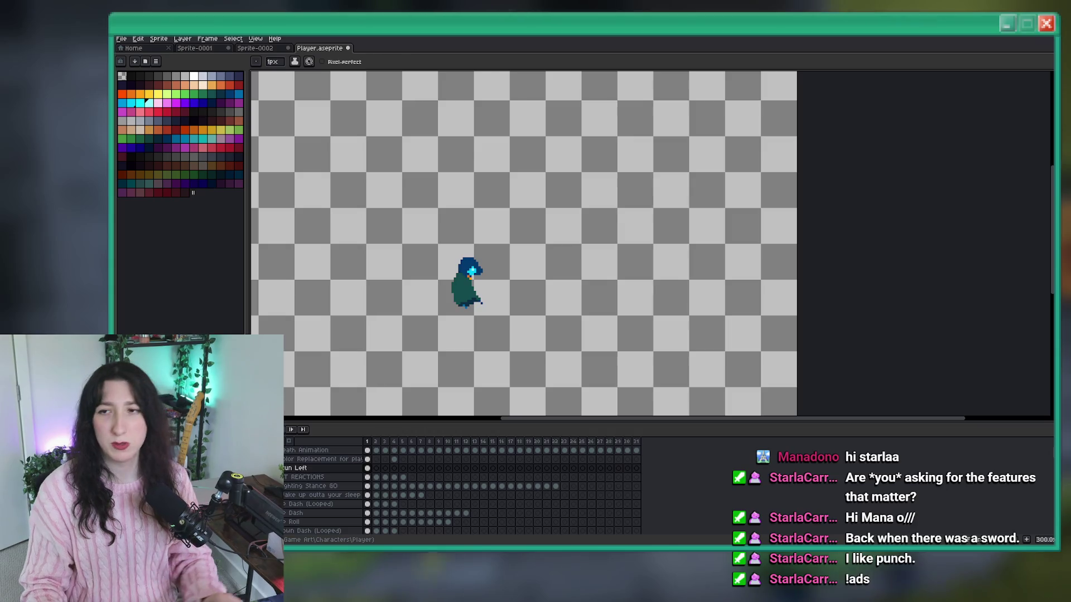
pyautogui.scroll(3, 678, 276)
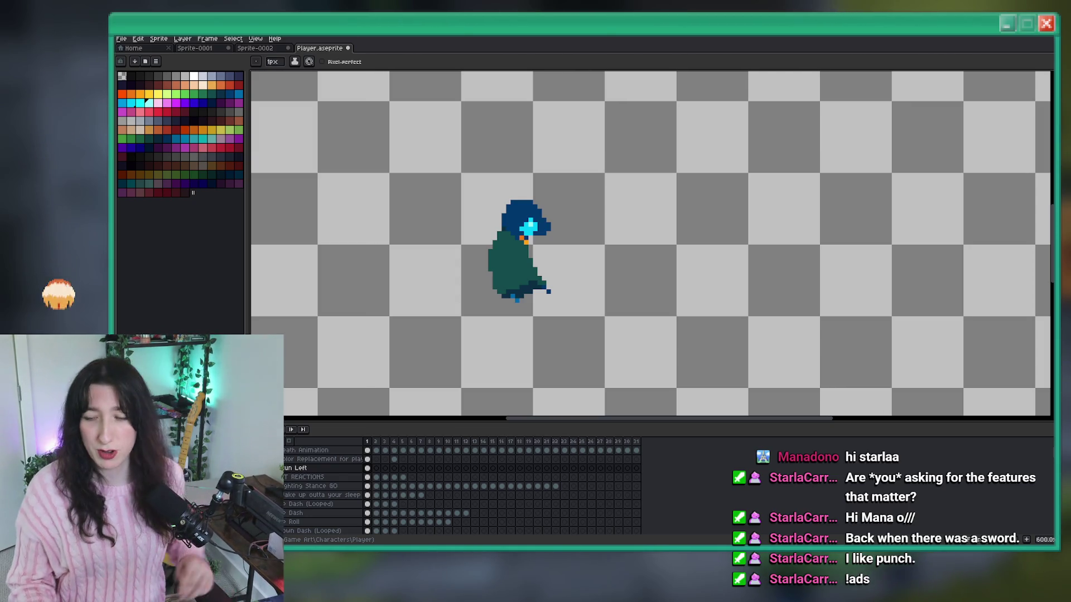
pyautogui.scroll(5, 528, 228)
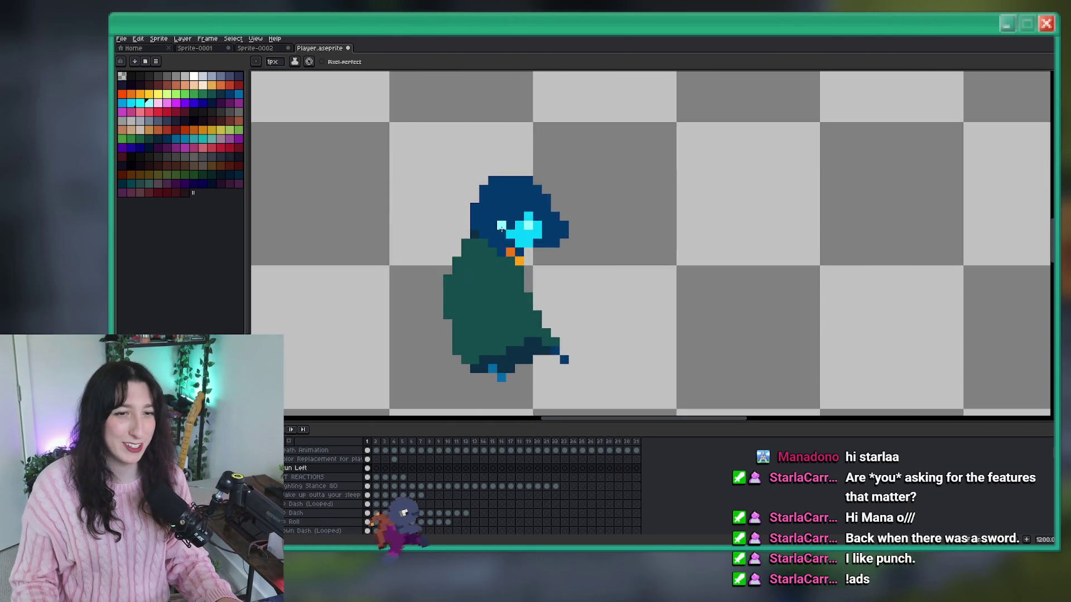
pyautogui.press('alt')
pyautogui.scroll(-5, 544, 219)
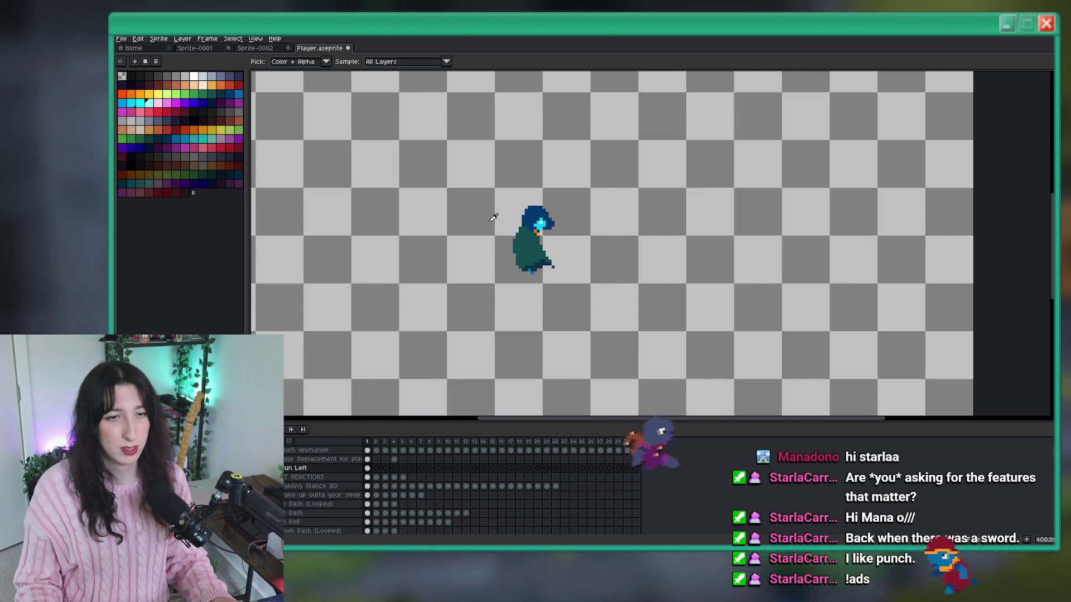
pyautogui.scroll(1, 390, 201)
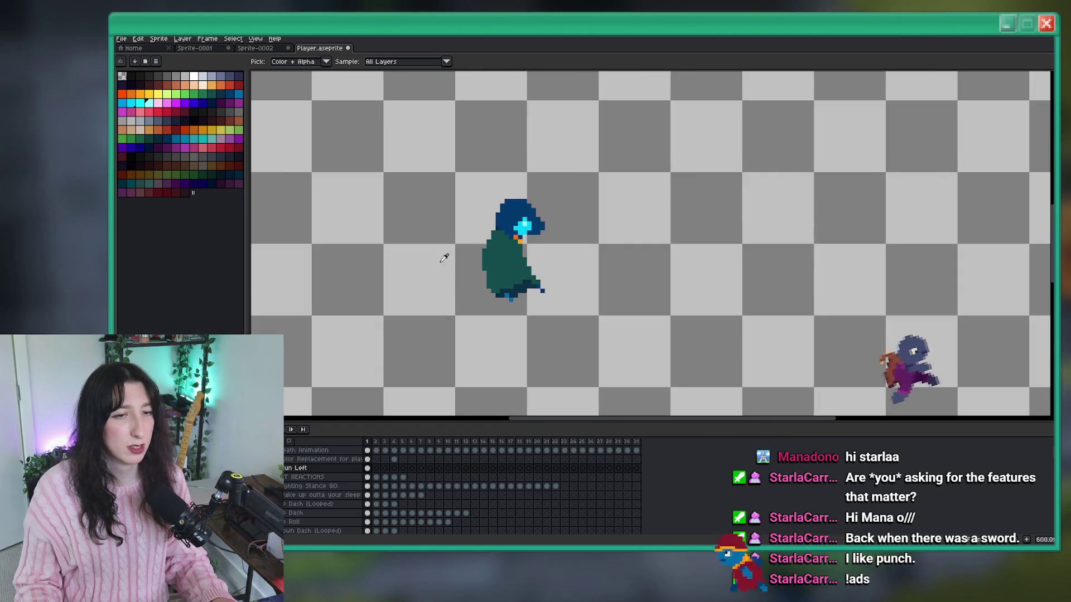
pyautogui.scroll(1, 502, 240)
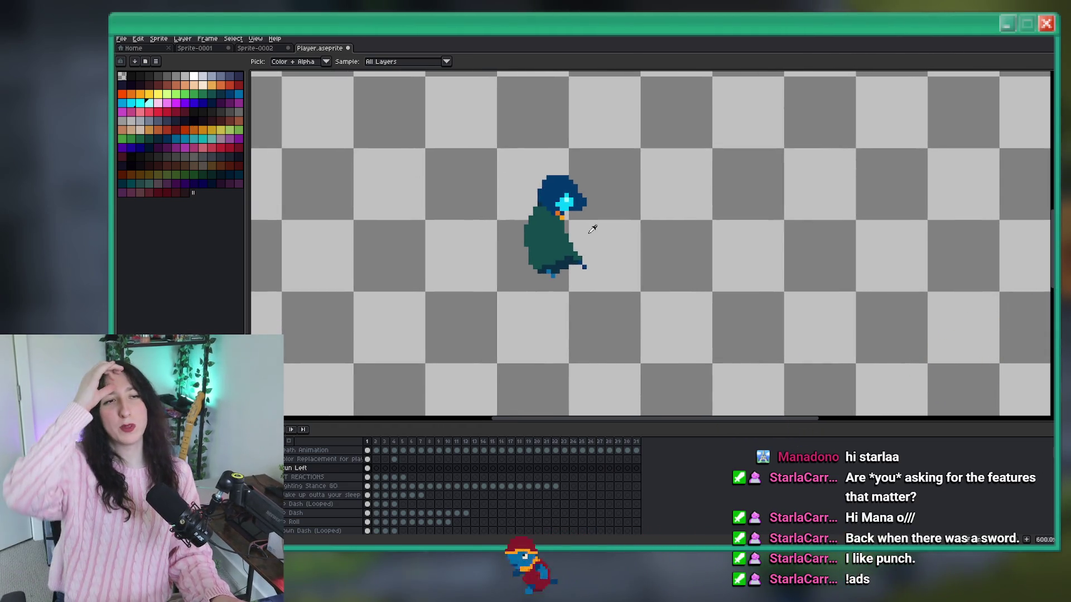
# Save Player.aseprite and switch to the rectangular marquee tool.
pyautogui.hotkey('ctrl', 's')
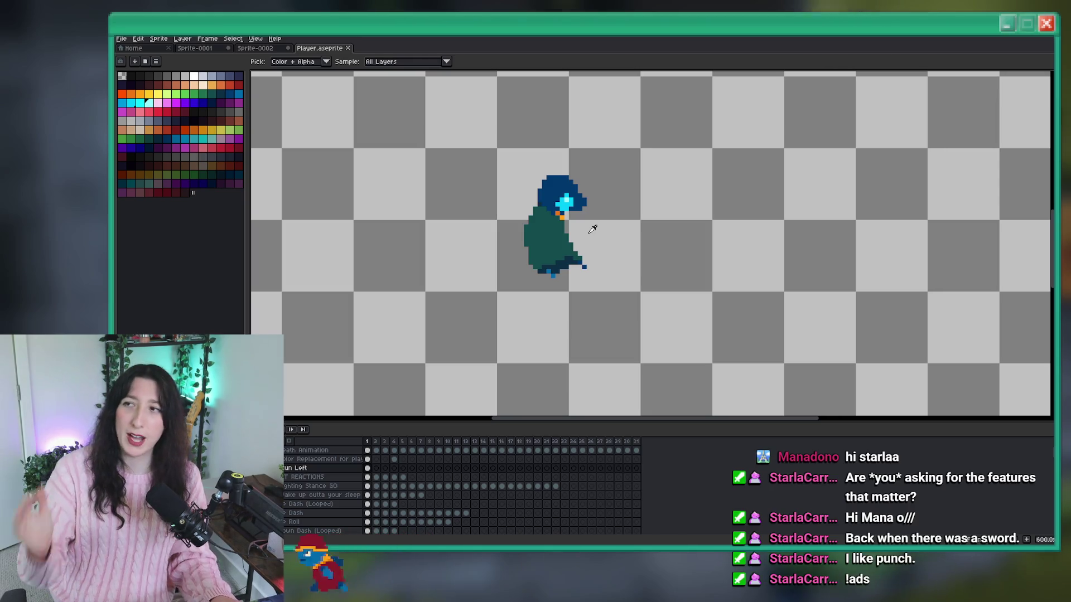
pyautogui.press('m')
pyautogui.scroll(3, 584, 226)
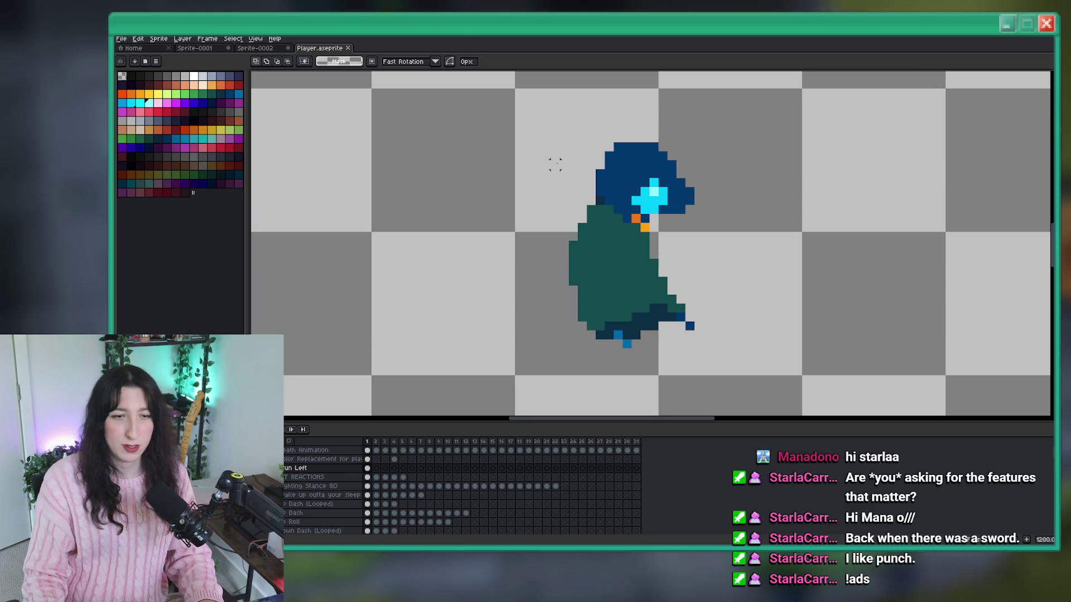
pyautogui.scroll(-2, 514, 199)
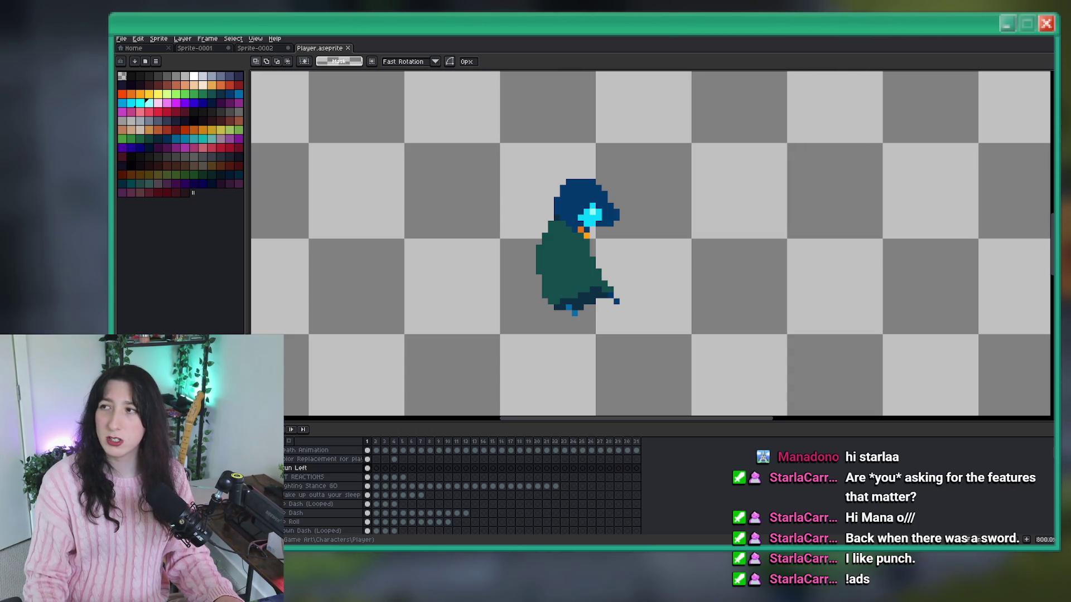
pyautogui.scroll(3, 641, 223)
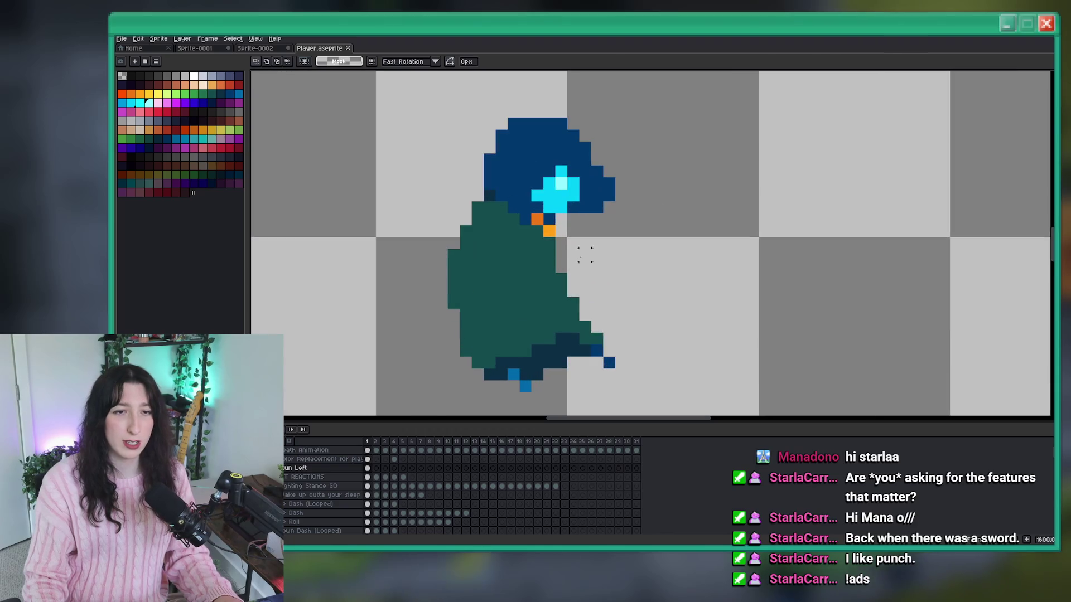
pyautogui.scroll(-5, 613, 257)
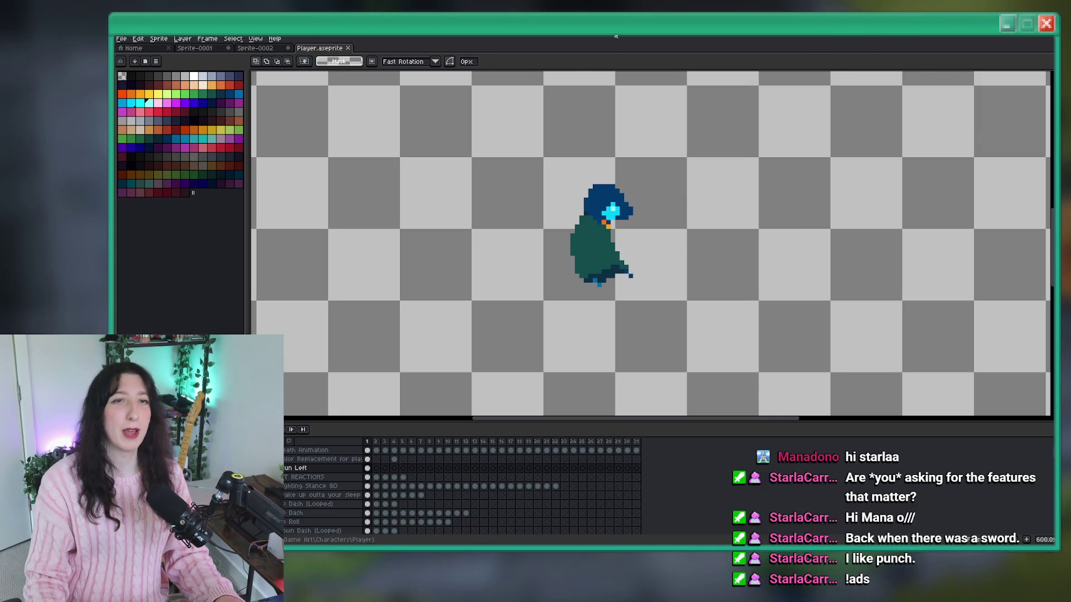
# Select a band across the hooded character's middle.
pyautogui.scroll(3, 625, 212)
pyautogui.moveTo(663, 287)
pyautogui.mouseDown()
pyautogui.moveTo(491, 280)
pyautogui.moveTo(425, 256)
pyautogui.mouseUp()
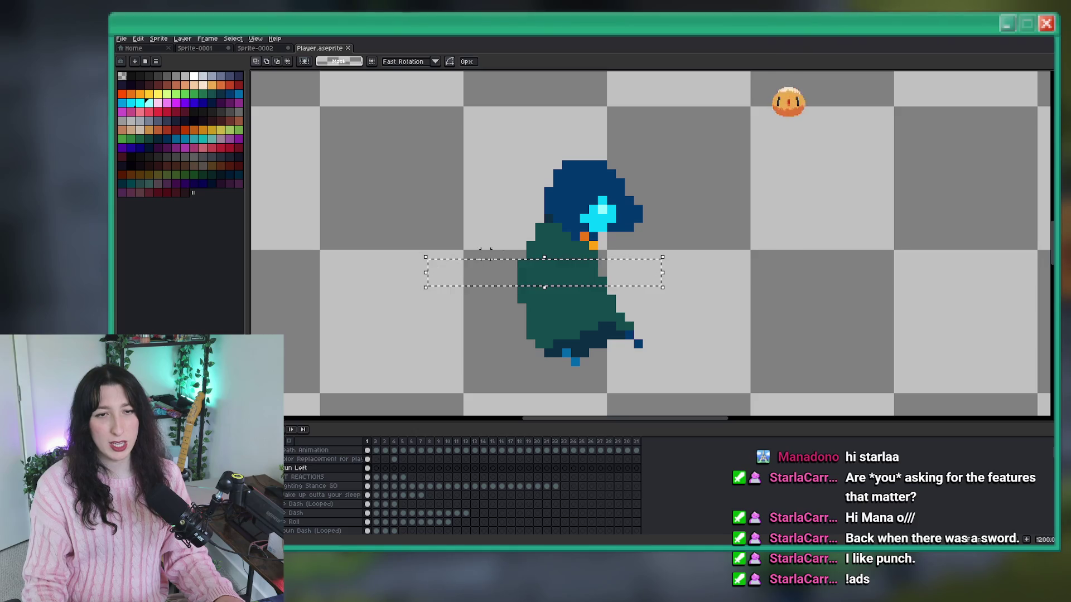
pyautogui.scroll(-5, 769, 223)
pyautogui.scroll(2, 719, 217)
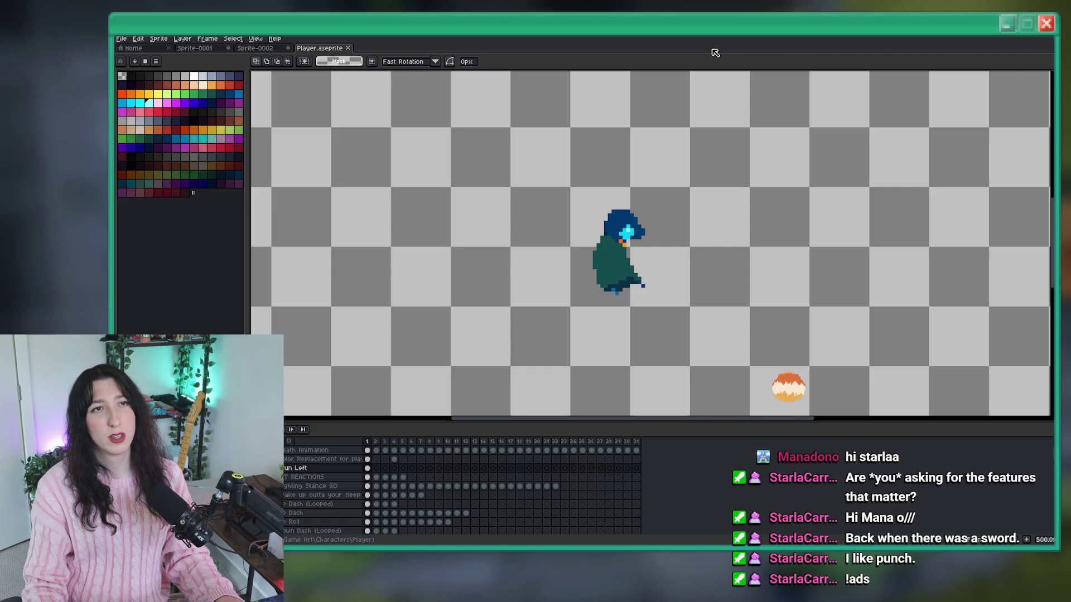
pyautogui.scroll(4, 650, 235)
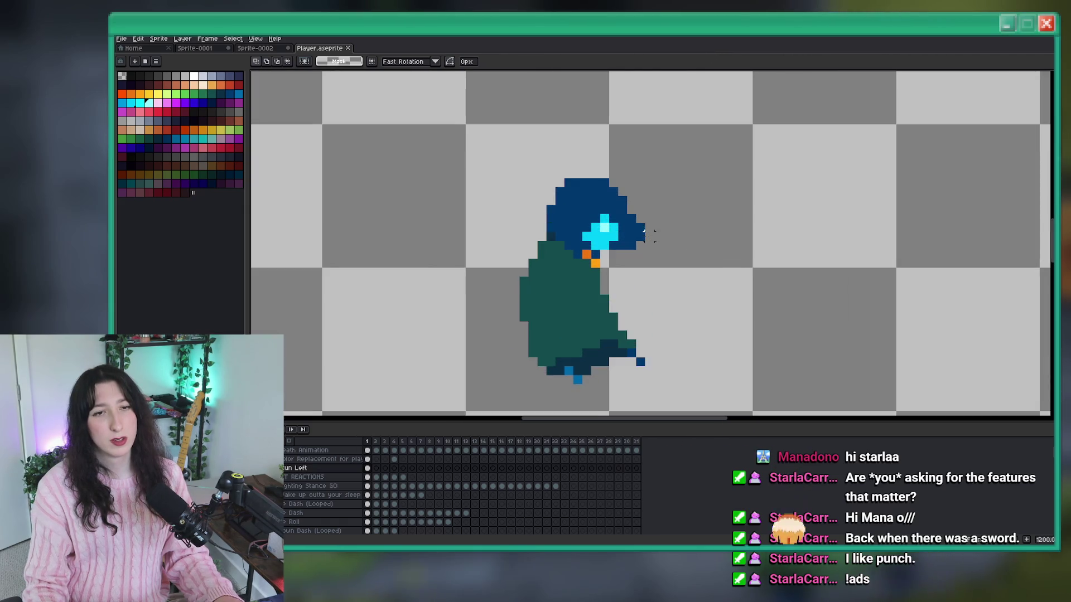
pyautogui.scroll(-6, 648, 235)
pyautogui.scroll(5, 518, 267)
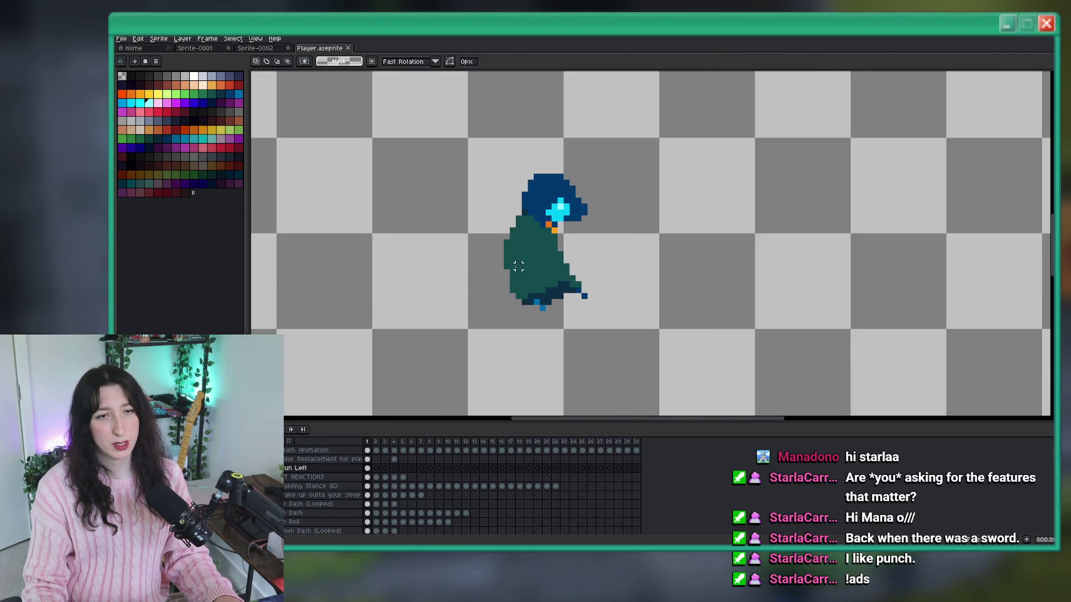
pyautogui.scroll(2, 518, 267)
pyautogui.scroll(-3, 530, 245)
pyautogui.scroll(4, 536, 234)
# Sample the face's cyan, repaint a face highlight pixel with it, then pick a cloak colour.
pyautogui.press('i')
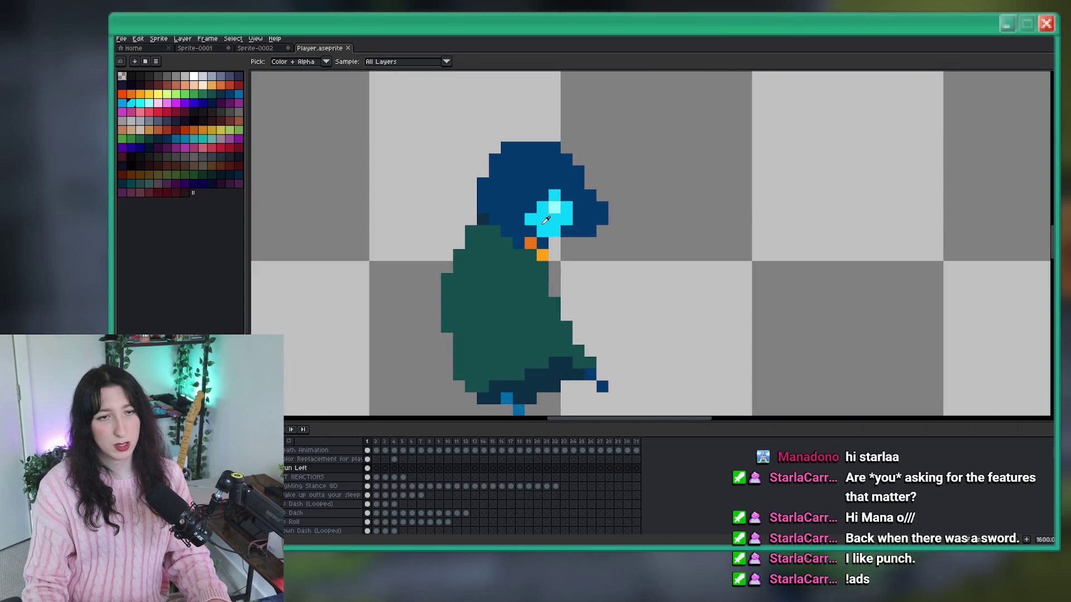
pyautogui.click(539, 207)
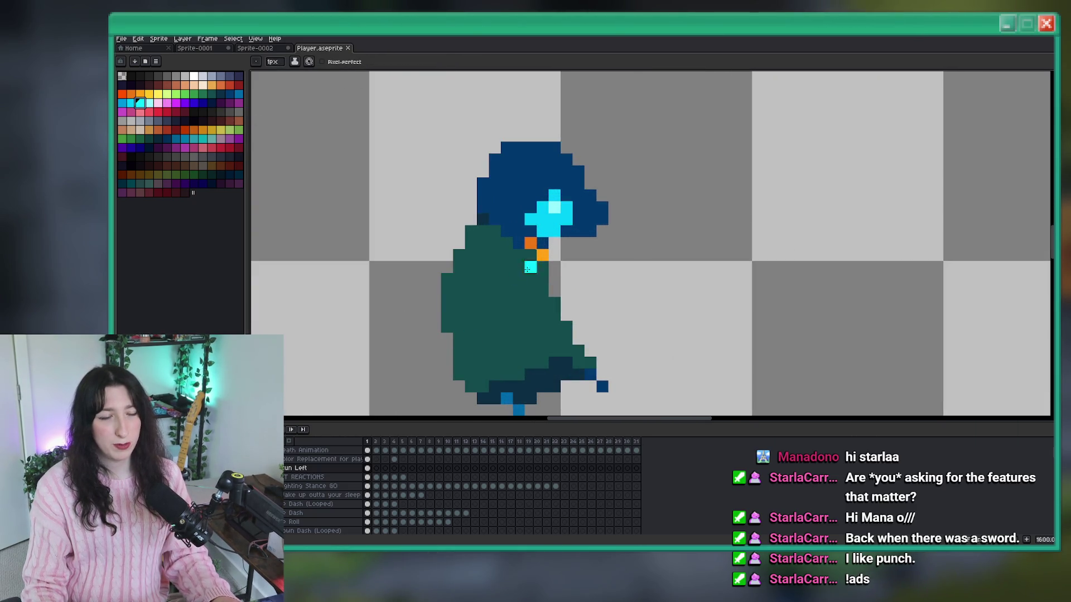
pyautogui.click(555, 204)
pyautogui.scroll(-6, 568, 206)
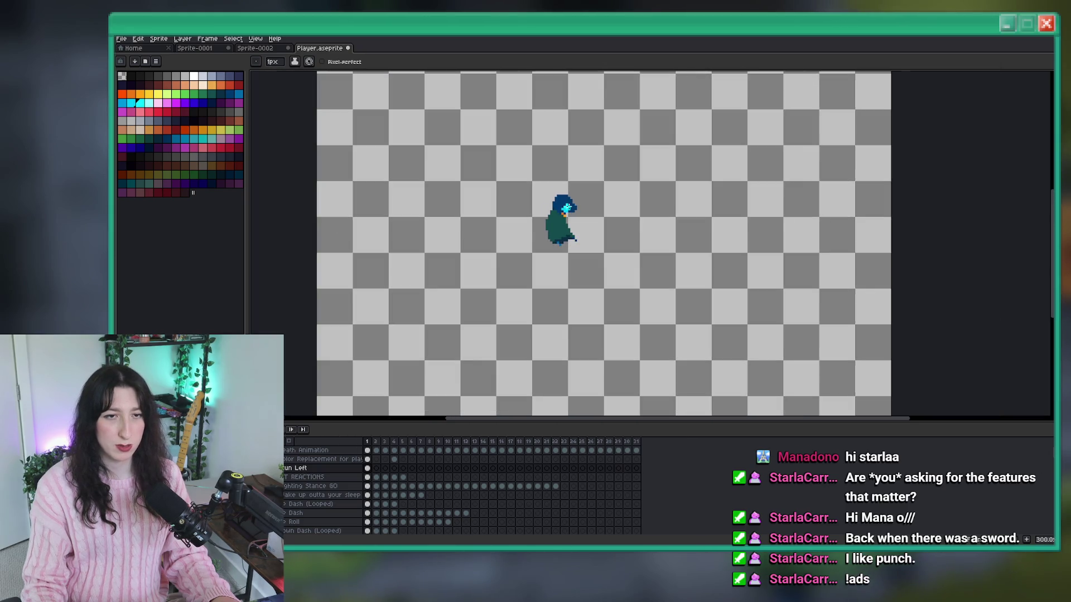
pyautogui.scroll(6, 574, 206)
pyautogui.press('alt')
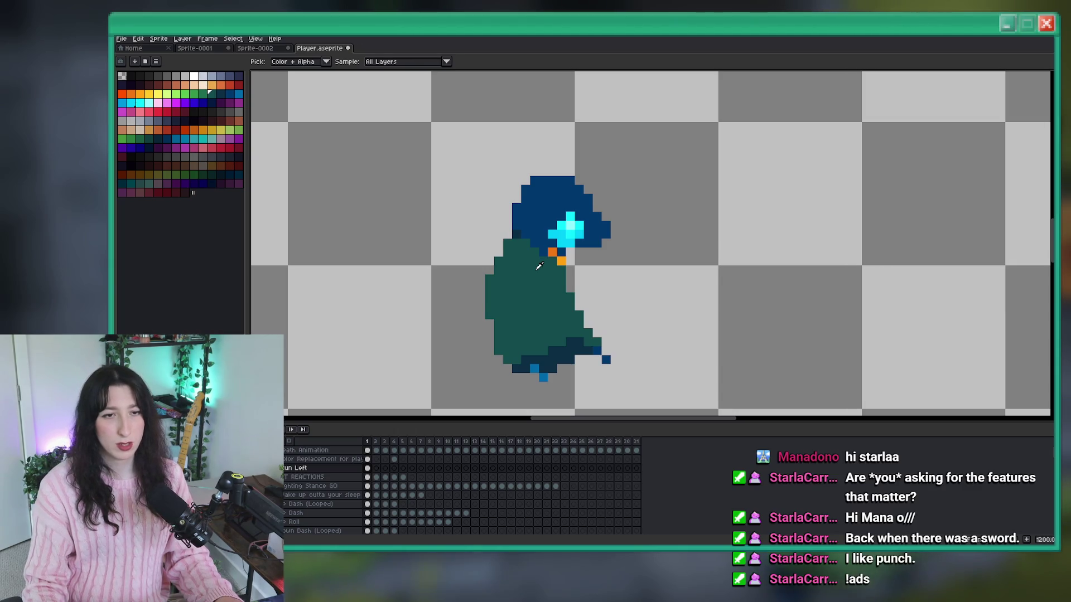
pyautogui.scroll(1, 563, 313)
pyautogui.keyDown('alt'); pyautogui.click(594, 328); pyautogui.keyUp('alt')
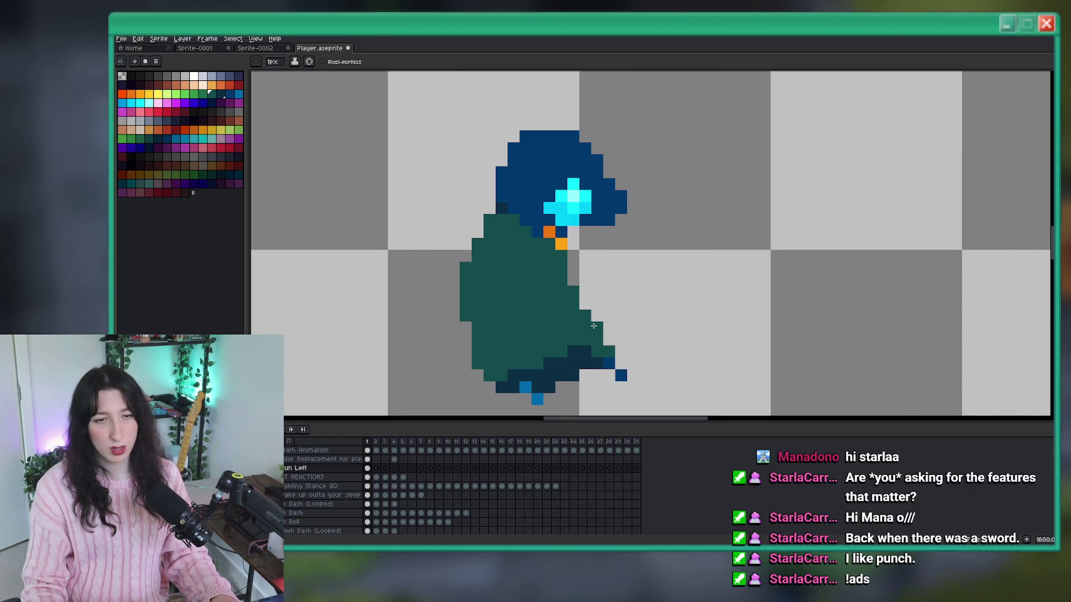
# Switch animation frames and move the bright blue foot pixel up one.
pyautogui.click(376, 468)
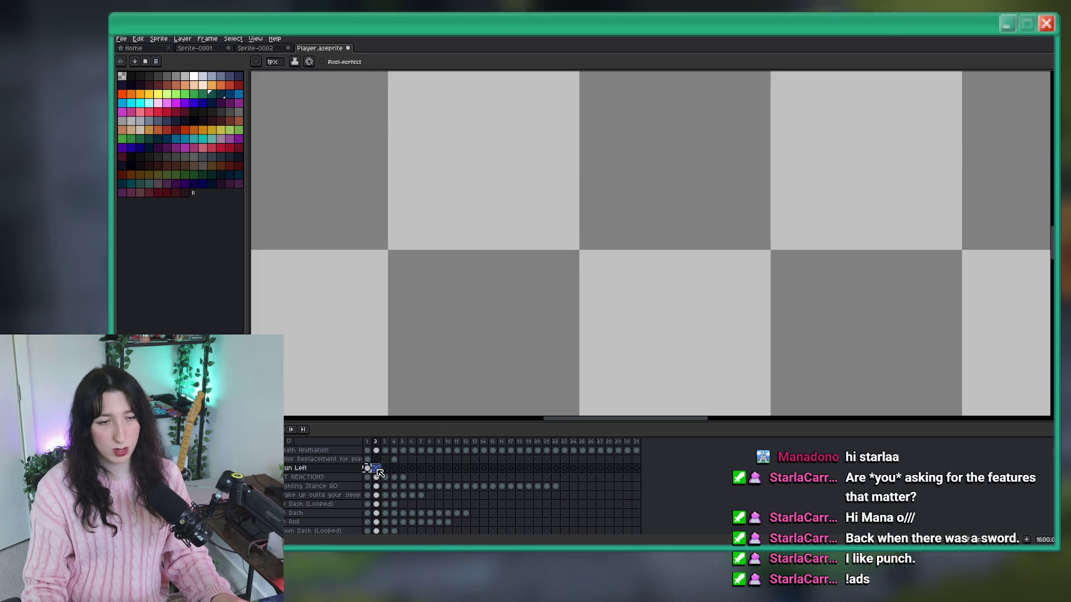
pyautogui.scroll(1, 584, 320)
pyautogui.moveTo(584, 320)
pyautogui.mouseDown()
pyautogui.moveTo(525, 311)
pyautogui.moveTo(558, 308)
pyautogui.moveTo(522, 327)
pyautogui.moveTo(511, 349)
pyautogui.mouseUp()
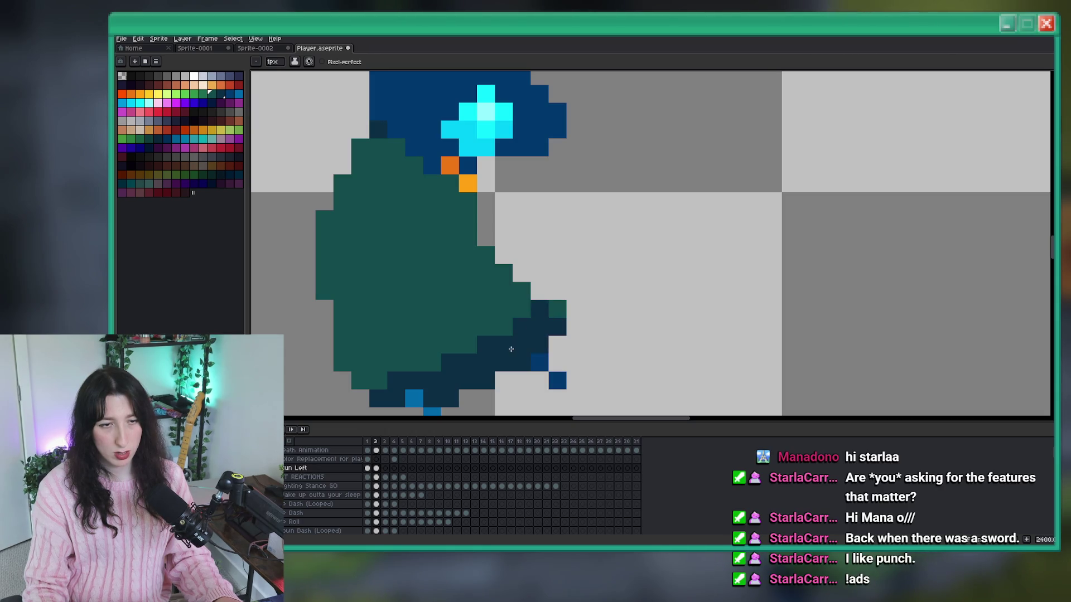
pyautogui.scroll(-5, 557, 298)
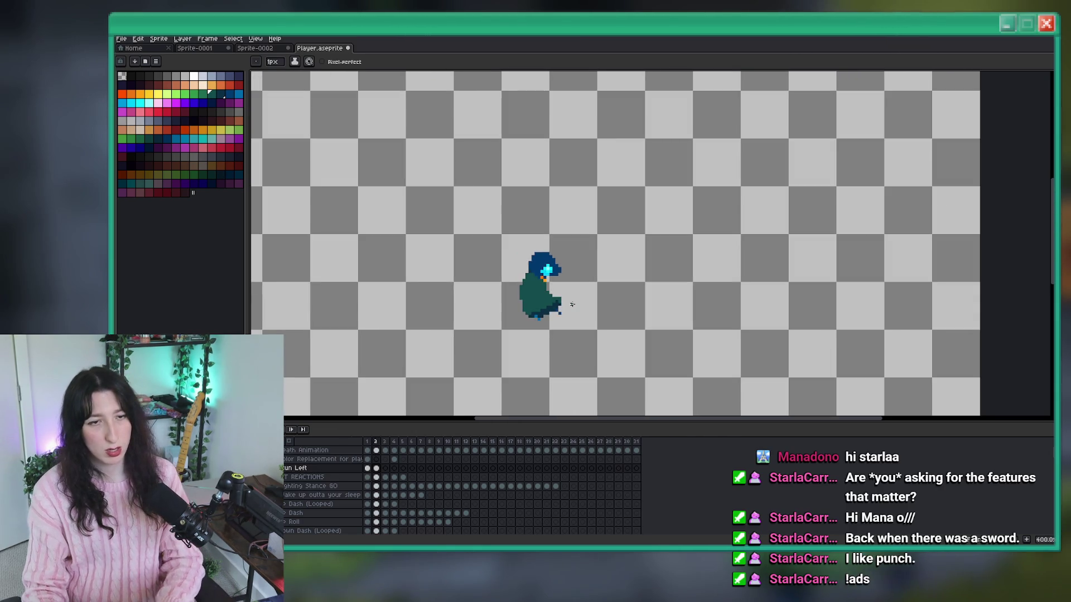
pyautogui.scroll(4, 572, 304)
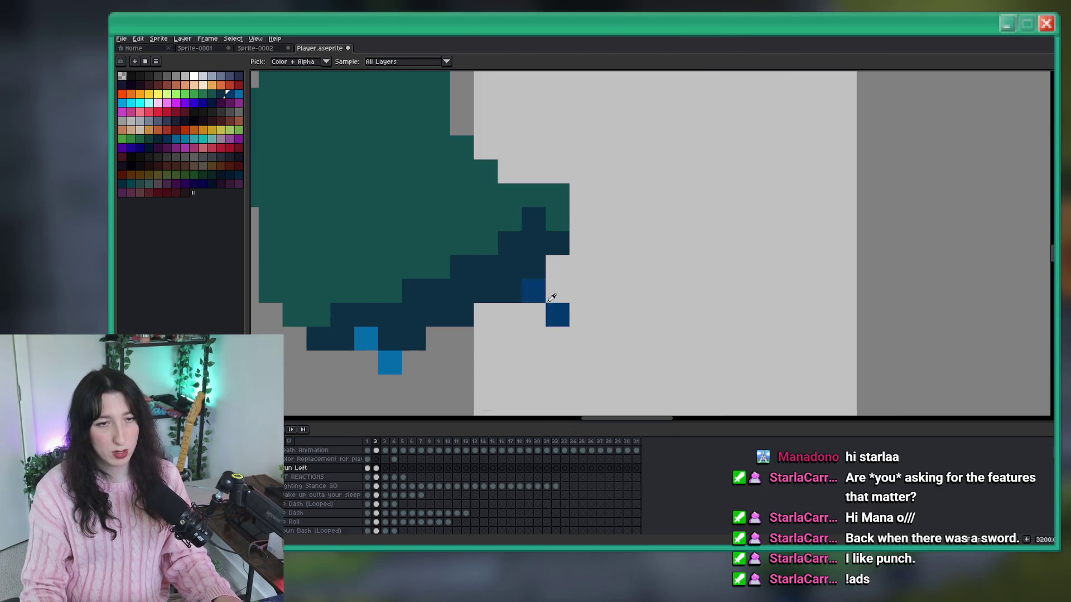
pyautogui.moveTo(533, 315); pyautogui.dragTo(532, 270)
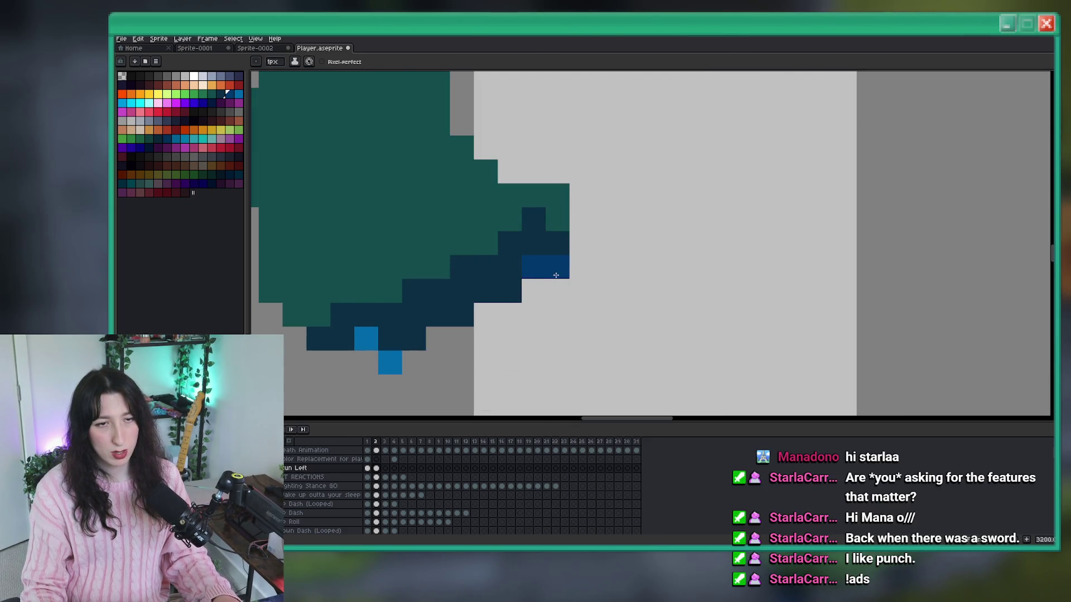
# Pick the dark navy and paint the lower-right cloak edge with it.
pyautogui.click(557, 290)
pyautogui.keyDown('alt'); pyautogui.click(514, 279); pyautogui.keyUp('alt')
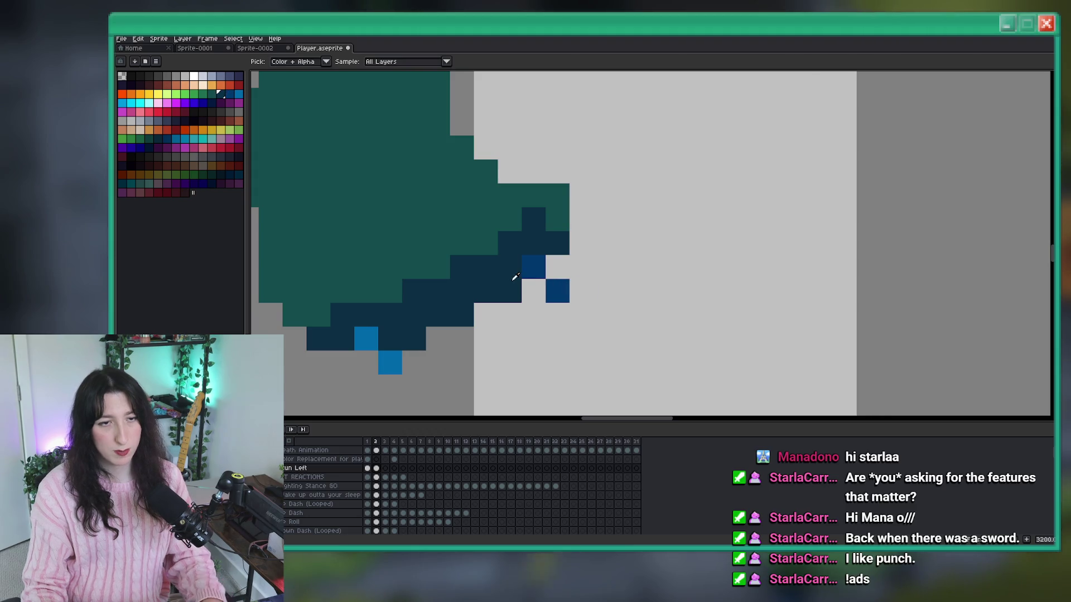
pyautogui.click(534, 290)
pyautogui.click(558, 266)
pyautogui.scroll(-1, 619, 281)
pyautogui.scroll(-2, 620, 283)
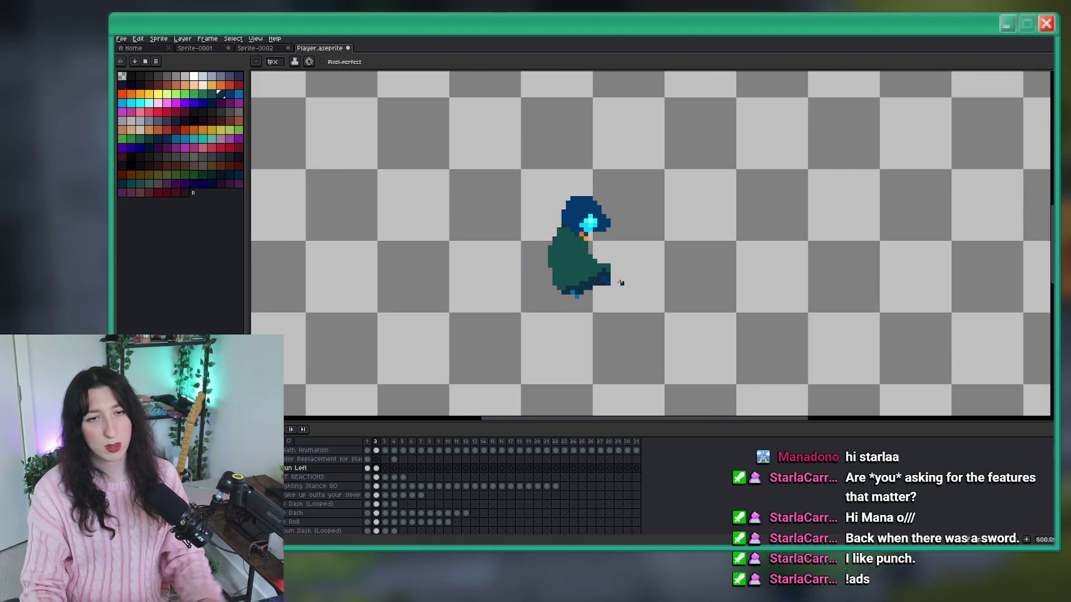
pyautogui.scroll(3, 613, 285)
# Erase the stray dark pixels along the cloak edge.
pyautogui.press('e')
pyautogui.click(606, 275)
pyautogui.click(588, 294)
pyautogui.scroll(-4, 591, 290)
pyautogui.scroll(3, 596, 279)
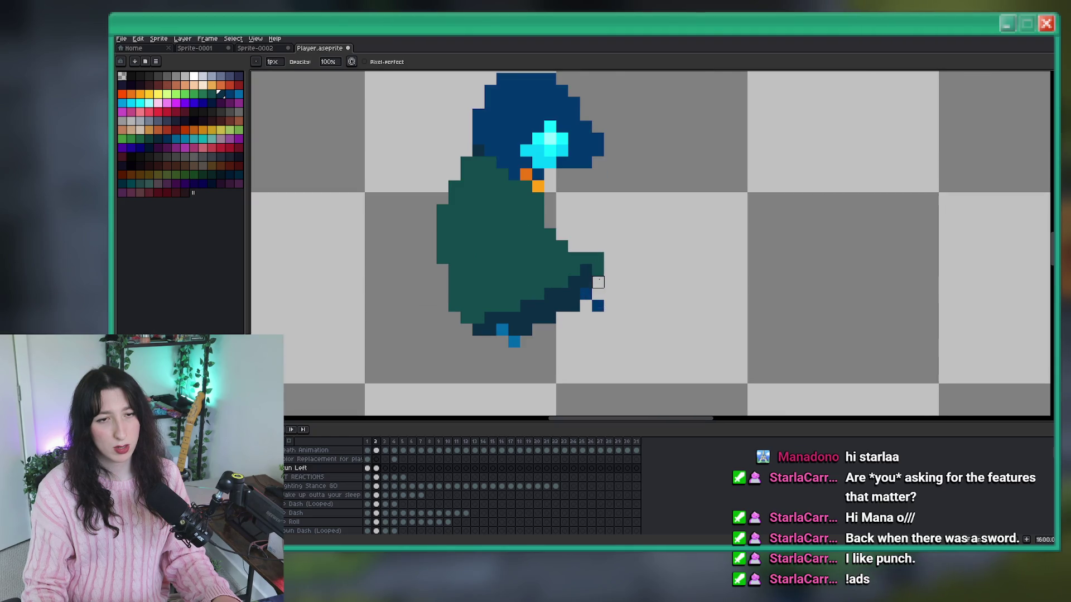
pyautogui.scroll(-3, 589, 260)
pyautogui.scroll(-4, 591, 259)
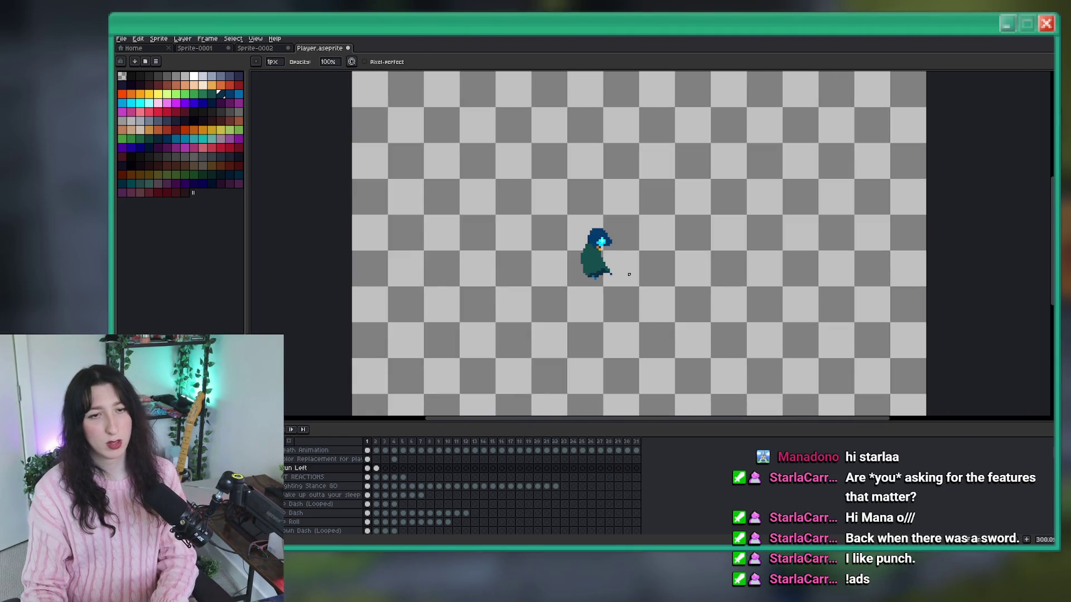
pyautogui.scroll(4, 597, 267)
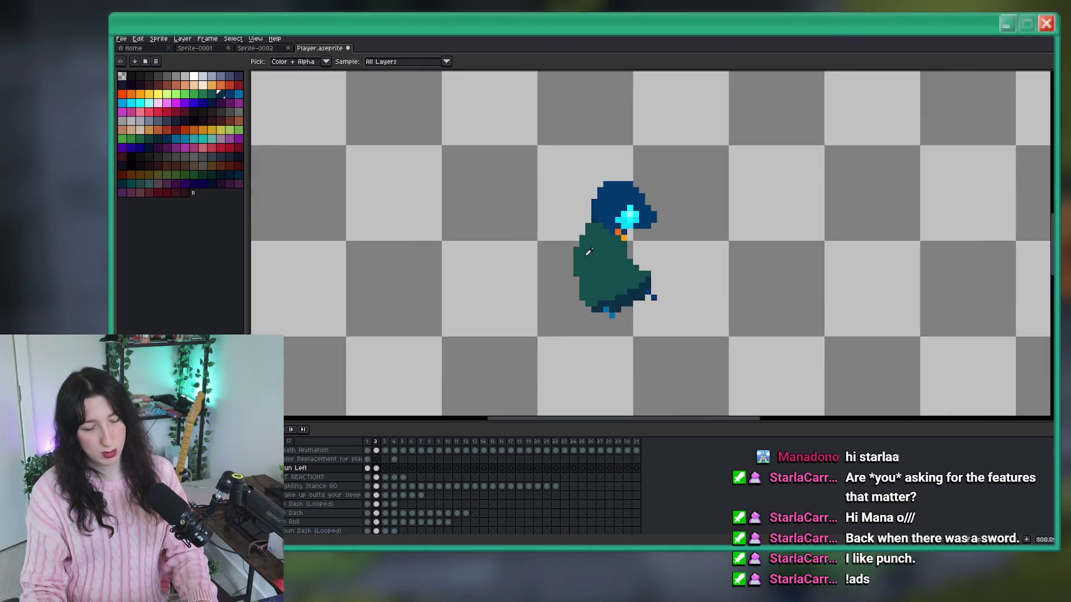
pyautogui.scroll(-4, 740, 276)
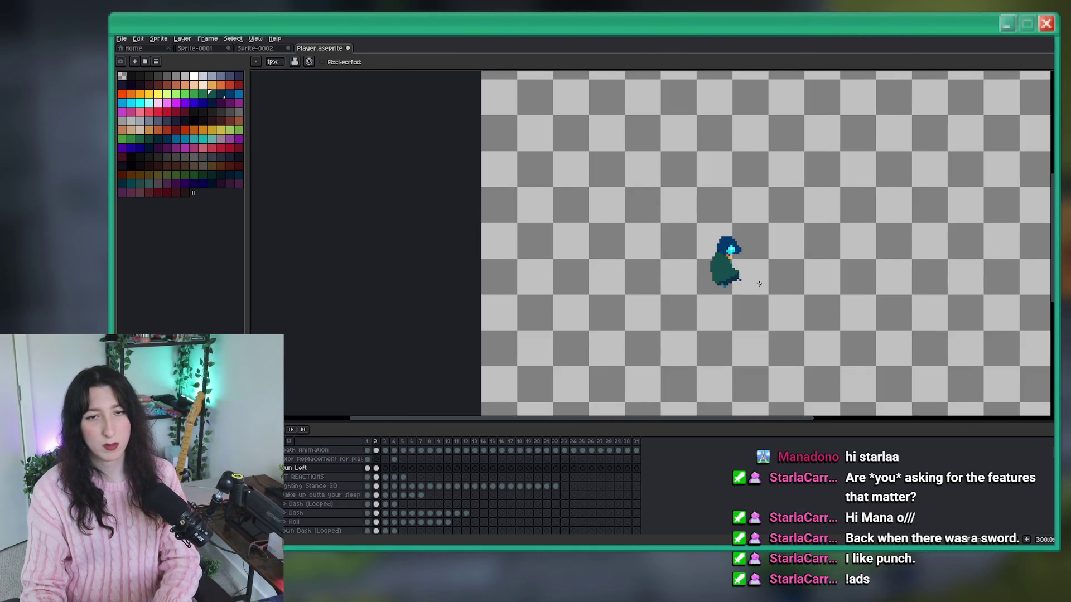
pyautogui.scroll(7, 740, 276)
# Sample the light blue foot colour, then the dark teal cloak colour.
pyautogui.press('alt')
pyautogui.scroll(2, 647, 262)
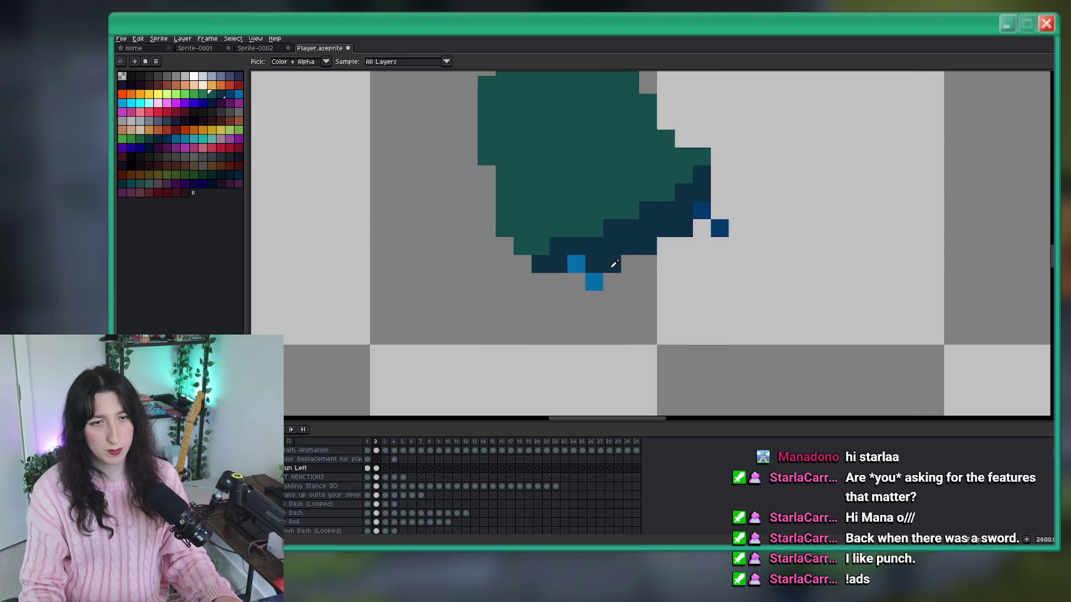
pyautogui.click(594, 282)
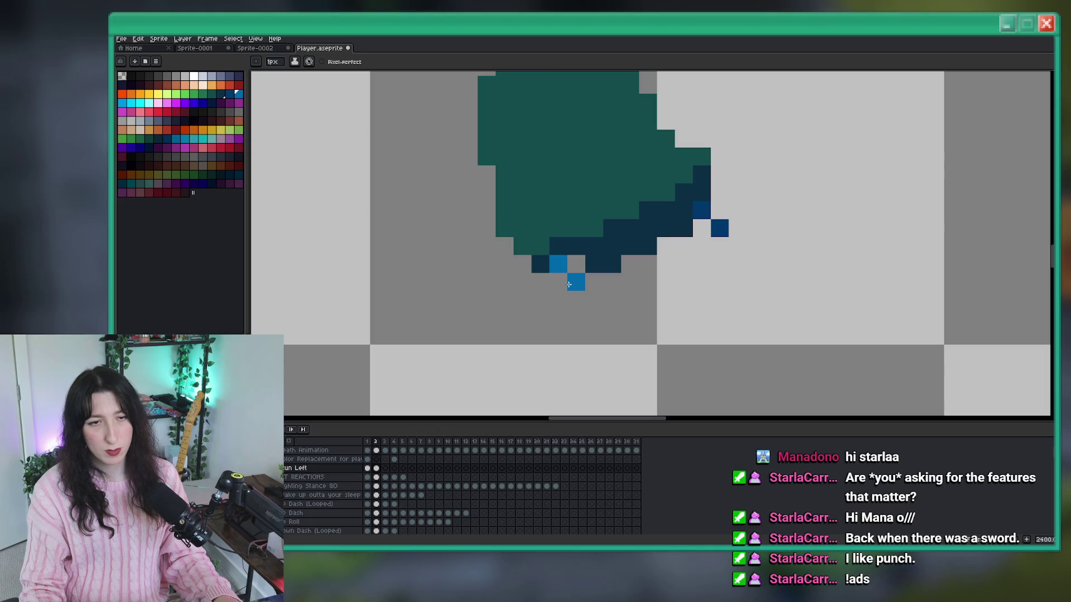
pyautogui.keyDown('alt'); pyautogui.click(588, 252); pyautogui.keyUp('alt')
pyautogui.scroll(-9, 682, 279)
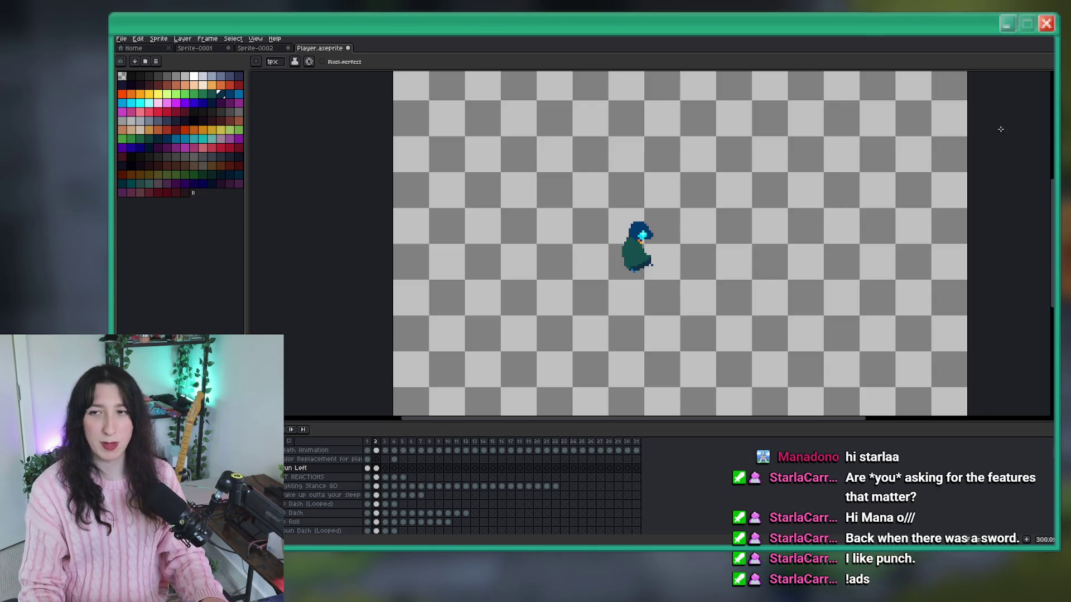
# Move to frame 2 and sample a colour from the sprite for the pencil.
pyautogui.press('.')
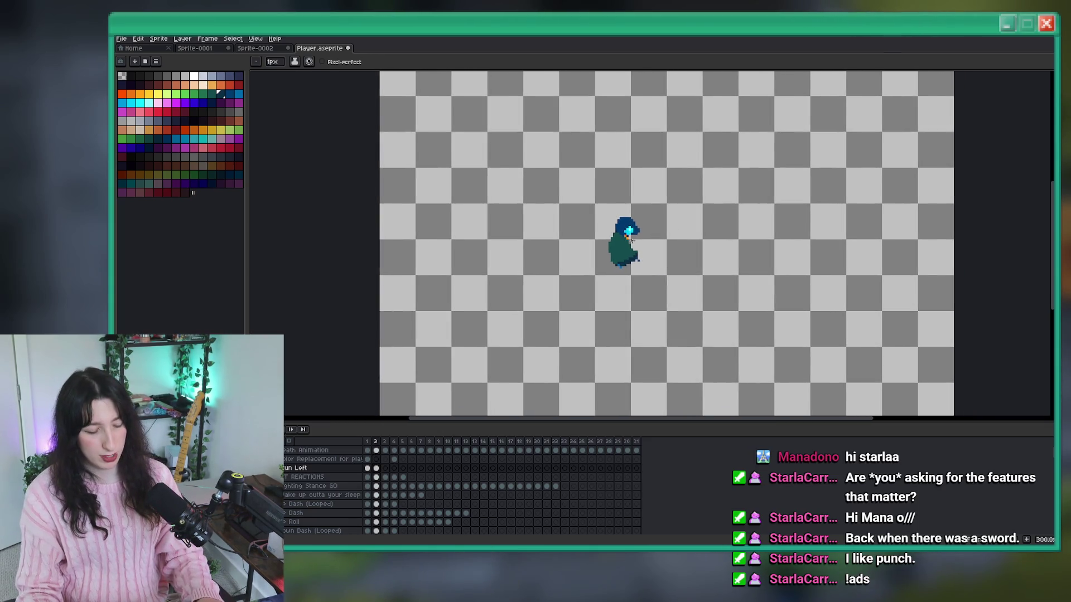
pyautogui.scroll(3, 623, 239)
pyautogui.press('m')
pyautogui.press('i')
pyautogui.scroll(6, 623, 238)
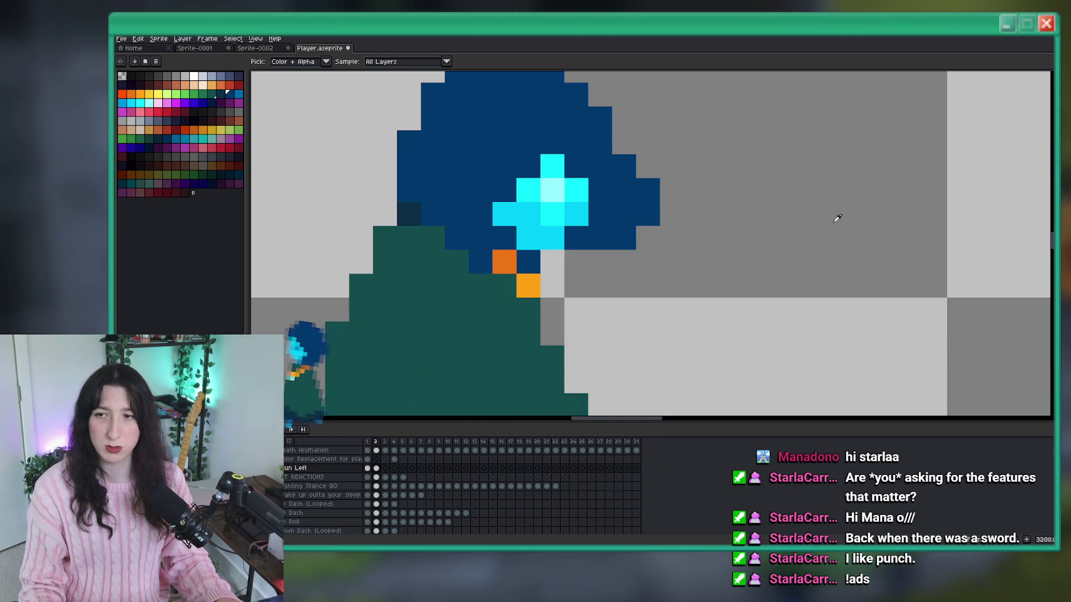
pyautogui.press('b')
pyautogui.scroll(-6, 464, 237)
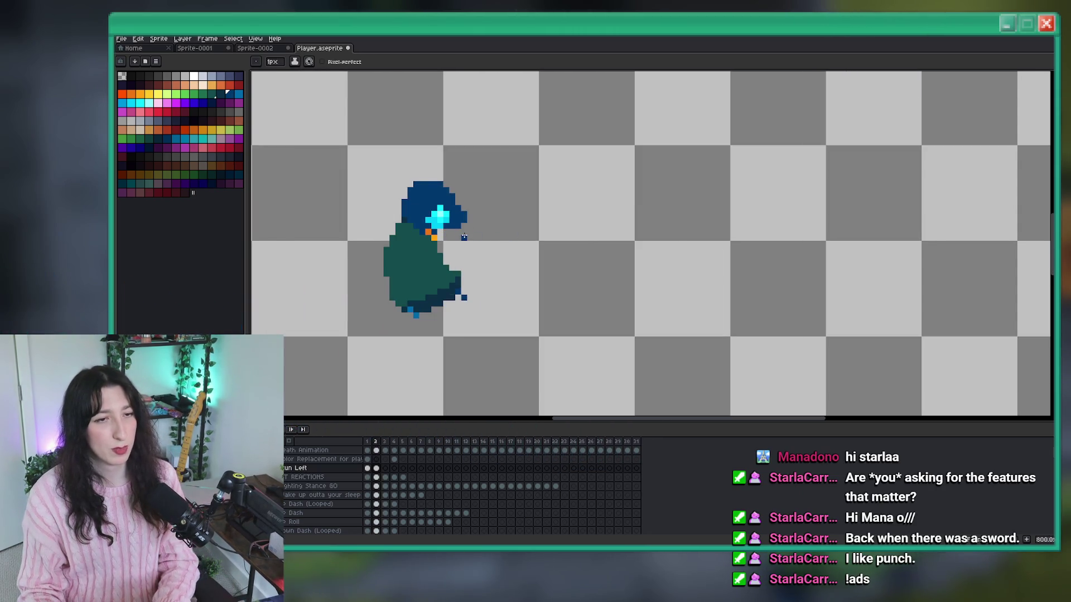
pyautogui.scroll(5, 457, 262)
pyautogui.press('i')
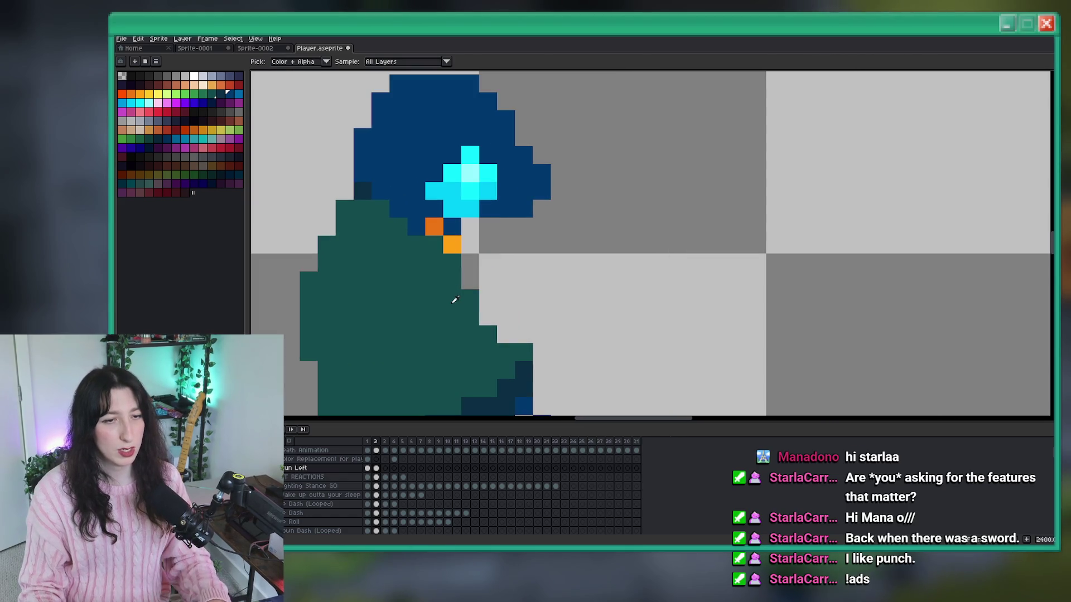
pyautogui.press('b')
pyautogui.scroll(-6, 515, 286)
# Compare against frame 1, then paint dark blue pixels beside the orange pixel on frame 2.
pyautogui.press('Left')
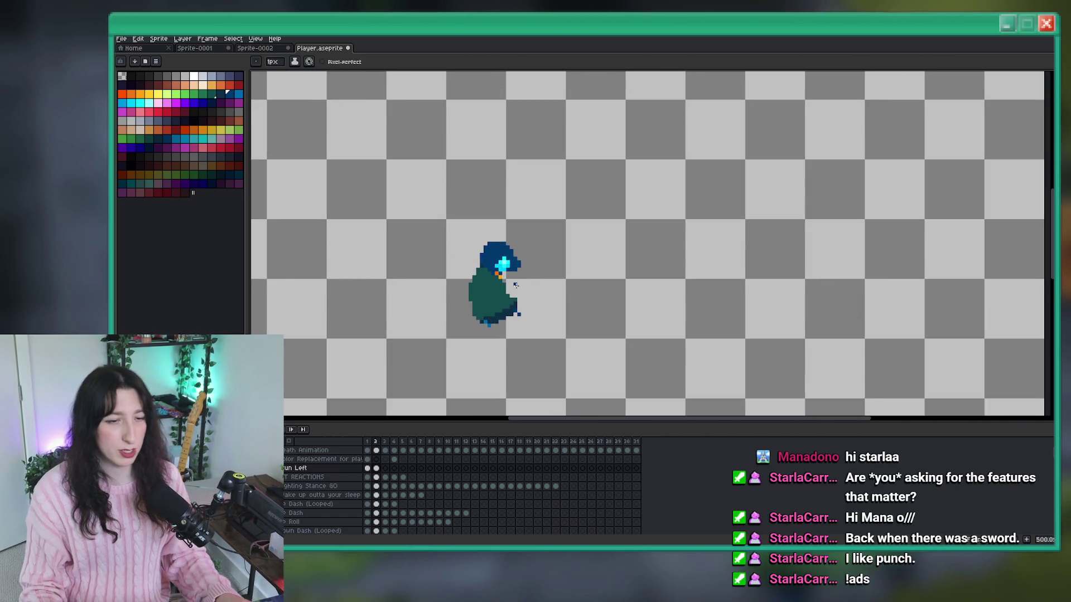
pyautogui.scroll(8, 515, 286)
pyautogui.press('Right')
pyautogui.hscroll(-3, 442, 272)
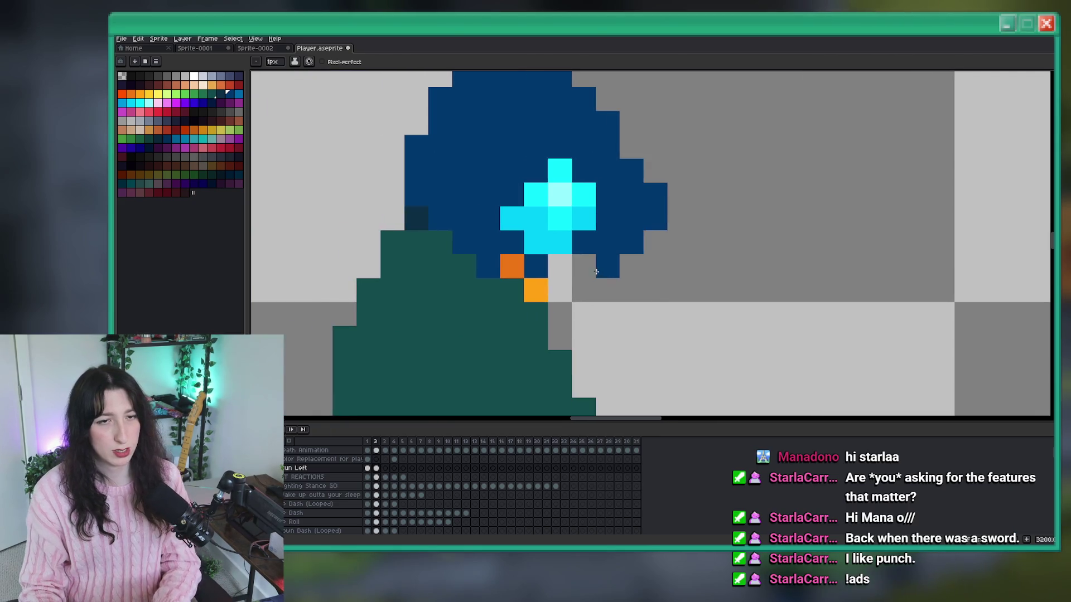
pyautogui.moveTo(608, 268); pyautogui.dragTo(568, 271)
pyautogui.scroll(-6, 620, 263)
pyautogui.scroll(4, 628, 253)
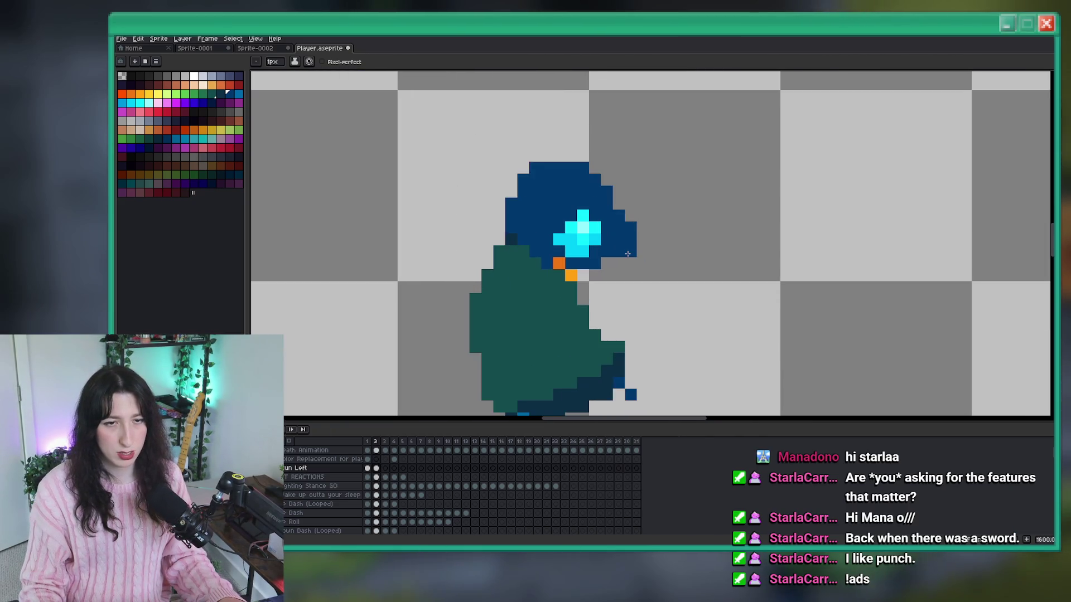
pyautogui.scroll(-4, 632, 234)
pyautogui.scroll(3, 639, 250)
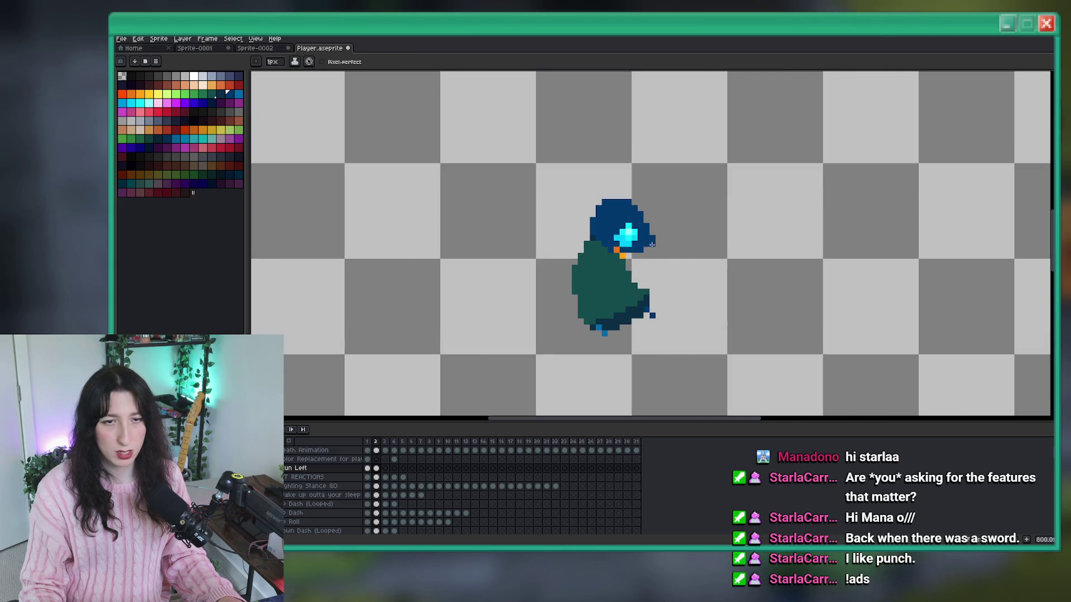
pyautogui.scroll(-4, 658, 239)
pyautogui.scroll(3, 664, 237)
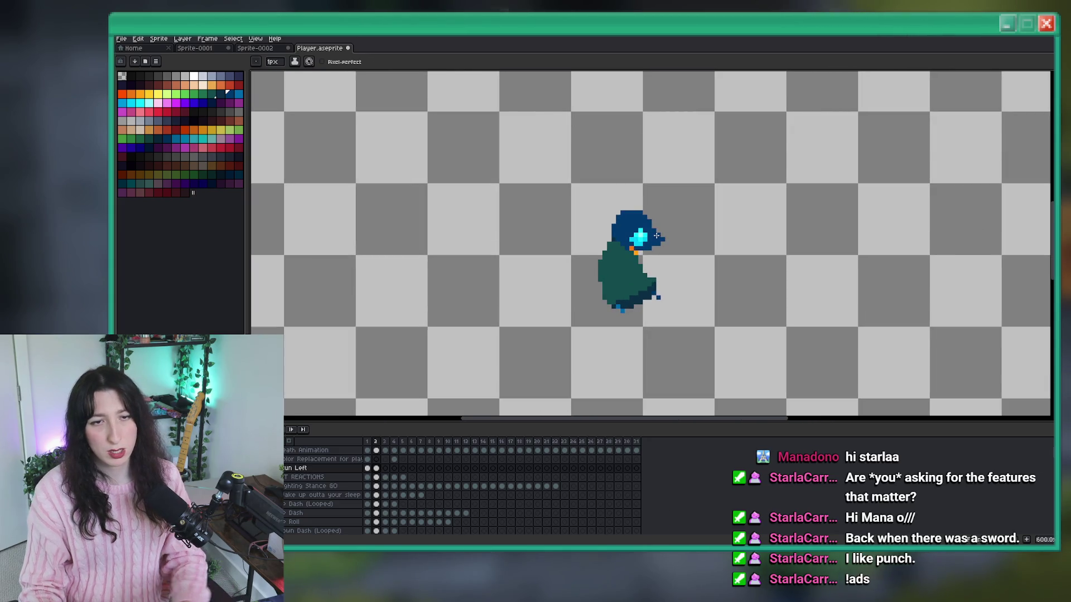
pyautogui.scroll(-4, 656, 236)
pyautogui.scroll(2, 650, 239)
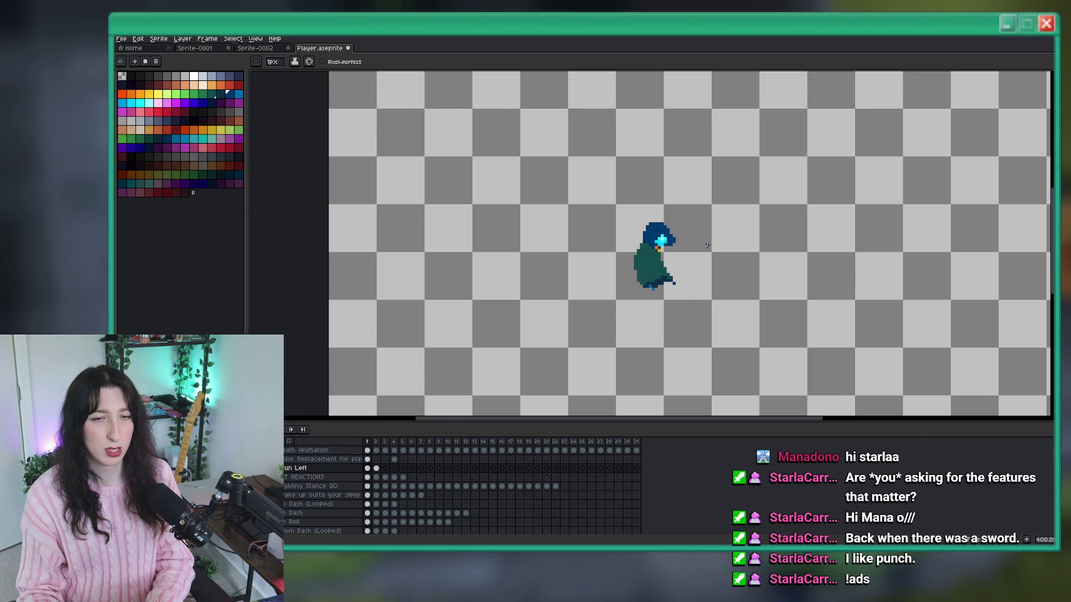
# Select a small area to the right of the hood.
pyautogui.press('m')
pyautogui.scroll(8, 697, 240)
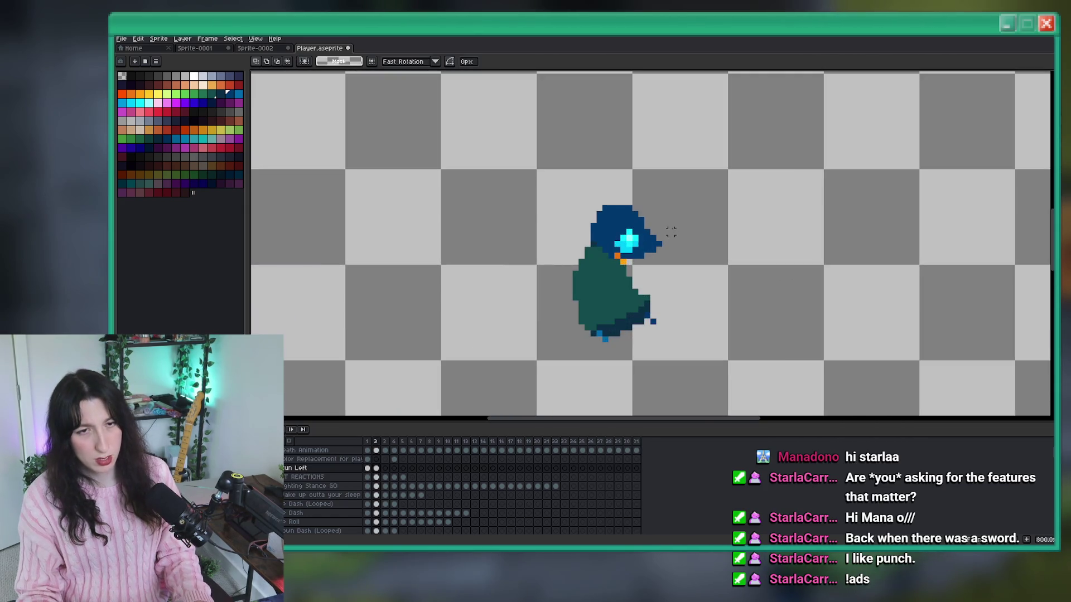
pyautogui.moveTo(674, 175)
pyautogui.mouseDown()
pyautogui.moveTo(469, 326)
pyautogui.moveTo(376, 329)
pyautogui.moveTo(377, 363)
pyautogui.moveTo(459, 390)
pyautogui.mouseUp()
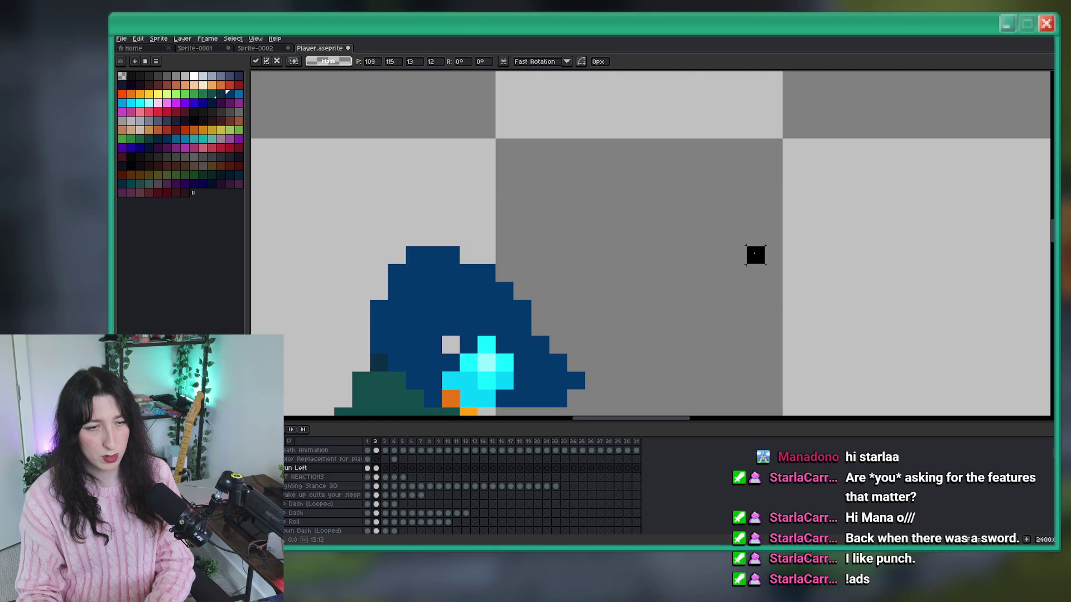
pyautogui.scroll(-5, 755, 253)
pyautogui.scroll(5, 686, 258)
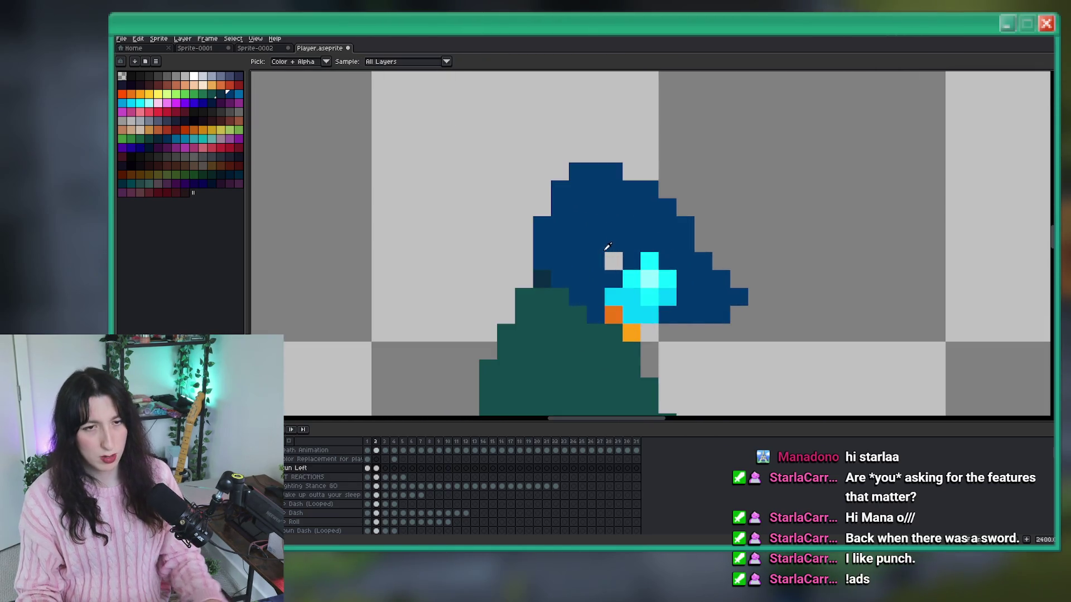
# Fill the grey gap beside the orange pixel with dark blue on frame 2.
pyautogui.press('b')
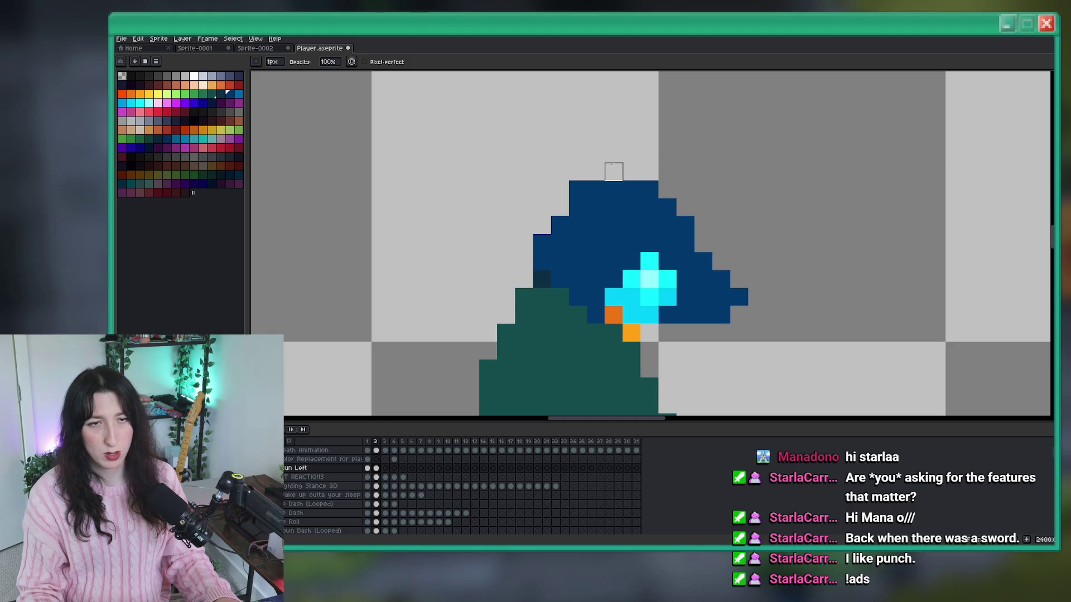
pyautogui.scroll(-5, 613, 171)
pyautogui.scroll(-2, 756, 230)
pyautogui.press('Left')
pyautogui.press('Left')
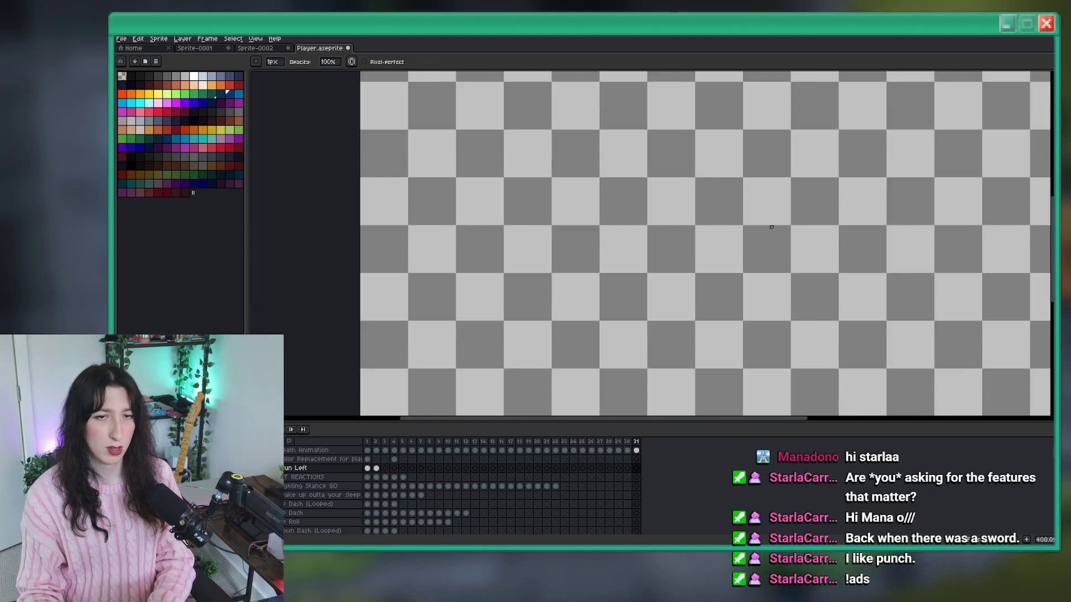
pyautogui.press('Right')
pyautogui.press('Right')
pyautogui.scroll(1, 722, 223)
pyautogui.press('i')
pyautogui.scroll(5, 667, 190)
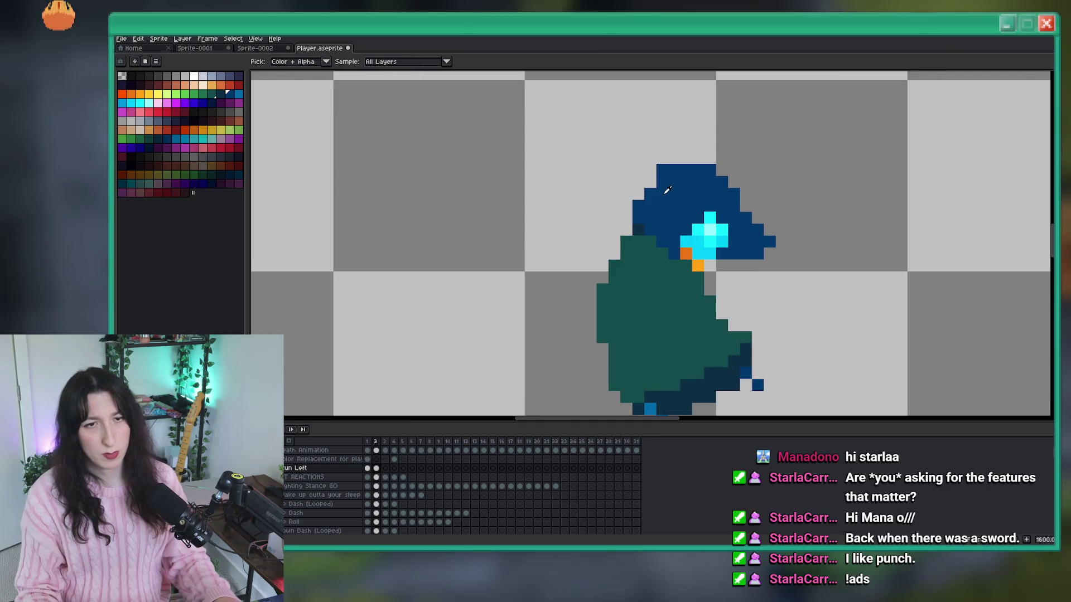
pyautogui.press('b')
pyautogui.scroll(3, 772, 281)
pyautogui.click(654, 247)
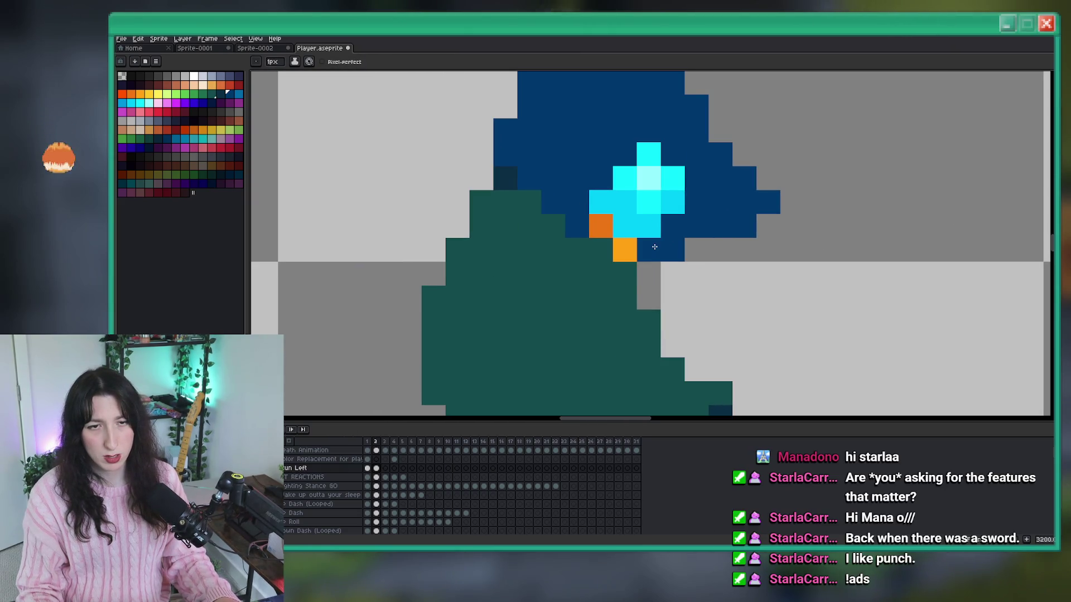
pyautogui.scroll(-9, 658, 251)
# Erase the stray dark blue pixels to the right of the hood.
pyautogui.press('Left')
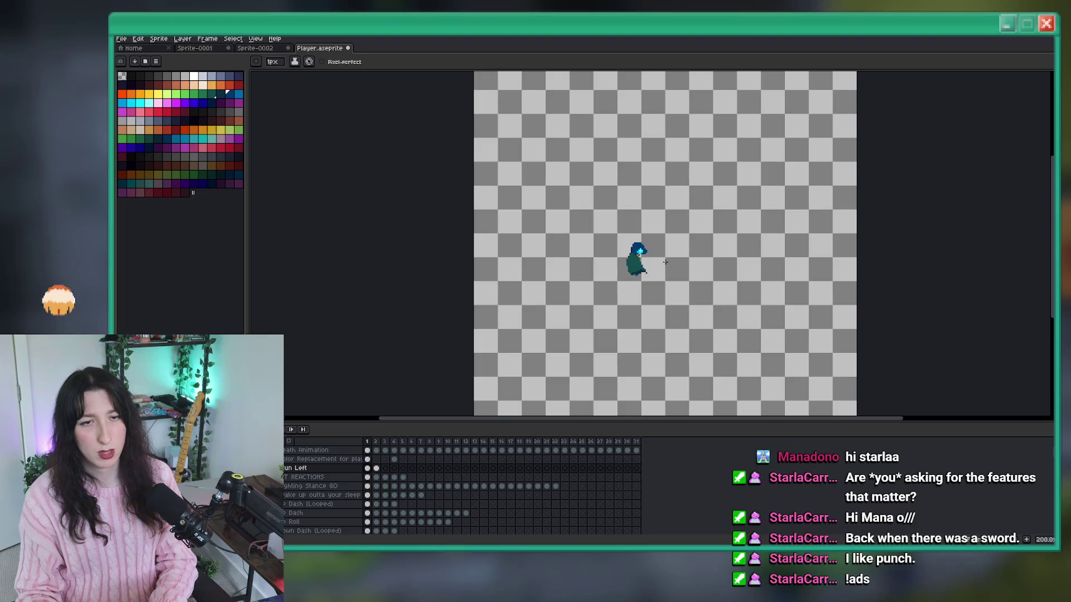
pyautogui.press('Right')
pyautogui.scroll(3, 665, 261)
pyautogui.press('i')
pyautogui.scroll(6, 636, 192)
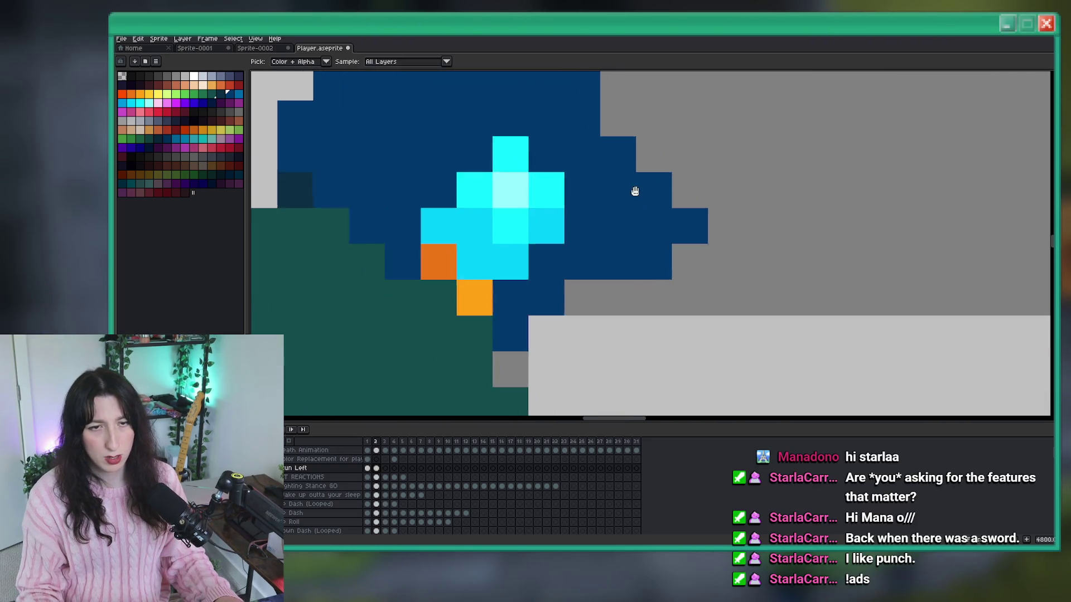
pyautogui.scroll(-2, 635, 191)
pyautogui.press('b')
pyautogui.scroll(-3, 595, 278)
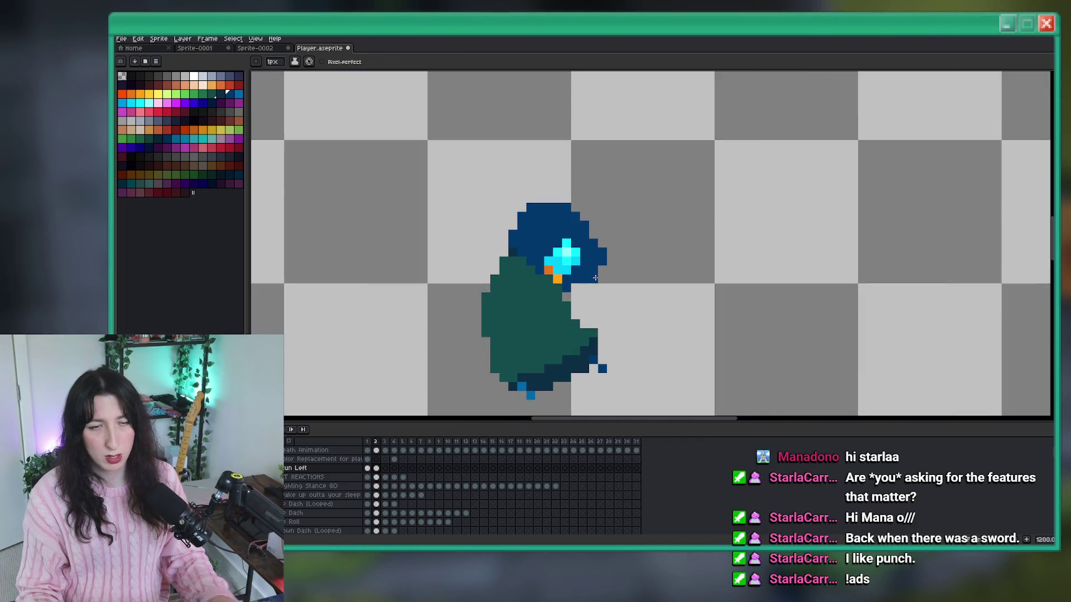
pyautogui.scroll(-1, 613, 295)
pyautogui.scroll(-2, 625, 304)
pyautogui.scroll(7, 611, 245)
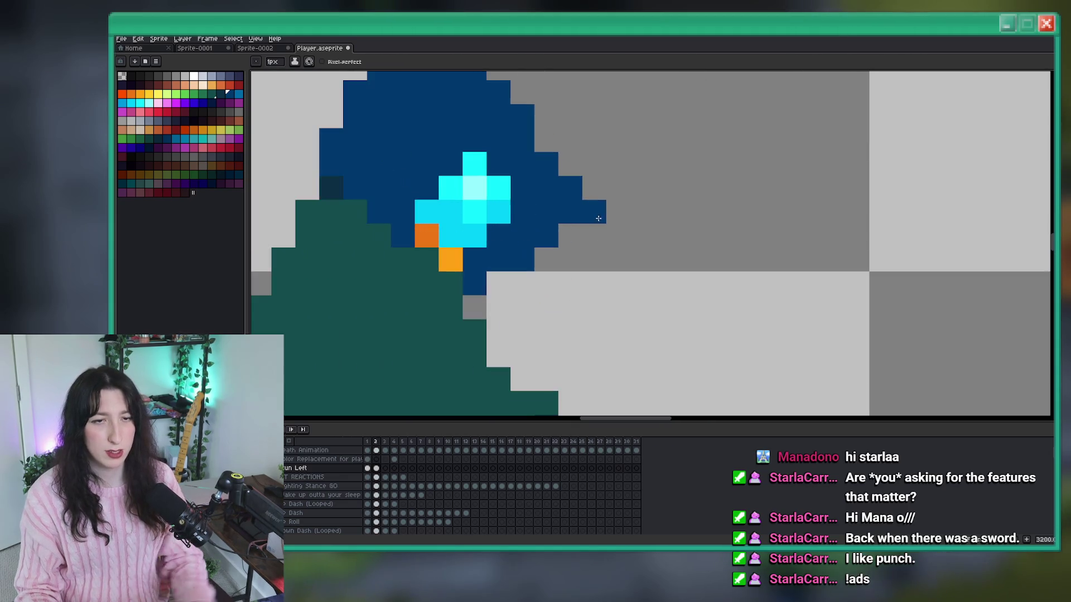
pyautogui.press('e')
pyautogui.moveTo(598, 219); pyautogui.dragTo(570, 188)
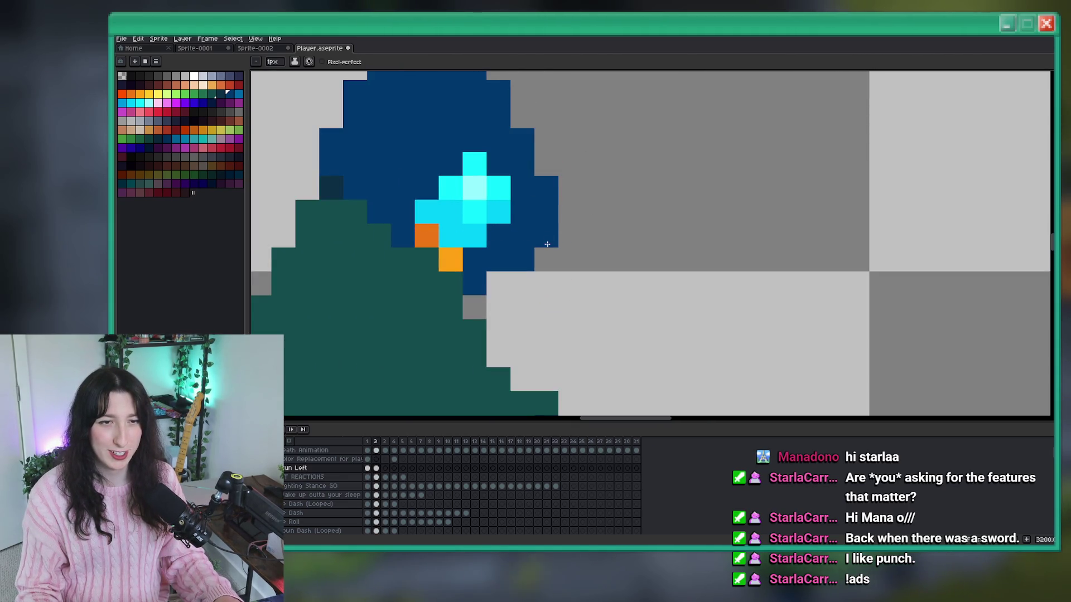
# Paint a short dark-green stroke to the right of the character.
pyautogui.scroll(-5, 530, 295)
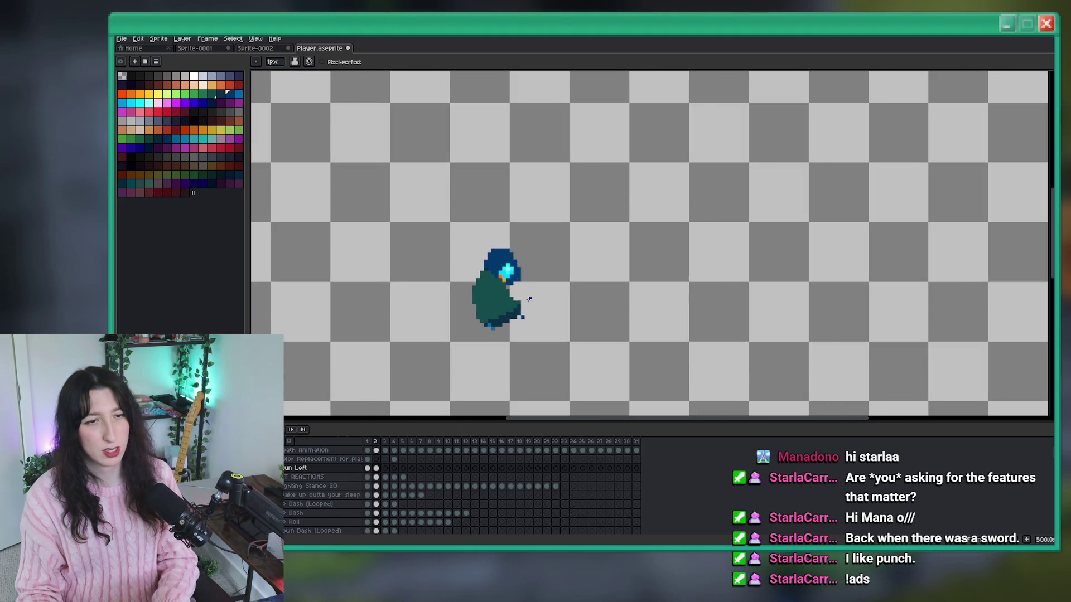
pyautogui.scroll(-1, 529, 299)
pyautogui.scroll(4, 528, 300)
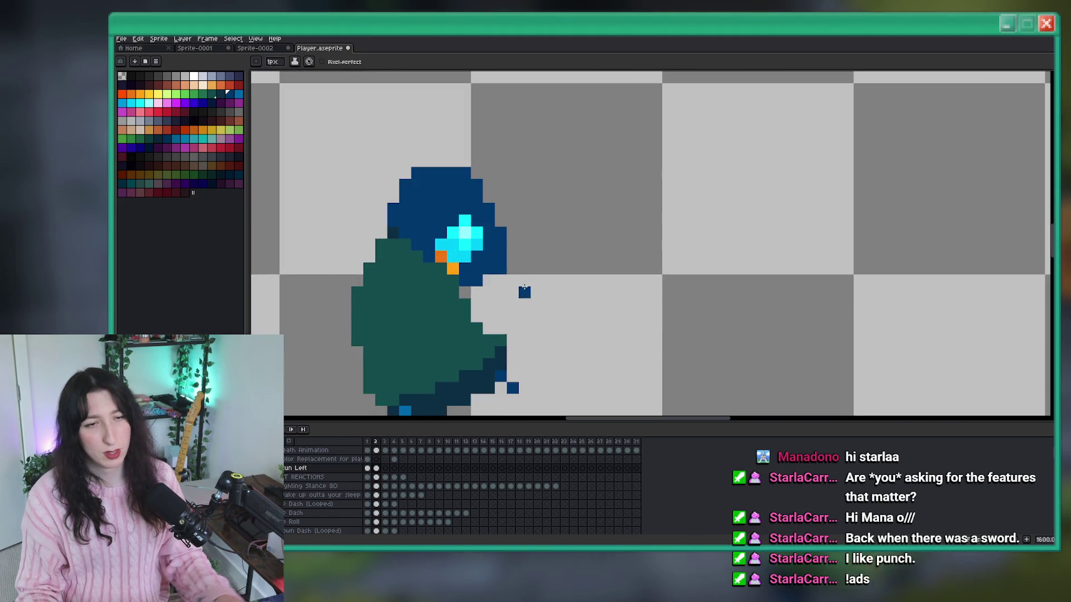
pyautogui.scroll(-1, 504, 273)
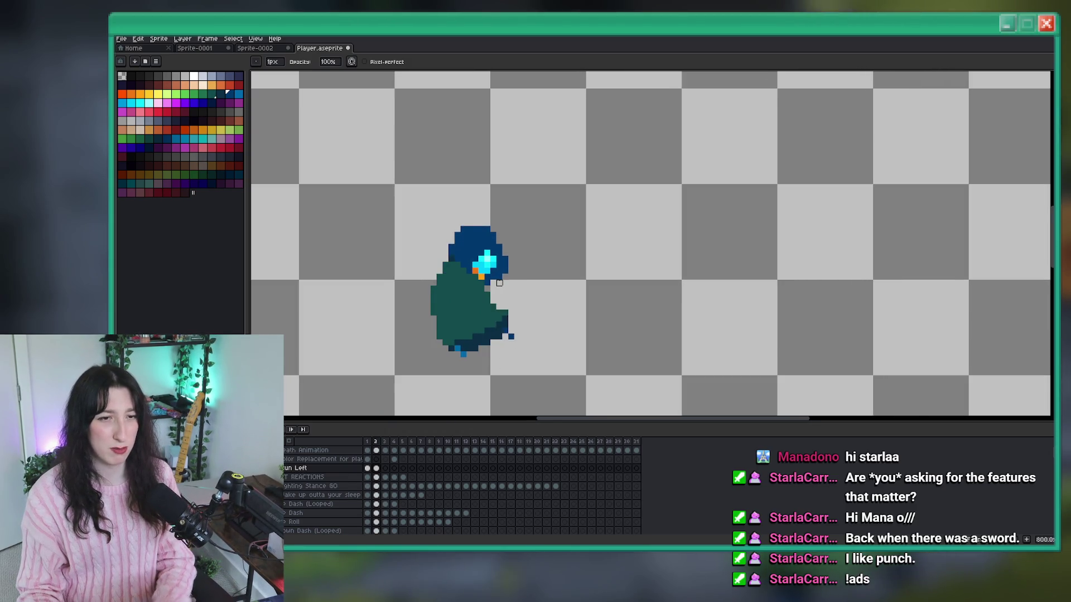
pyautogui.scroll(1, 477, 284)
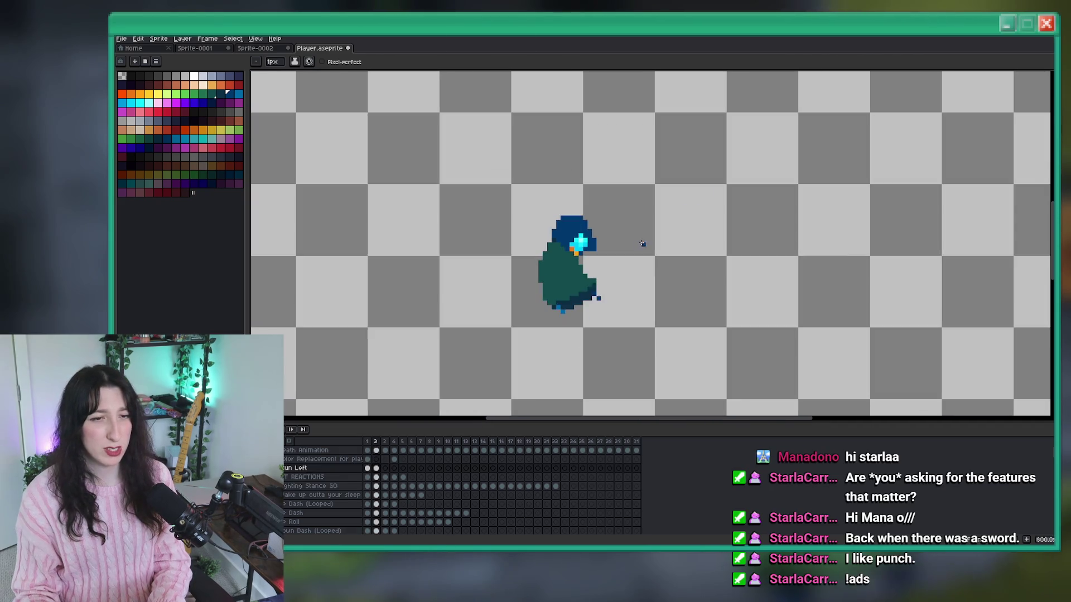
pyautogui.scroll(-4, 638, 241)
pyautogui.moveTo(616, 248); pyautogui.dragTo(608, 285)
pyautogui.scroll(4, 608, 285)
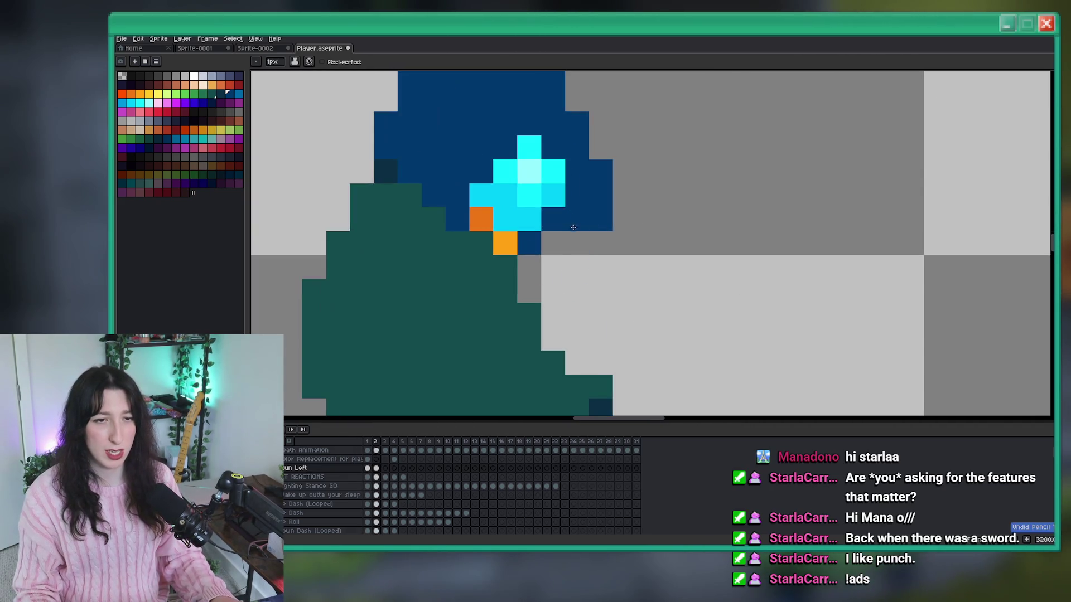
pyautogui.scroll(-2, 592, 245)
# Erase a stray dark-blue hood pixel and paint a new one on the hood edge.
pyautogui.press('Left')
pyautogui.press('Right')
pyautogui.scroll(-3, 592, 246)
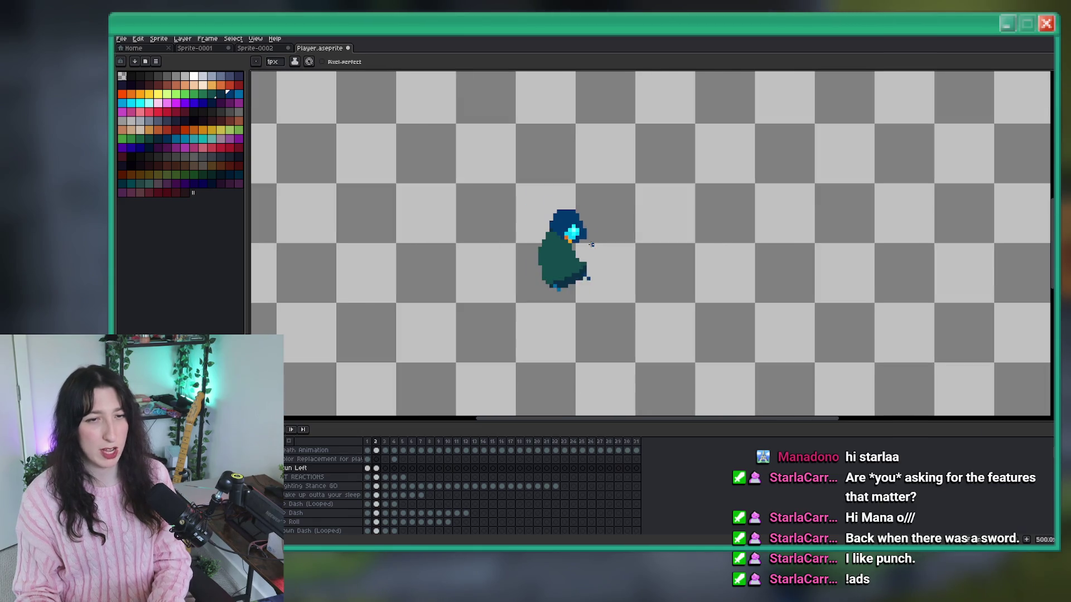
pyautogui.scroll(7, 568, 205)
pyautogui.rightClick(569, 206)
pyautogui.click(559, 189)
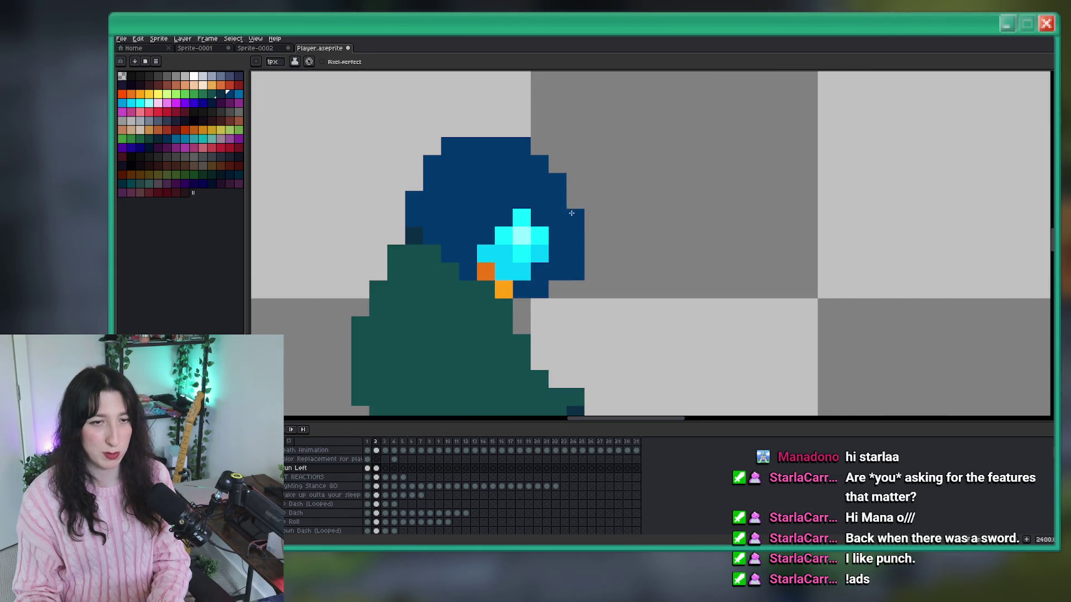
pyautogui.scroll(-8, 572, 213)
# Flip between frames 1 and 2 to check the revised hood outline.
pyautogui.press('Left')
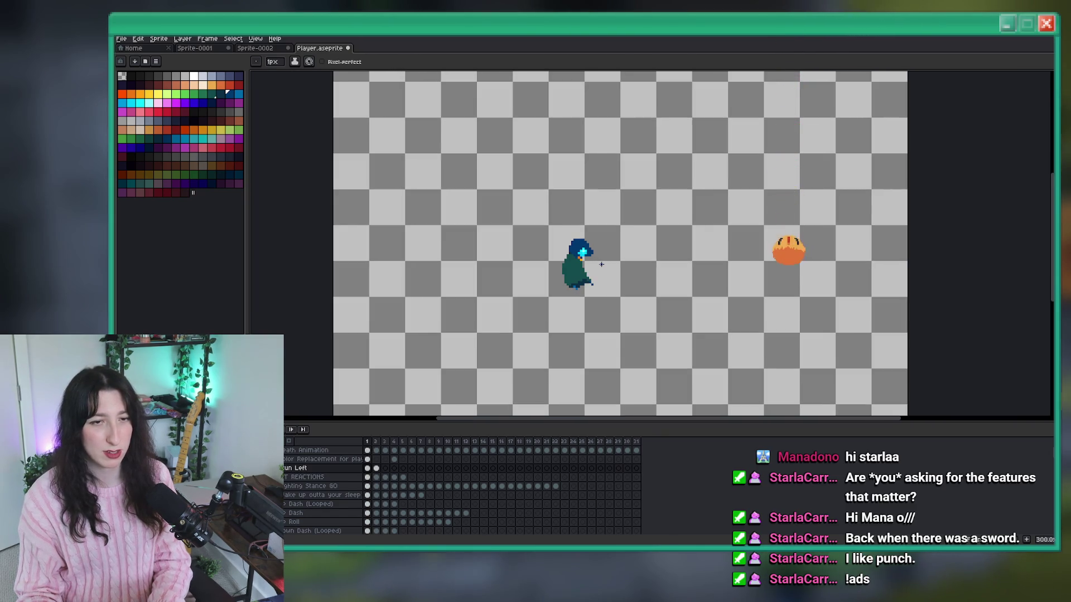
pyautogui.scroll(6, 585, 257)
pyautogui.press('Right')
pyautogui.scroll(-6, 591, 268)
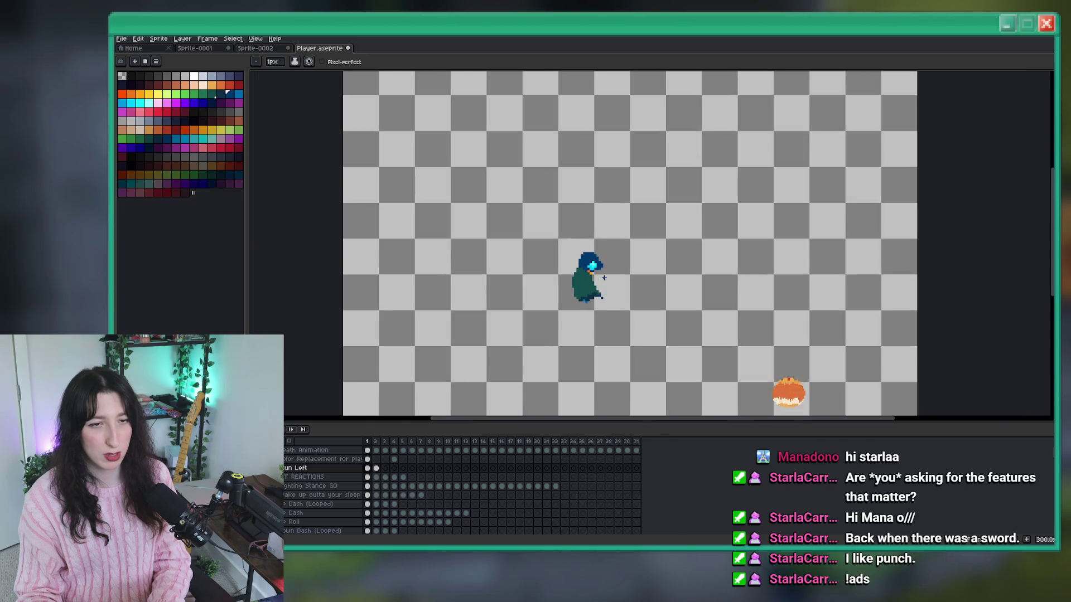
pyautogui.scroll(-1, 603, 278)
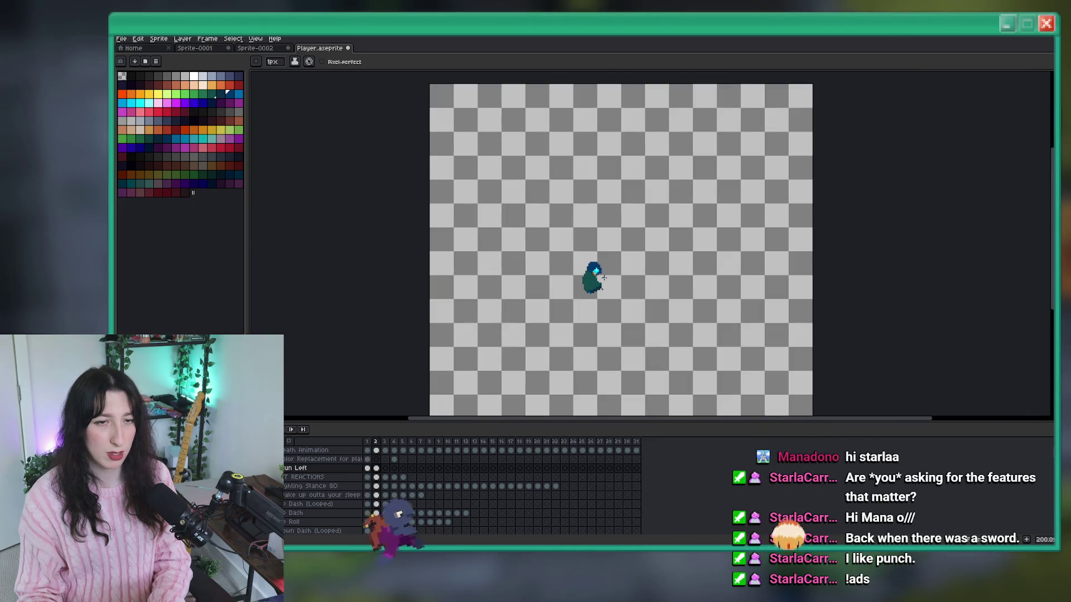
pyautogui.scroll(5, 604, 277)
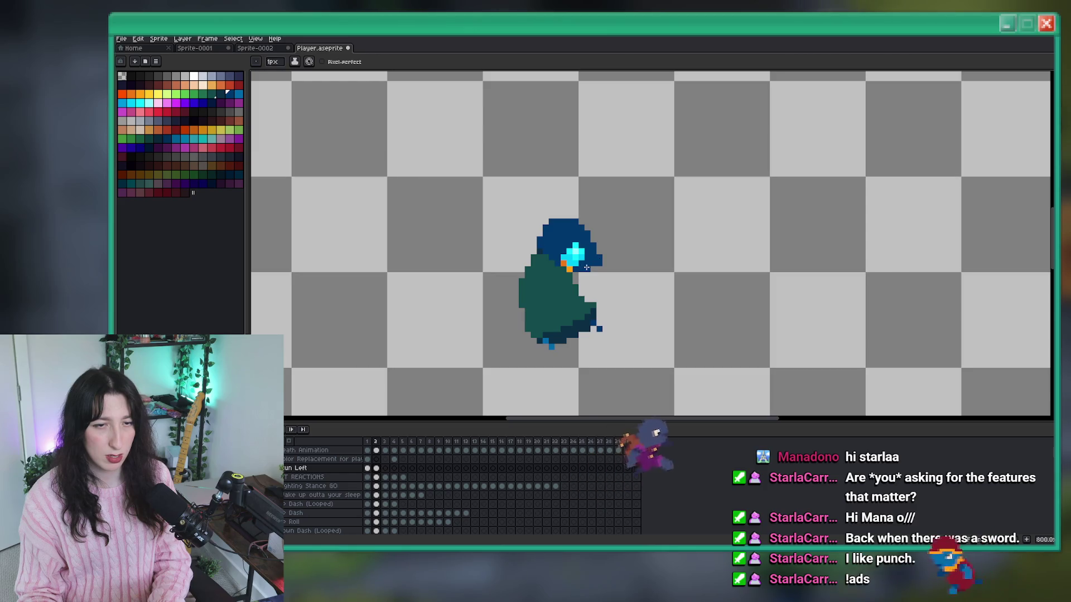
pyautogui.scroll(-2, 618, 274)
pyautogui.scroll(-2, 618, 274)
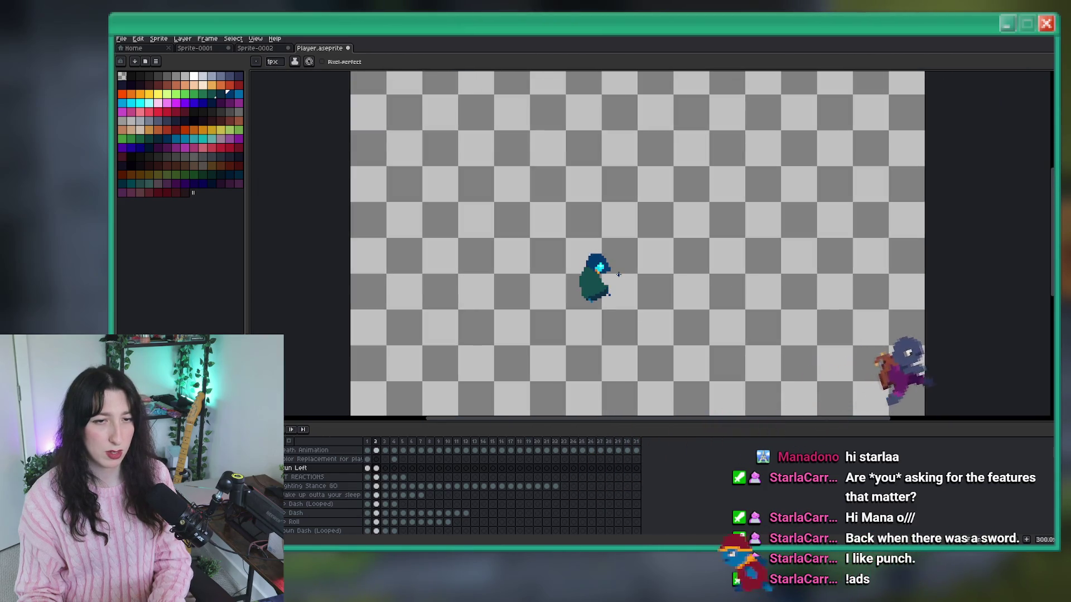
pyautogui.scroll(1, 618, 274)
pyautogui.scroll(1, 618, 275)
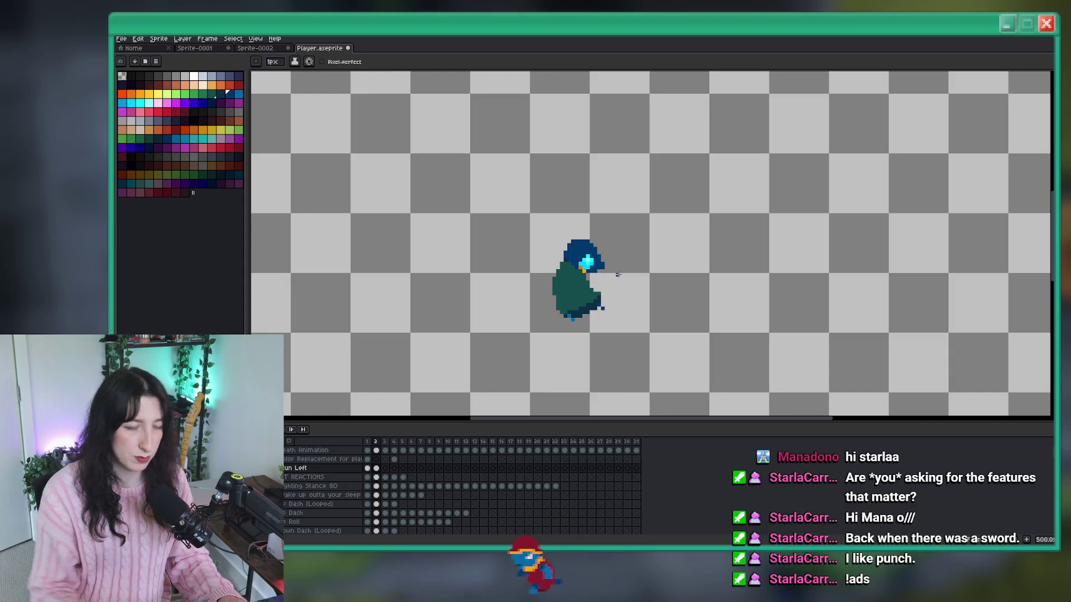
# Jump to frame 3 of the stun-left animation and switch to the rectangular marquee.
pyautogui.click(385, 468)
pyautogui.rightClick(579, 246)
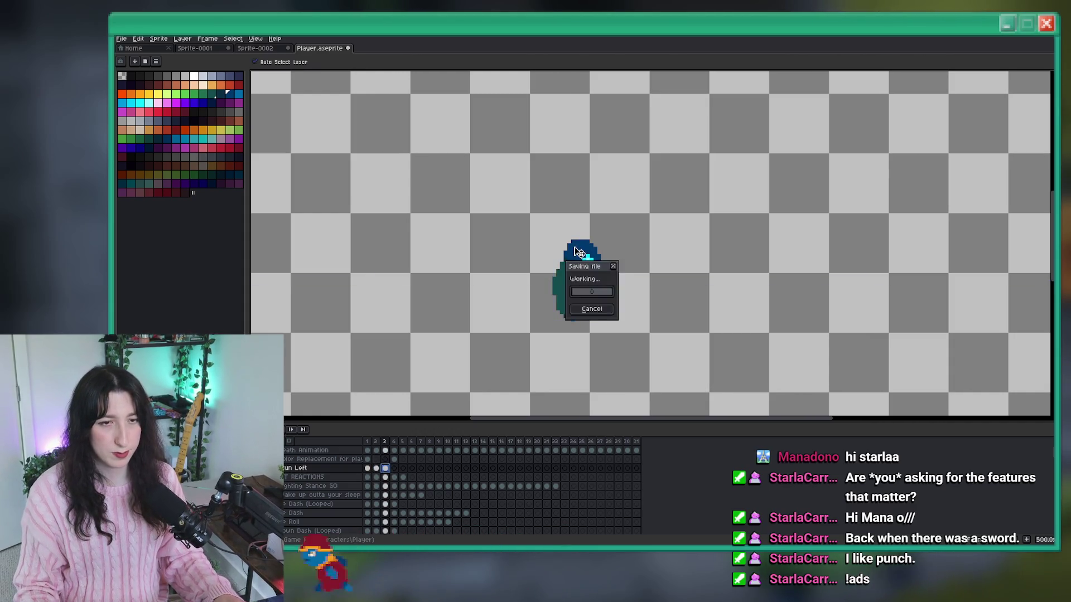
pyautogui.scroll(1, 579, 247)
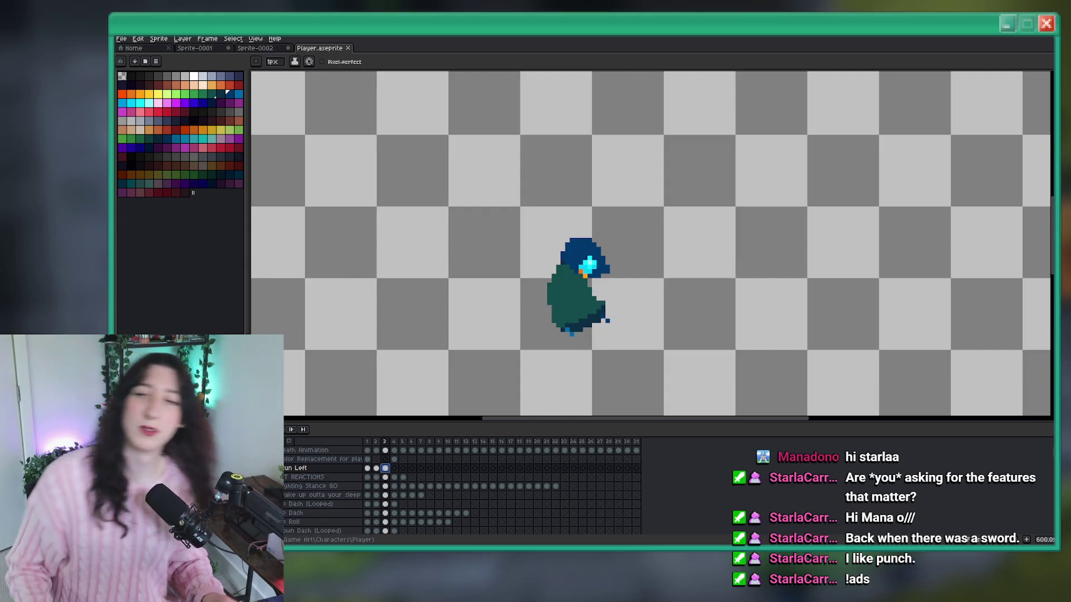
pyautogui.press('m')
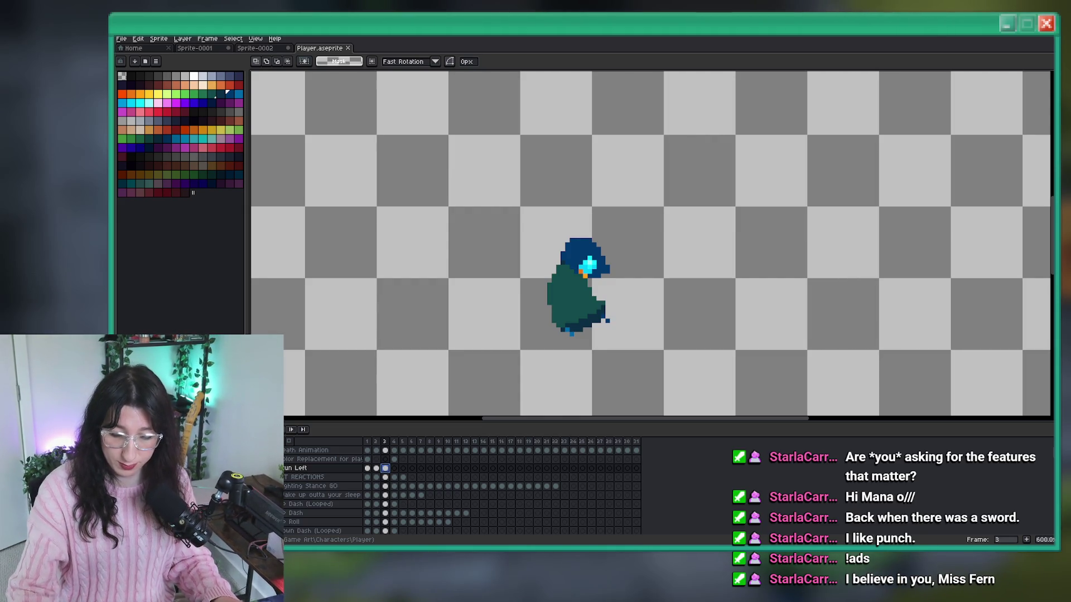
# Recentre the hooded character and step through the frames to land on frame 2.
pyautogui.scroll(3, 542, 323)
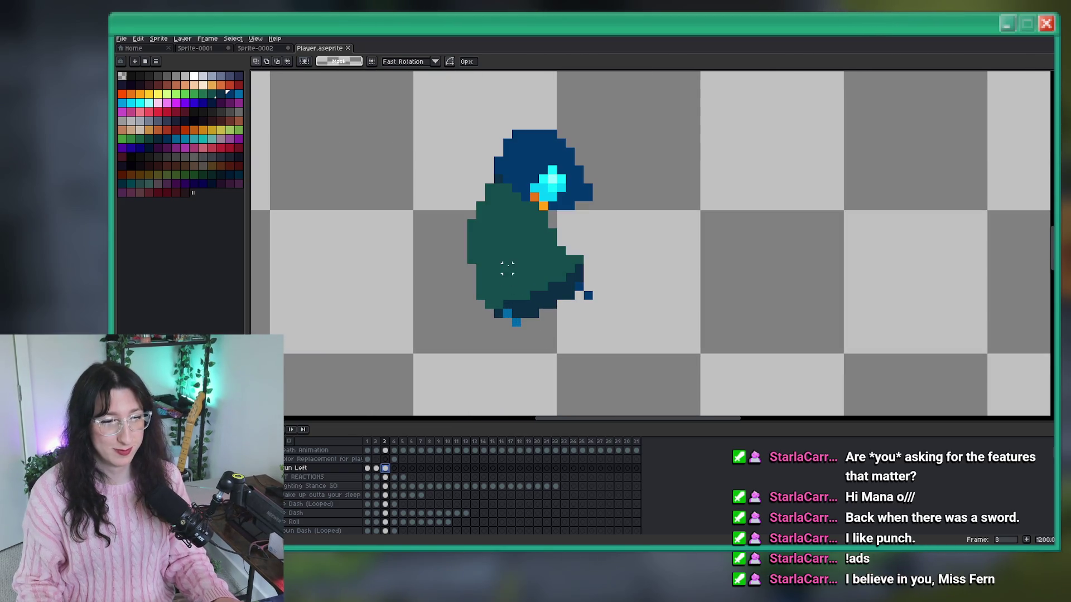
pyautogui.moveTo(507, 269); pyautogui.dragTo(489, 301)
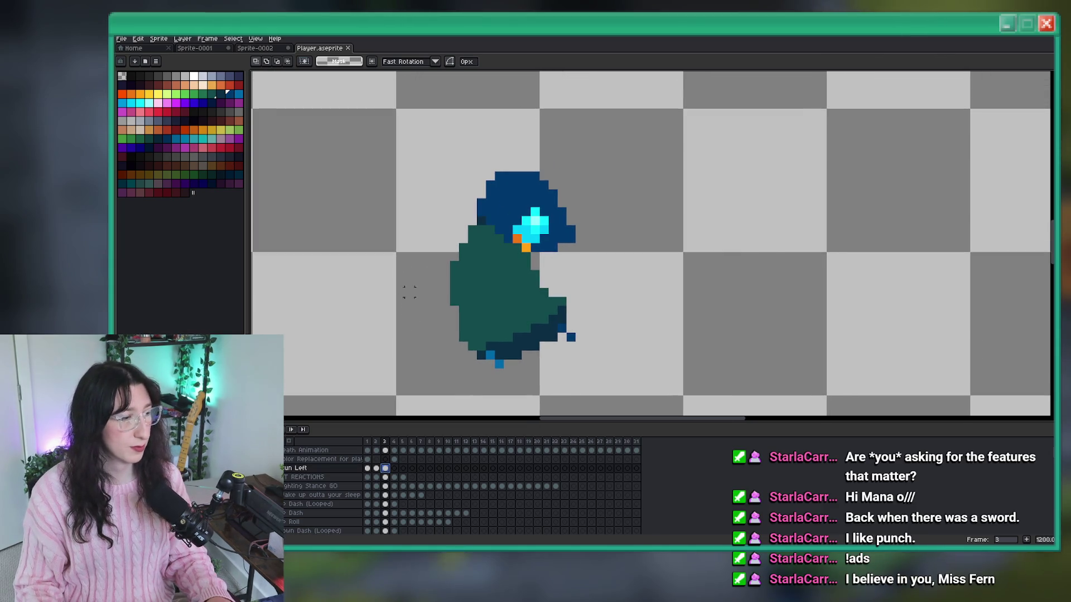
pyautogui.scroll(-5, 418, 220)
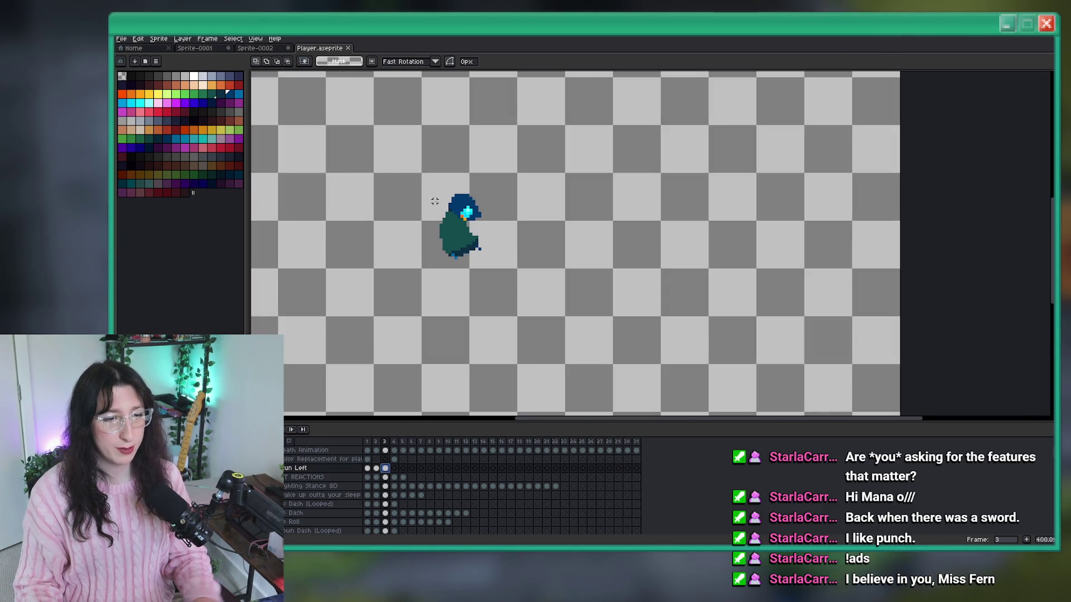
pyautogui.press('Left')
pyautogui.press('Left')
pyautogui.press('Right')
pyautogui.press('Left')
pyautogui.press('Right')
pyautogui.press('Left')
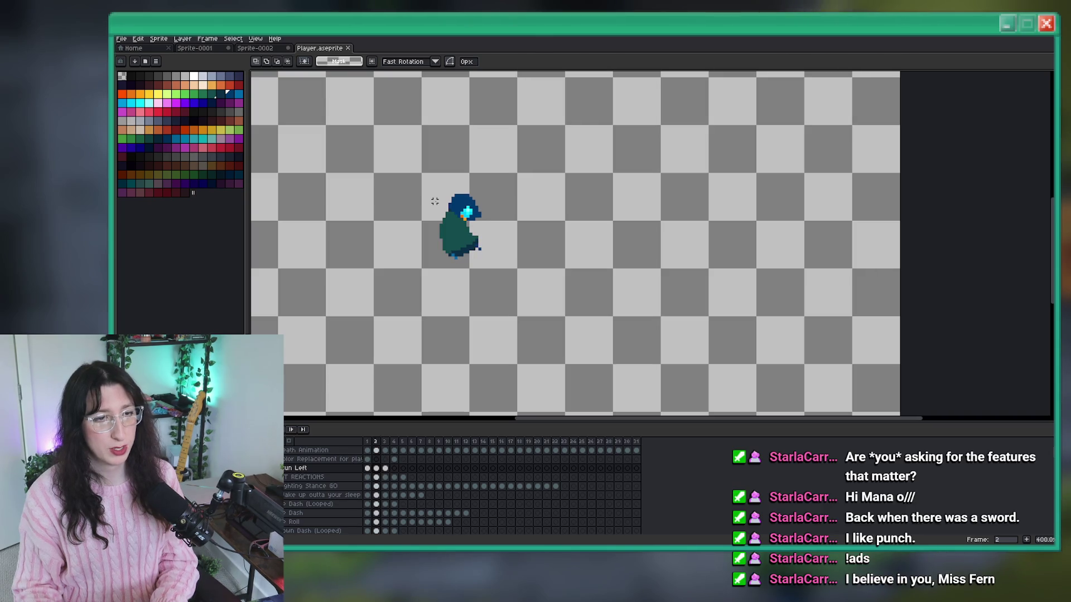
pyautogui.scroll(4, 435, 201)
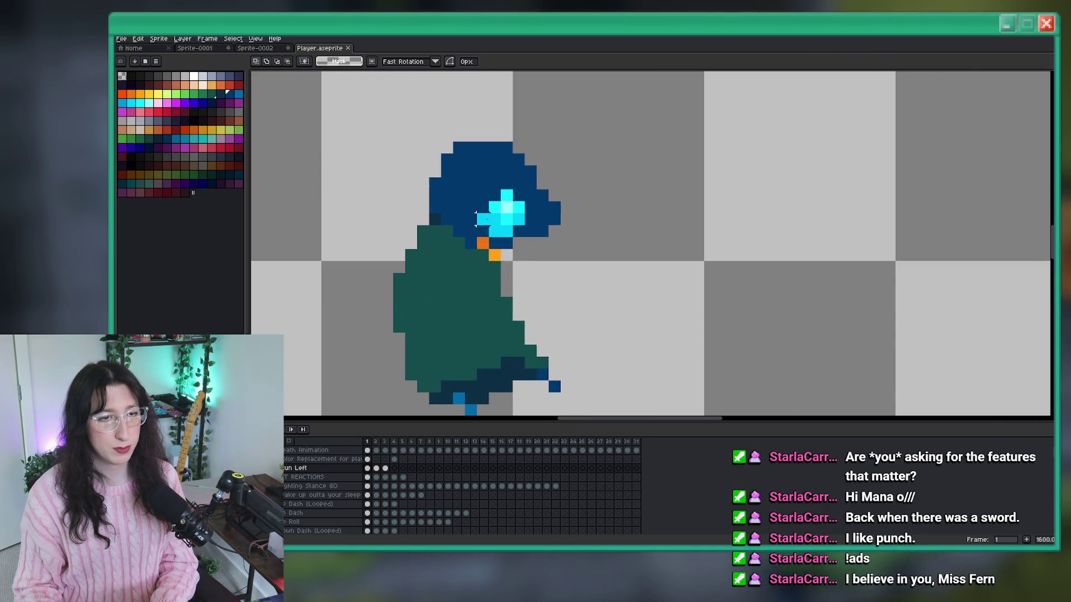
pyautogui.press('Right')
# Paint a cyan pixel just below the glowing face, beside the orange pixel.
pyautogui.scroll(-3, 490, 258)
pyautogui.scroll(4, 493, 258)
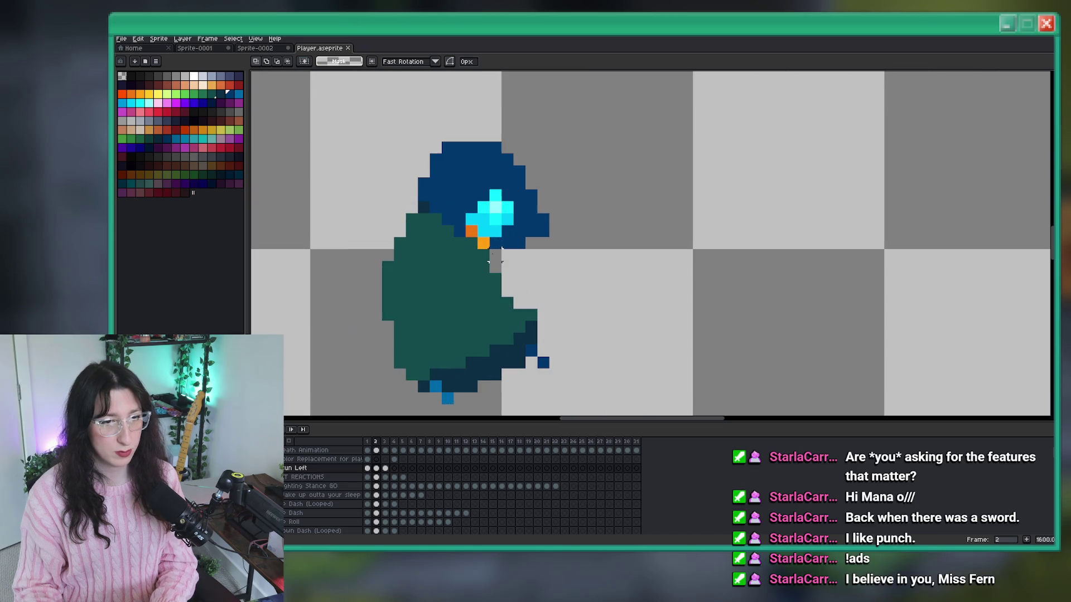
pyautogui.scroll(3, 494, 259)
pyautogui.keyDown('alt'); pyautogui.click(488, 230); pyautogui.keyUp('alt')
pyautogui.click(140, 102)
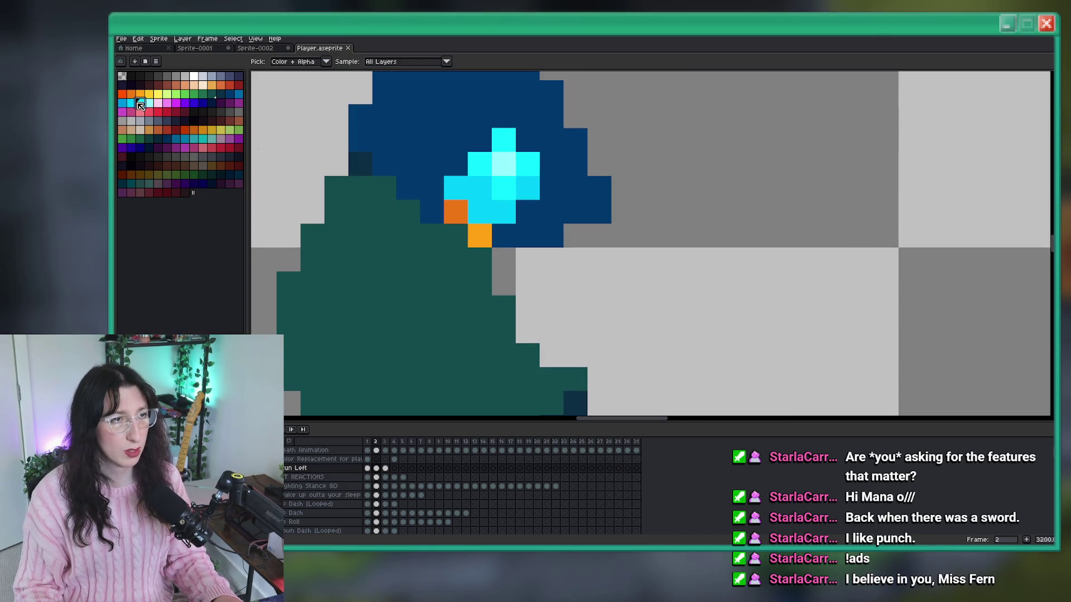
pyautogui.click(481, 244)
# Zoom in on the feet and erase the stray light-blue pixel.
pyautogui.scroll(-8, 501, 250)
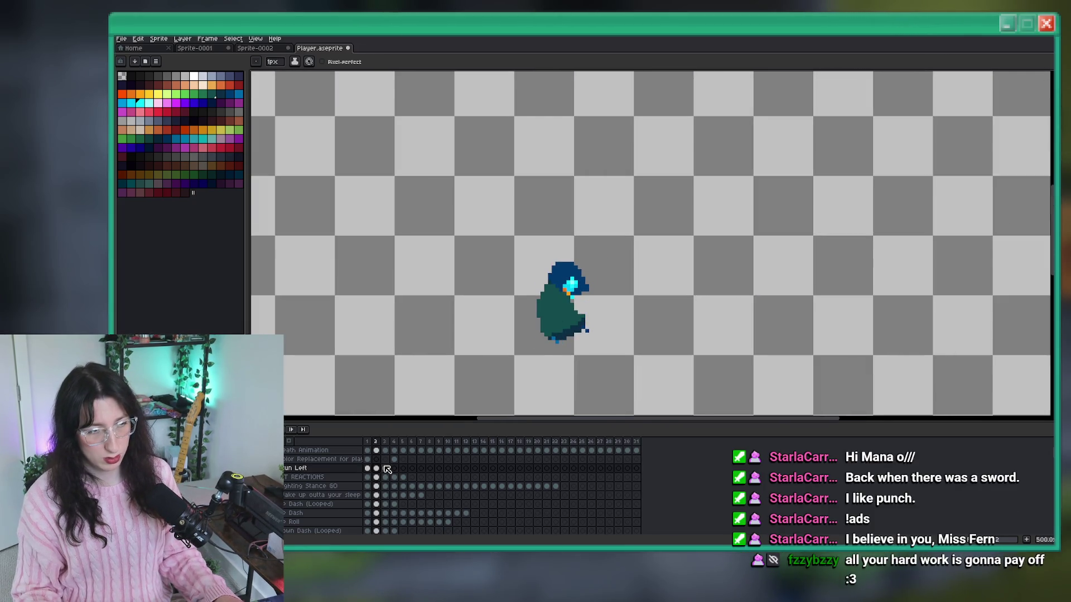
pyautogui.scroll(5, 612, 282)
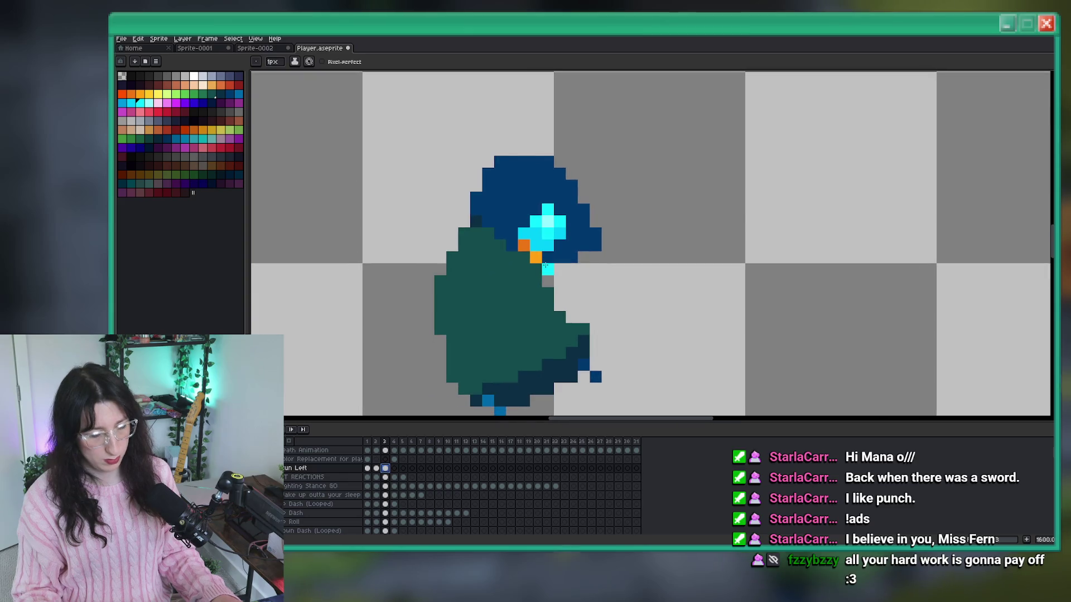
pyautogui.press('m')
pyautogui.scroll(-3, 619, 161)
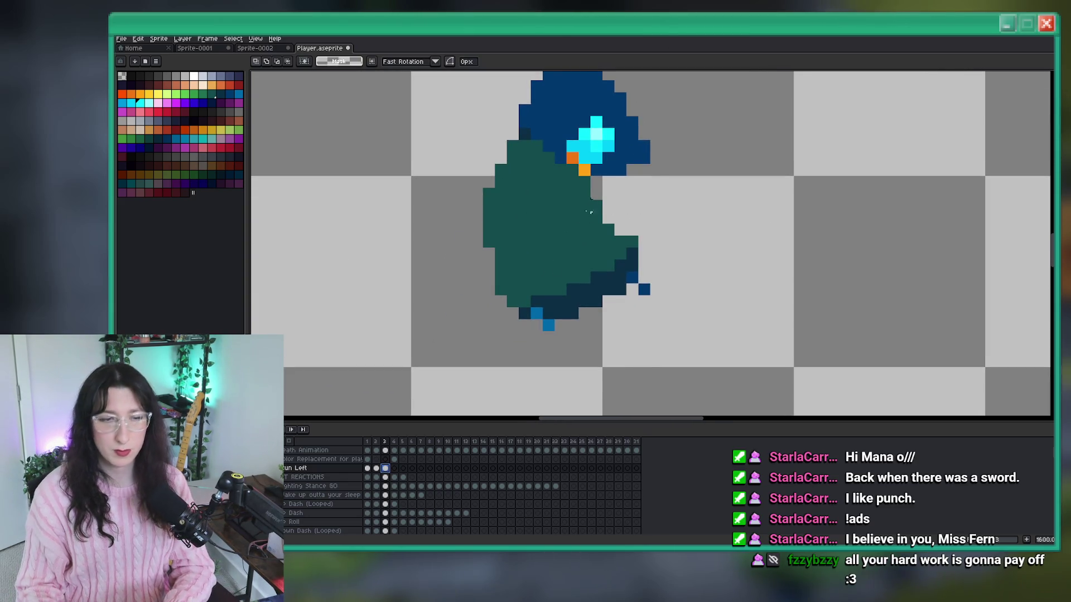
pyautogui.press('i')
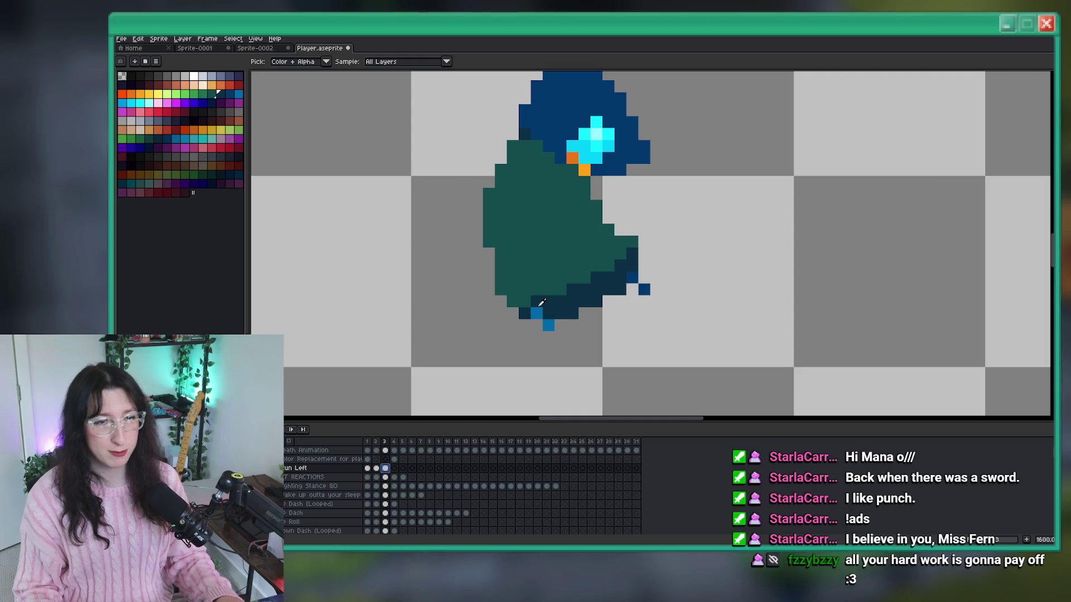
pyautogui.scroll(3, 547, 315)
pyautogui.press('b')
pyautogui.rightClick(550, 334)
# Fill the grey gaps on the cloak hem beside the foot with navy.
pyautogui.click(519, 307)
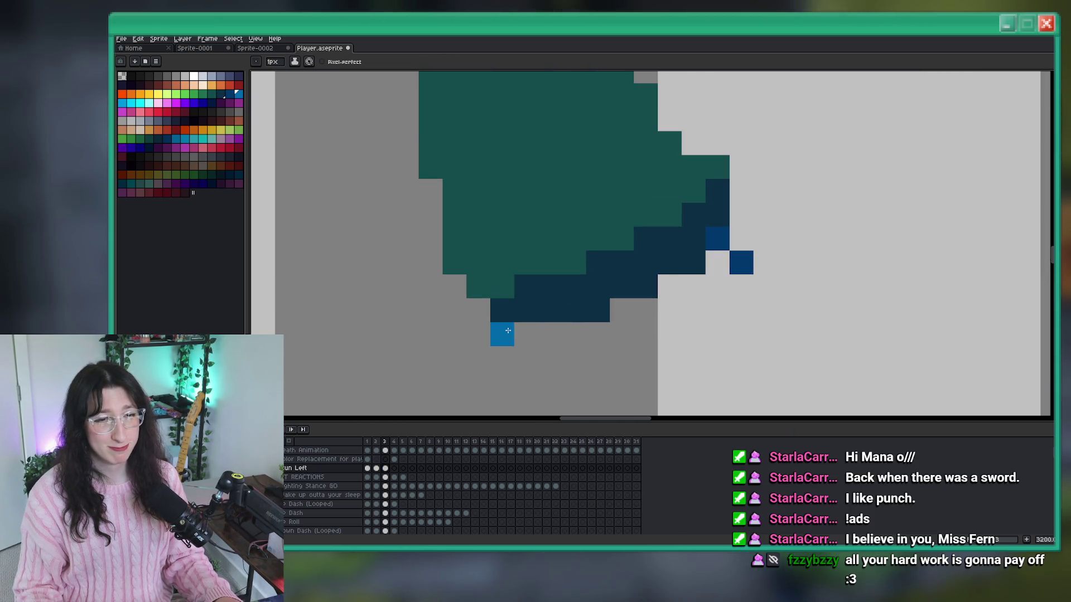
pyautogui.keyDown('alt'); pyautogui.click(536, 301); pyautogui.keyUp('alt')
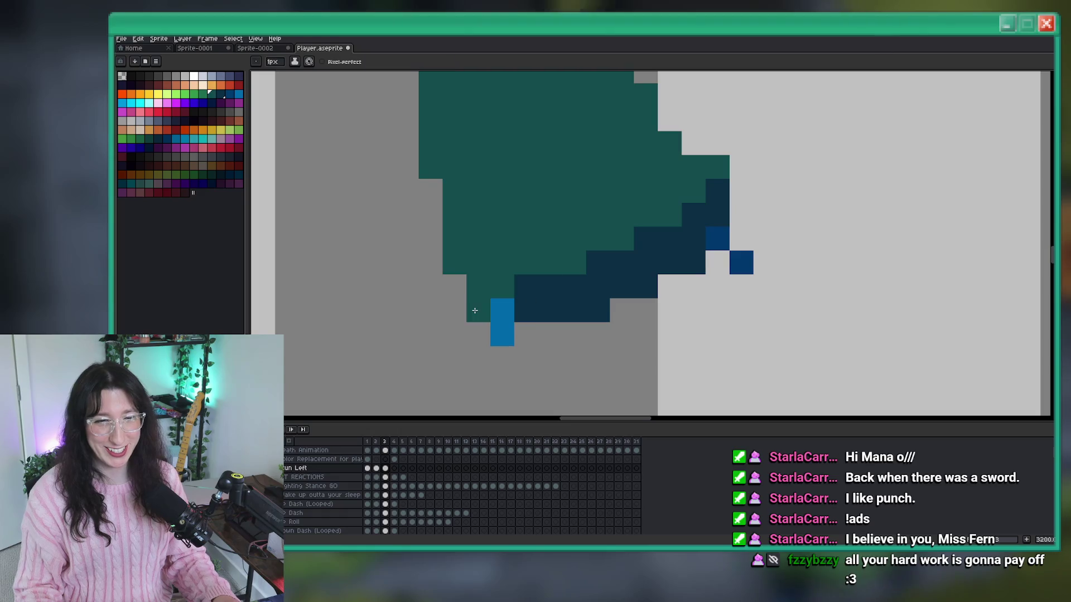
pyautogui.click(478, 310)
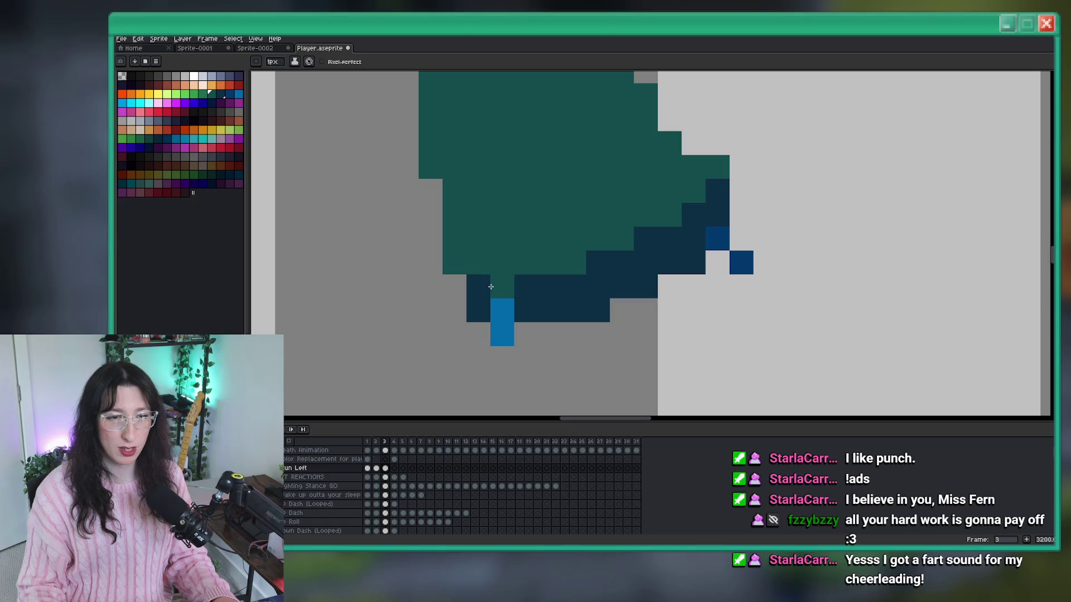
pyautogui.scroll(-4, 491, 287)
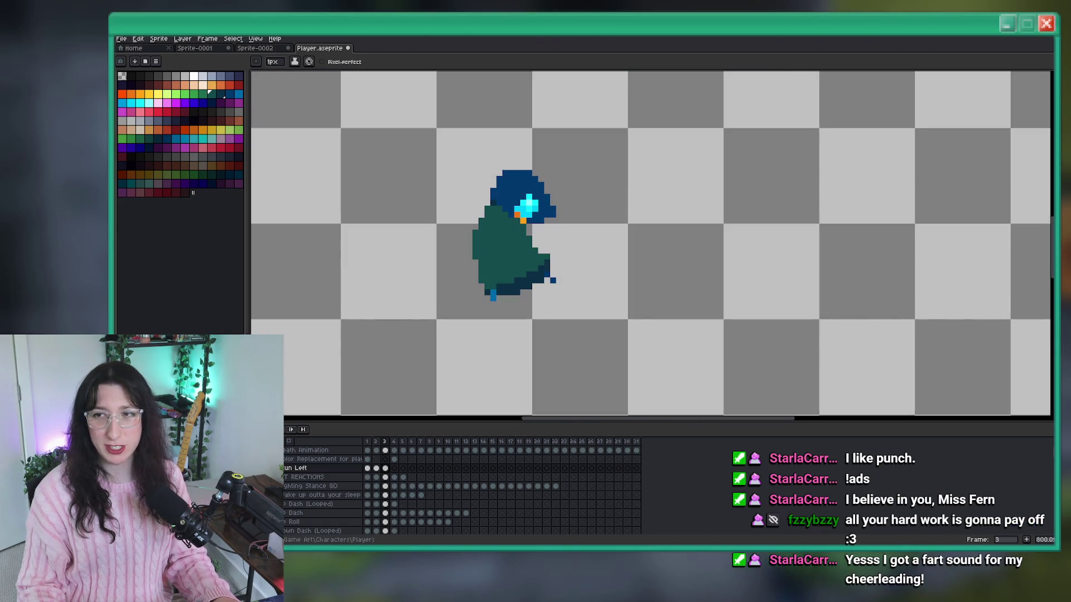
pyautogui.scroll(-2, 669, 197)
pyautogui.press(',')
pyautogui.scroll(-1, 663, 204)
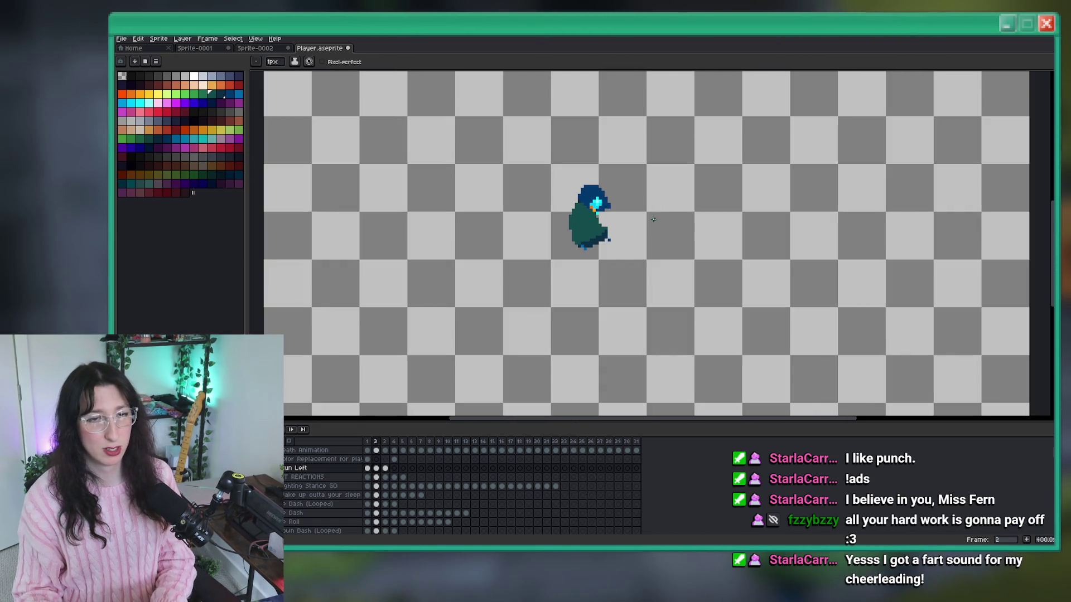
# Try nudging the selected character left on frame 2, then undo the shift.
pyautogui.press('m')
pyautogui.moveTo(662, 265)
pyautogui.mouseDown()
pyautogui.moveTo(540, 173)
pyautogui.moveTo(504, 115)
pyautogui.mouseUp()
pyautogui.press('Left')
pyautogui.press('Left')
pyautogui.press('Left')
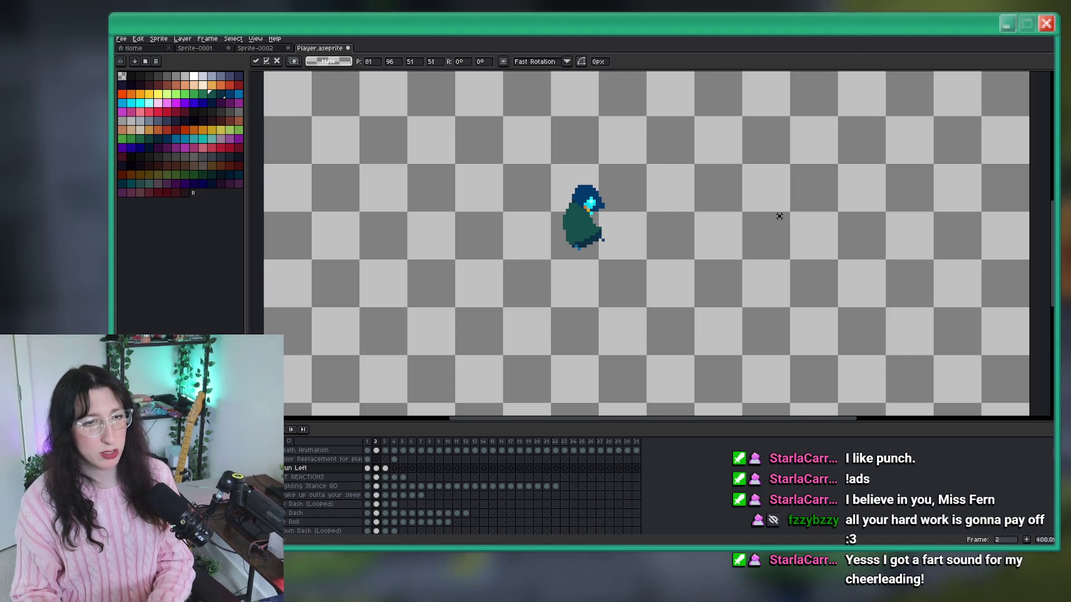
pyautogui.moveTo(674, 277); pyautogui.dragTo(490, 119)
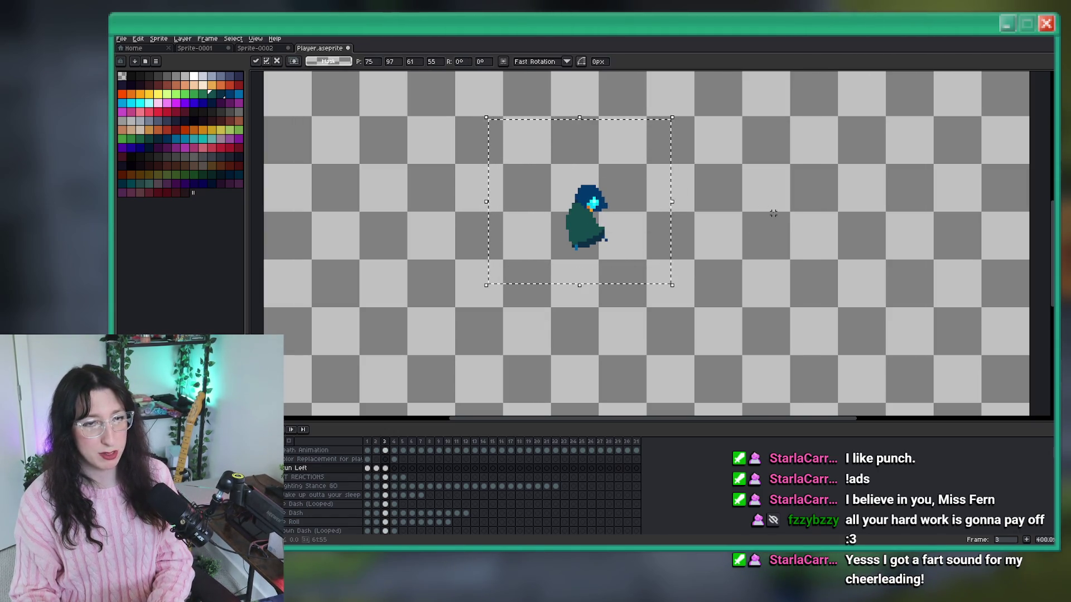
pyautogui.hotkey('ctrl', 'z')
# Move to frame 3, clear the stray selection, and recentre the character.
pyautogui.press('.')
pyautogui.moveTo(647, 290); pyautogui.dragTo(461, 119)
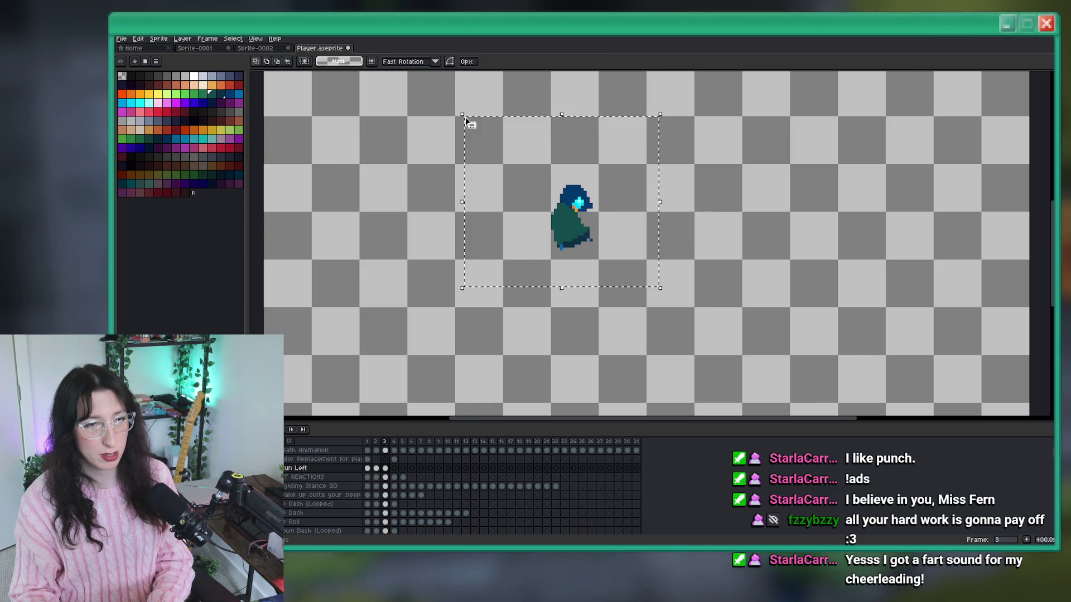
pyautogui.hotkey('ctrl', 'd')
pyautogui.moveTo(636, 262); pyautogui.dragTo(594, 257)
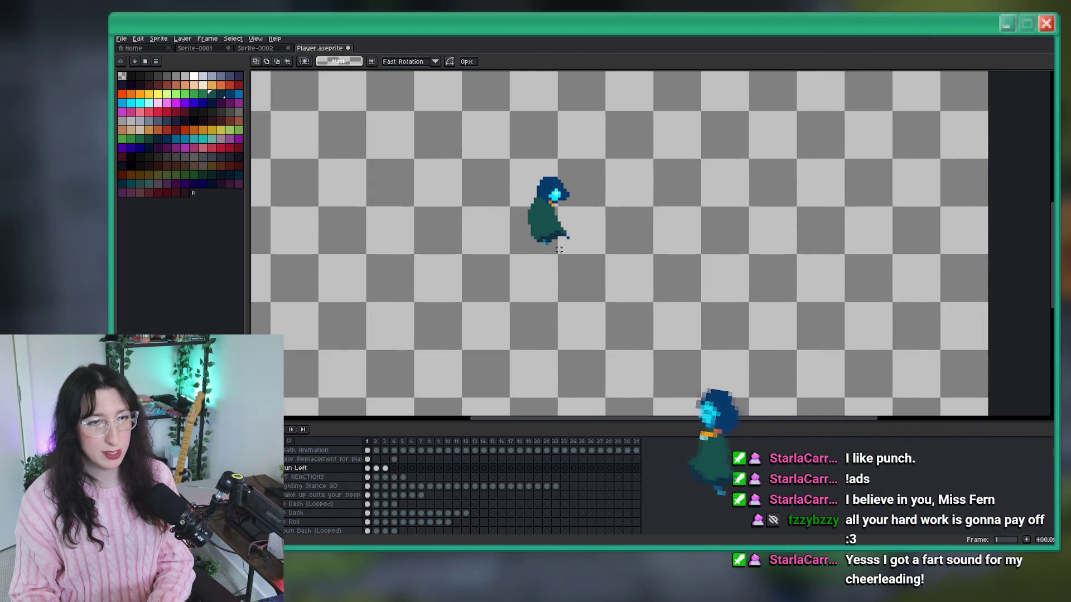
# Zoom in and out to inspect the frame 3 hooded character.
pyautogui.scroll(7, 559, 249)
pyautogui.press('b')
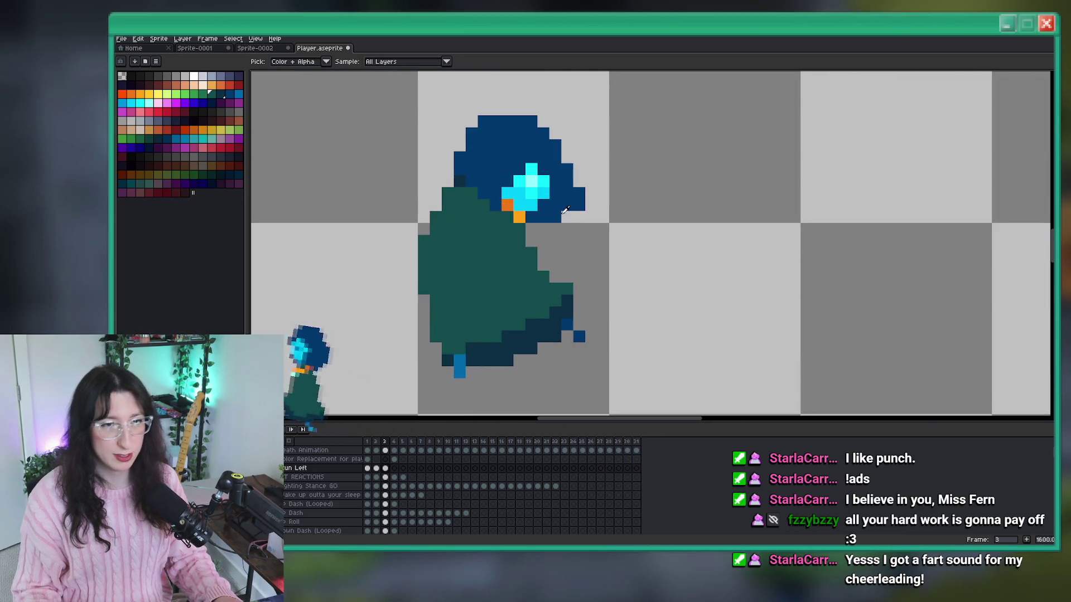
pyautogui.scroll(-3, 554, 219)
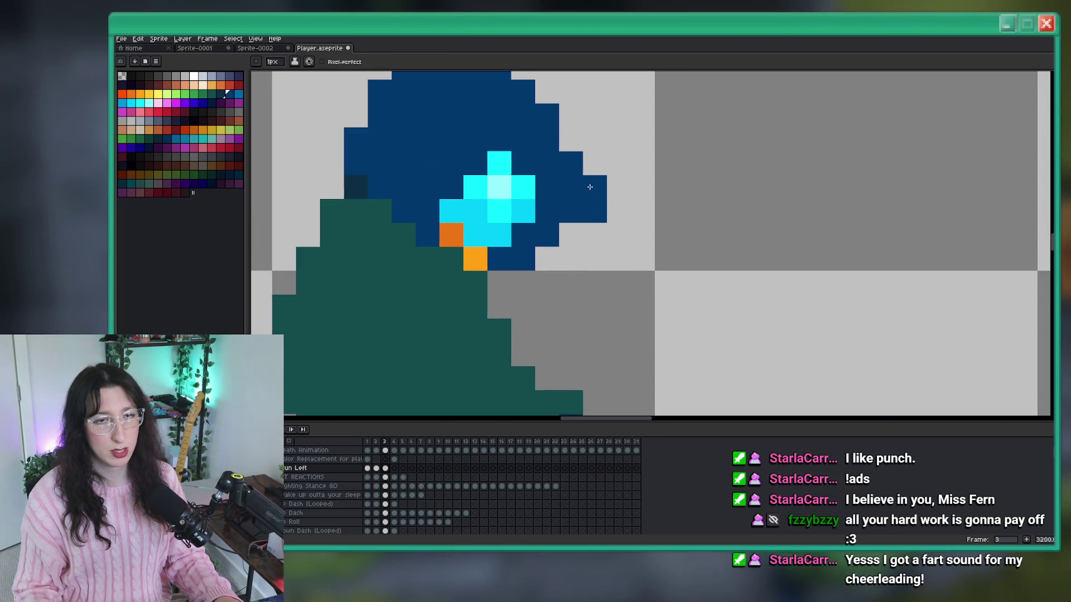
pyautogui.press('e')
pyautogui.scroll(-4, 569, 165)
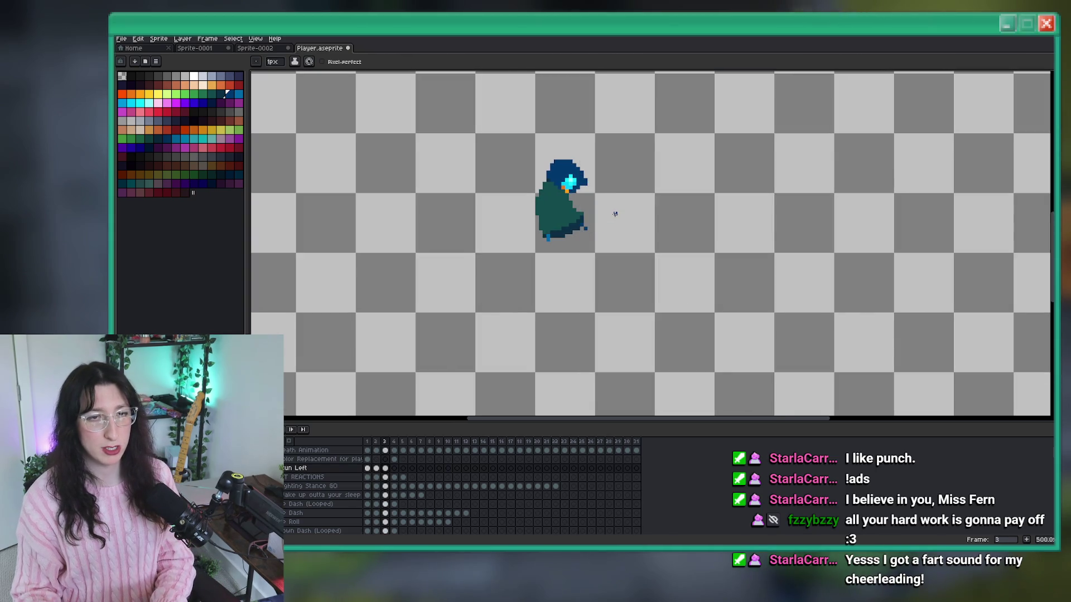
pyautogui.scroll(7, 569, 171)
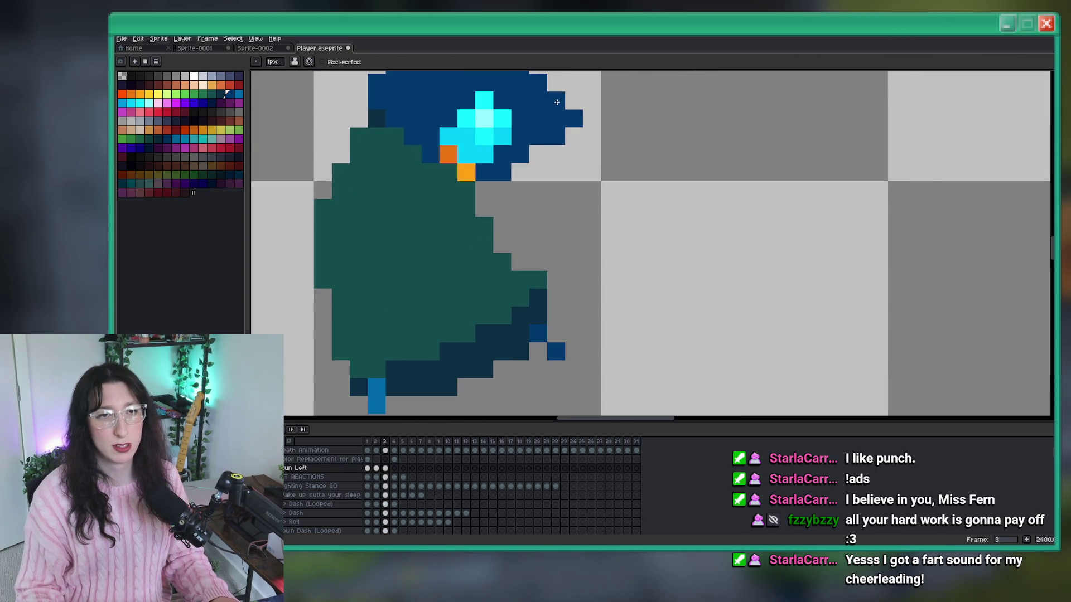
pyautogui.scroll(-7, 582, 114)
pyautogui.scroll(7, 571, 138)
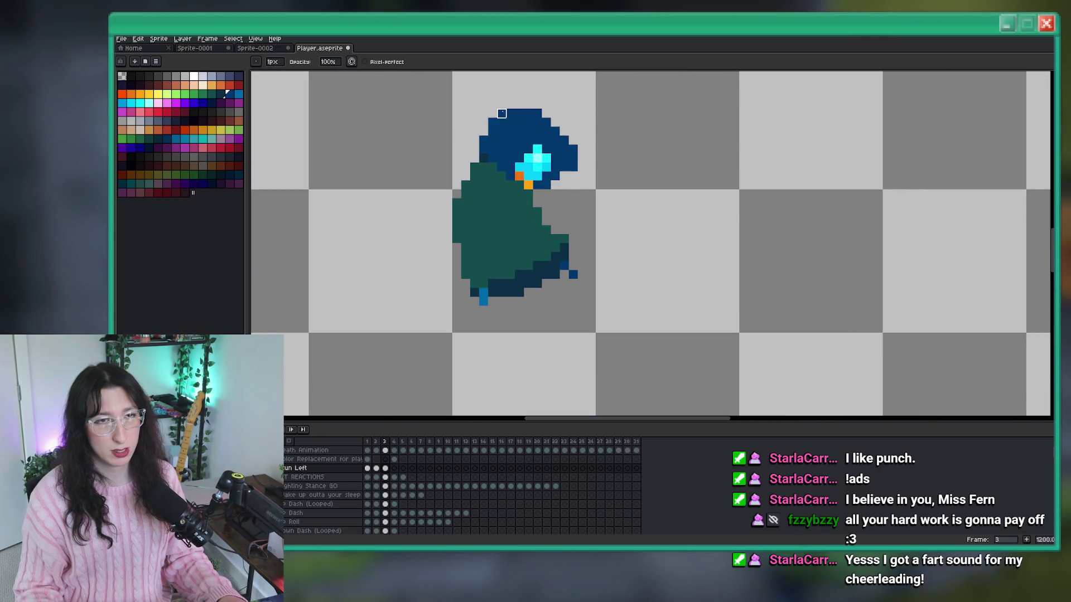
pyautogui.scroll(-5, 552, 189)
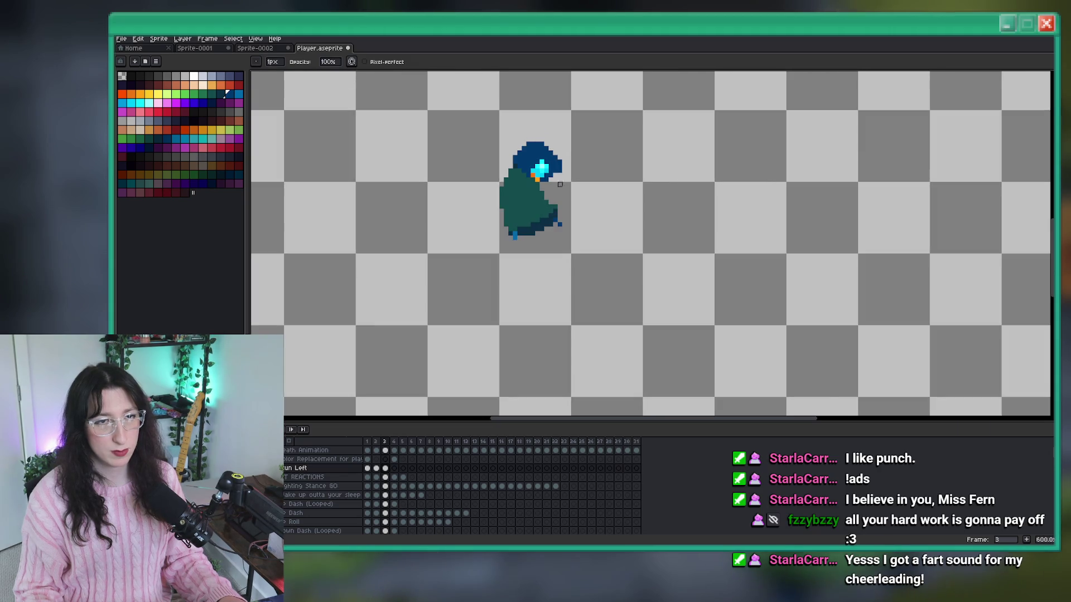
pyautogui.scroll(3, 569, 198)
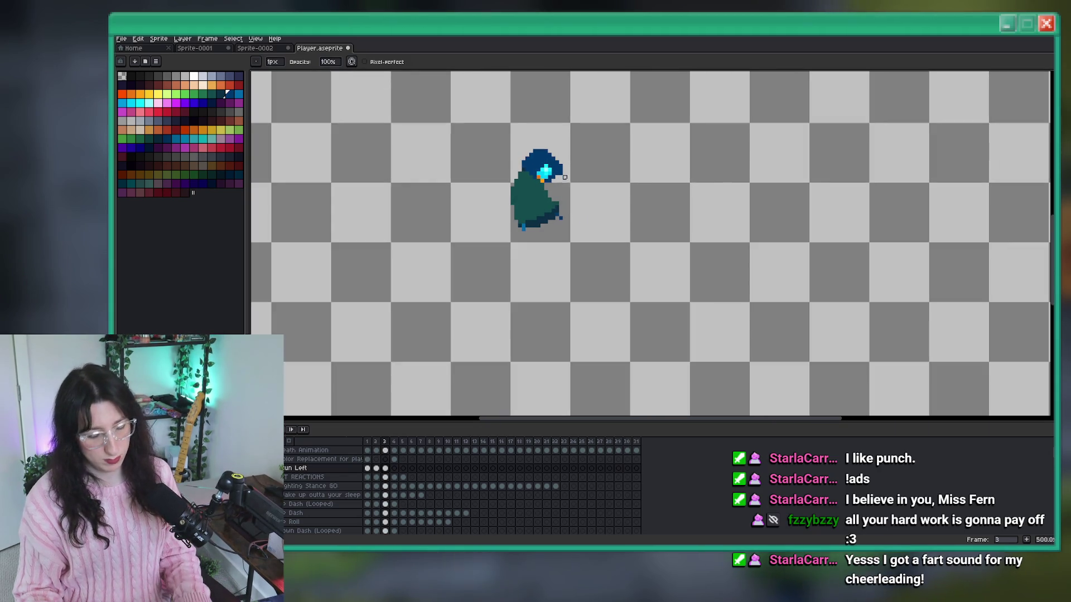
pyautogui.scroll(4, 564, 198)
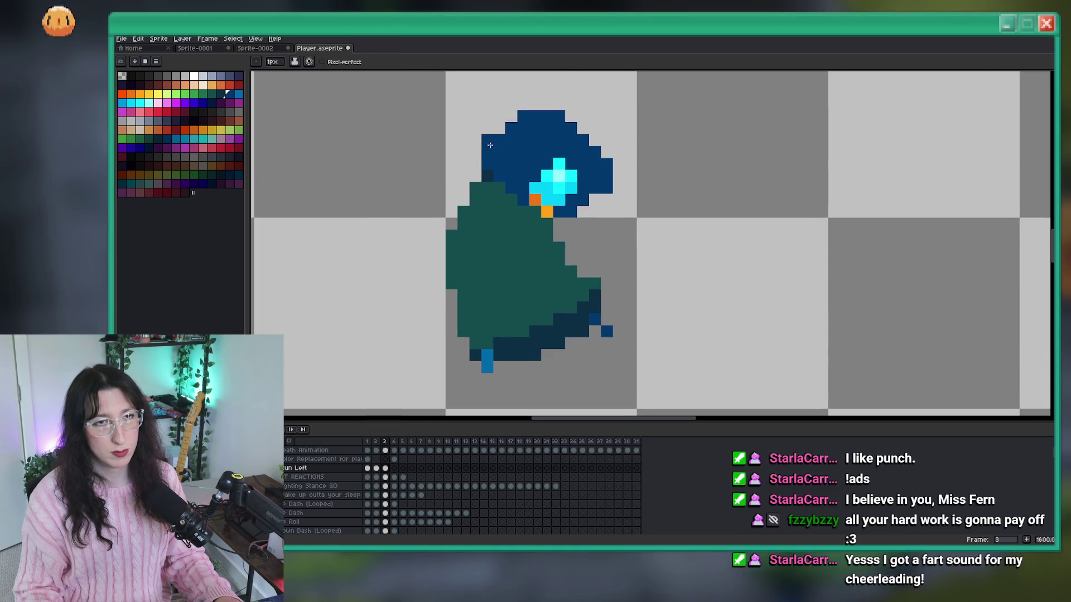
pyautogui.scroll(-5, 530, 175)
pyautogui.scroll(4, 530, 175)
# Add a dark-blue pixel at the cloak's lower right on frame 3.
pyautogui.scroll(-3, 530, 175)
pyautogui.press('alt')
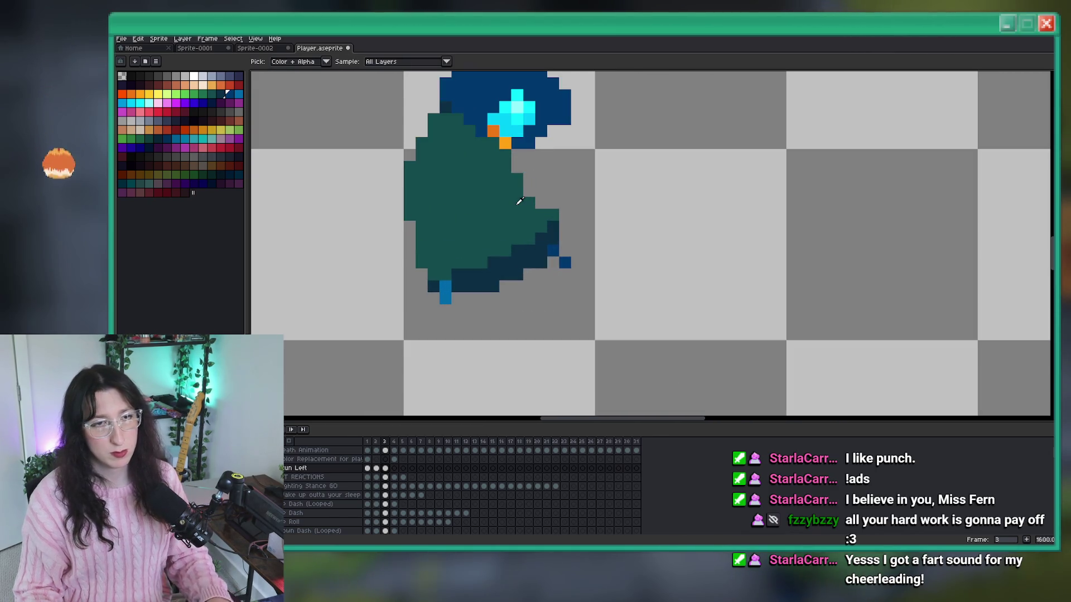
pyautogui.scroll(5, 527, 212)
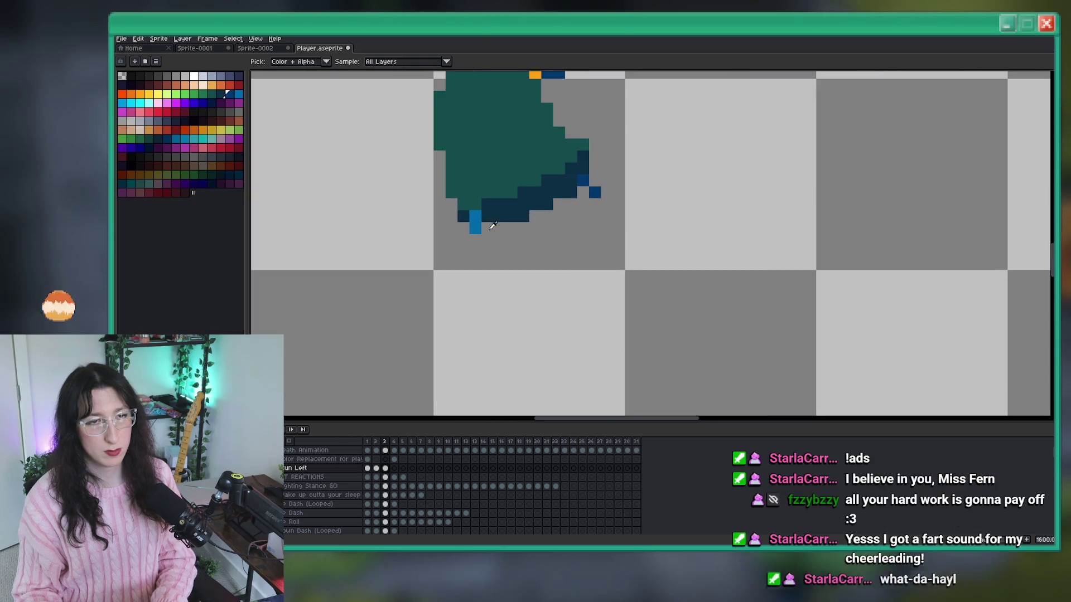
pyautogui.scroll(3, 574, 200)
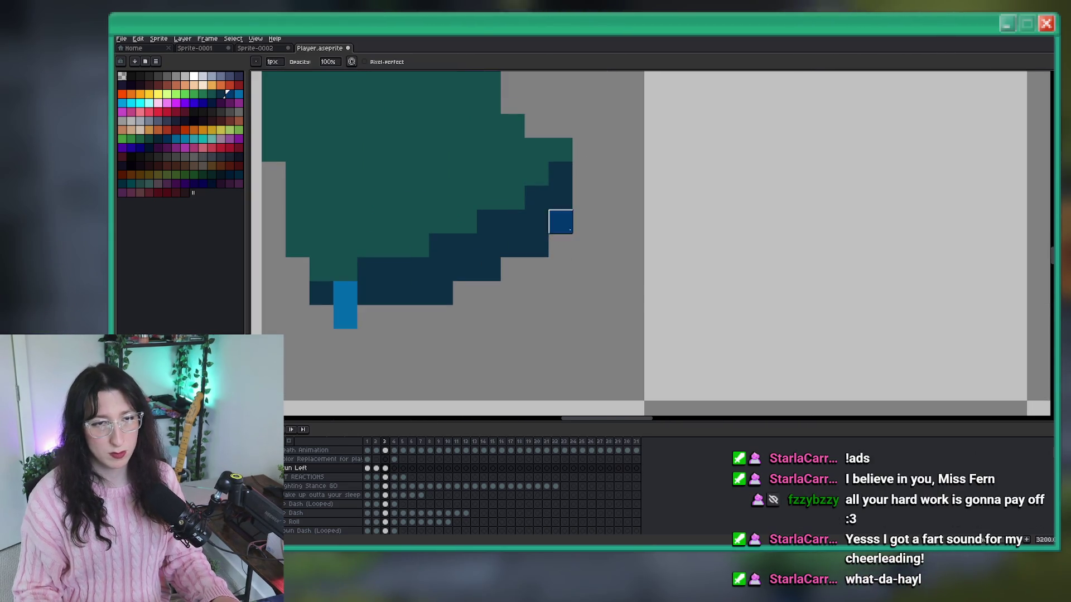
pyautogui.click(585, 199)
pyautogui.scroll(-4, 580, 207)
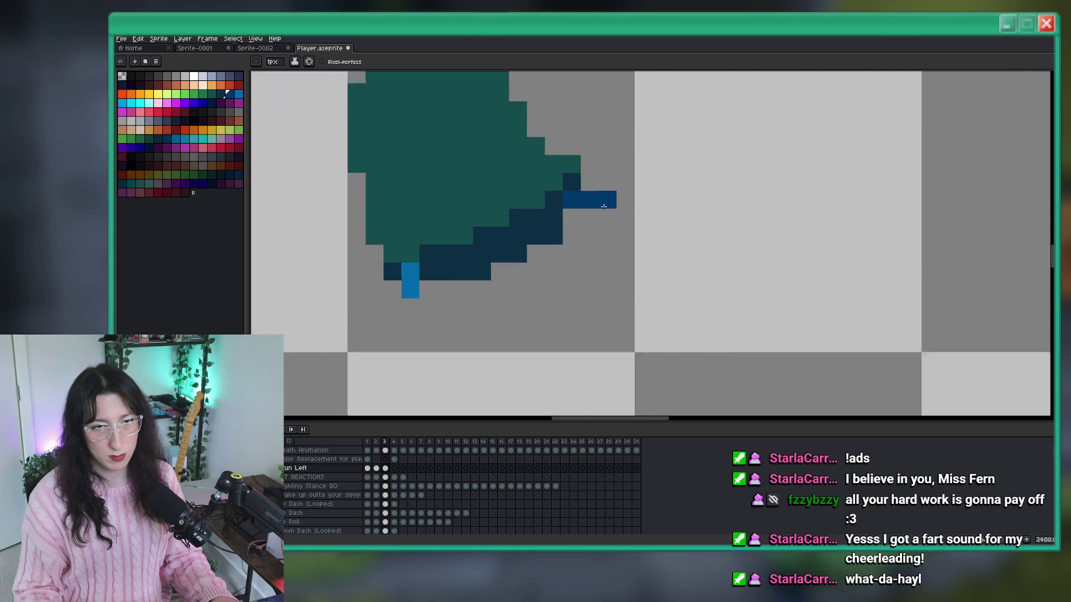
pyautogui.scroll(3, 551, 238)
# Add teal and dark pixels to refine the cloak's right edge on frame 3.
pyautogui.press('i')
pyautogui.press('b')
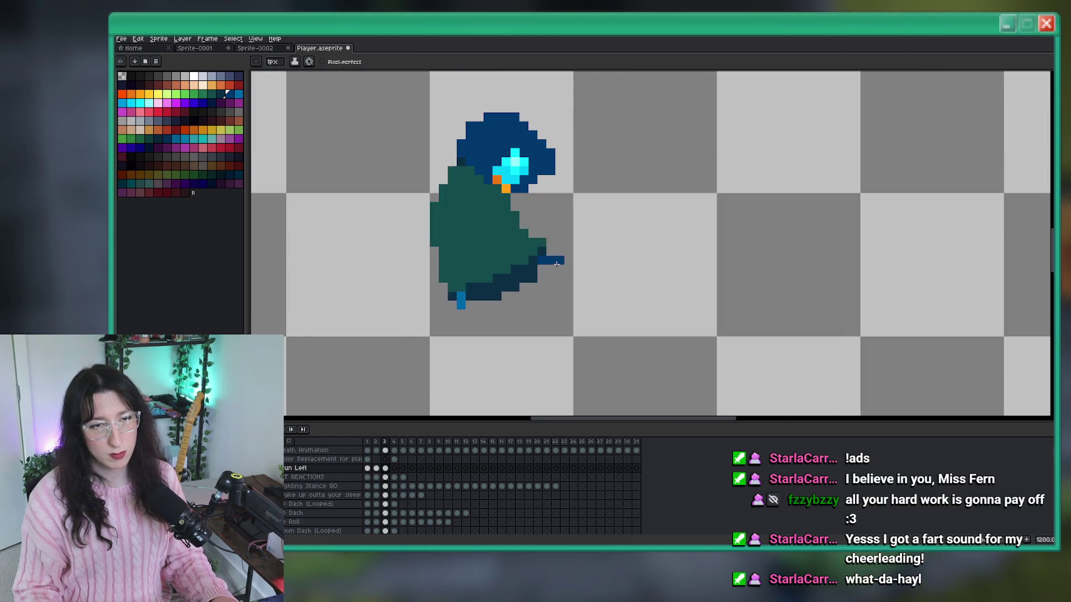
pyautogui.scroll(-5, 574, 265)
pyautogui.scroll(1, 580, 268)
pyautogui.press('i')
pyautogui.scroll(3, 562, 259)
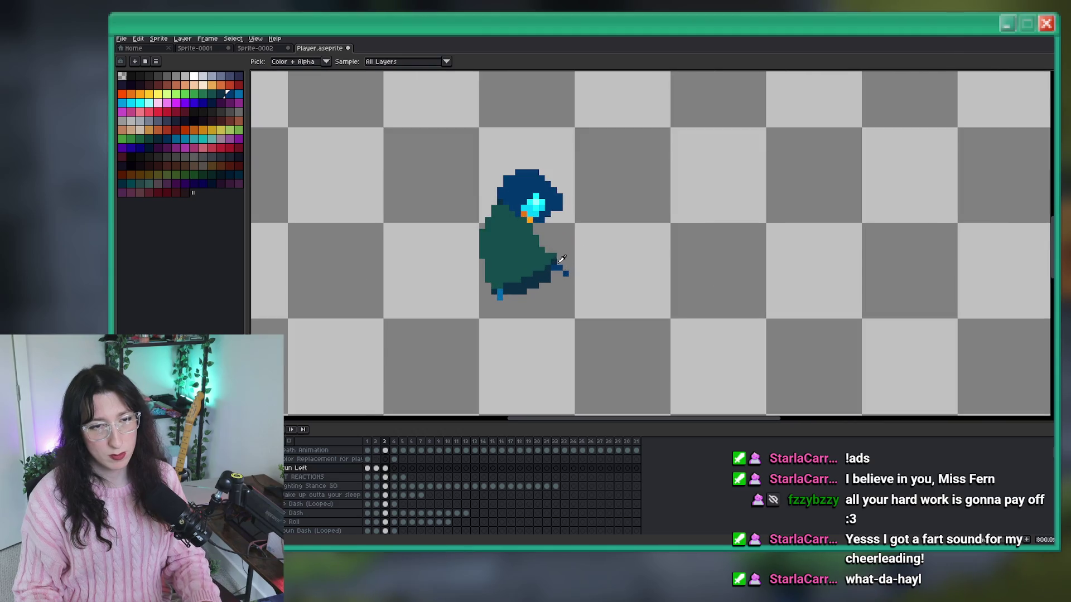
pyautogui.press('b')
pyautogui.scroll(5, 546, 245)
pyautogui.scroll(-5, 564, 280)
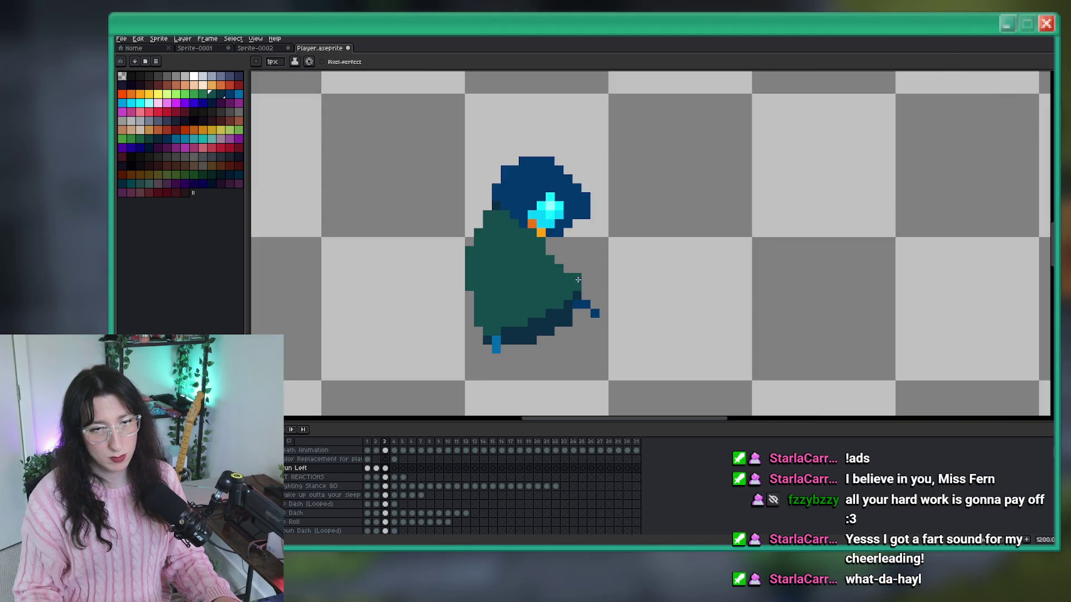
pyautogui.scroll(6, 580, 292)
pyautogui.click(582, 296)
pyautogui.keyDown('alt'); pyautogui.click(571, 313); pyautogui.keyUp('alt')
pyautogui.click(593, 319)
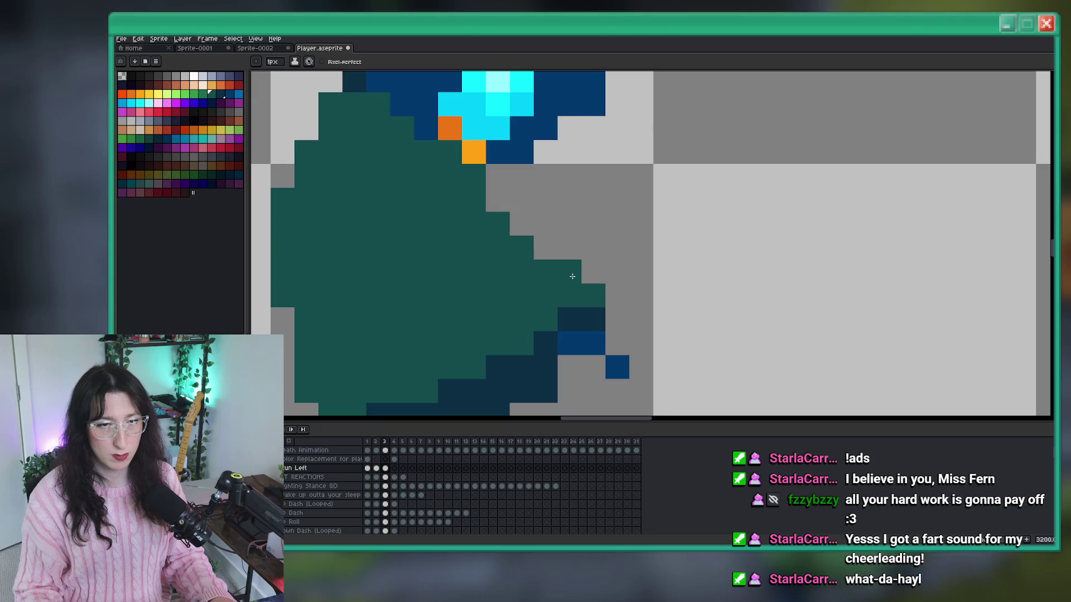
pyautogui.scroll(-6, 572, 276)
# Preview the animation, recentre the character, and move to frame 4.
pyautogui.press('Return')
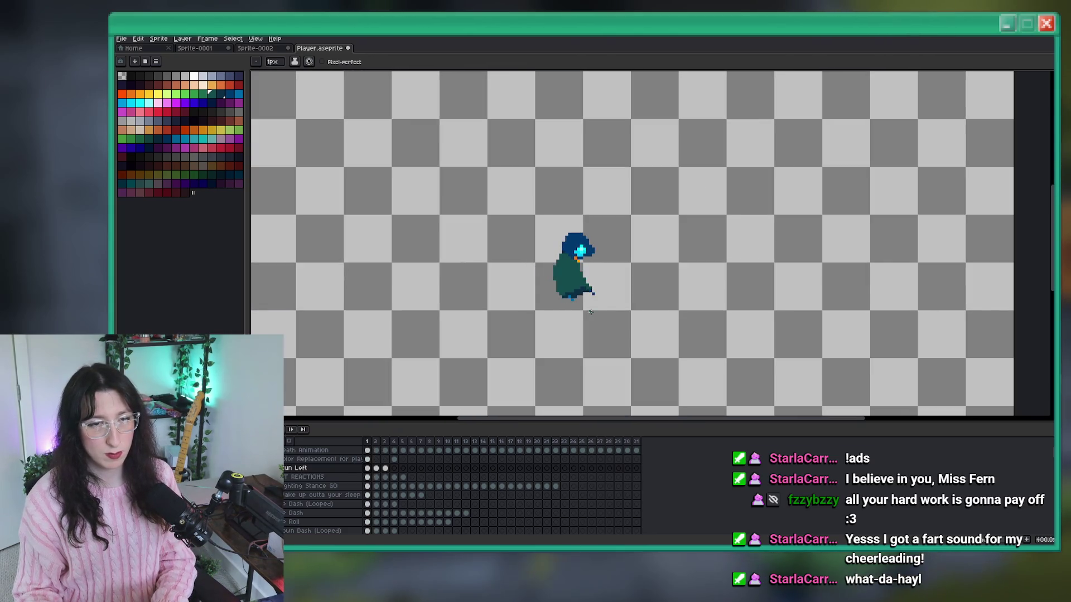
pyautogui.moveTo(590, 312)
pyautogui.mouseDown()
pyautogui.moveTo(518, 295)
pyautogui.moveTo(438, 191)
pyautogui.mouseUp()
pyautogui.press('m')
pyautogui.click(592, 207)
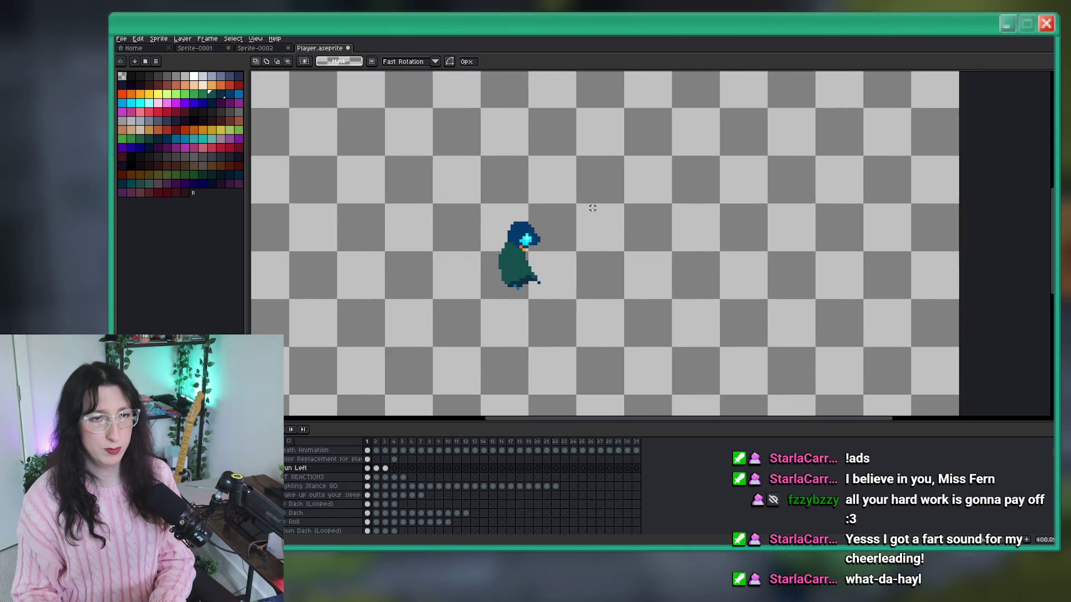
pyautogui.click(394, 469)
# Add a brighter blue pixel and a dark-blue pixel at the cloak's lower right on frame 4.
pyautogui.scroll(2, 499, 318)
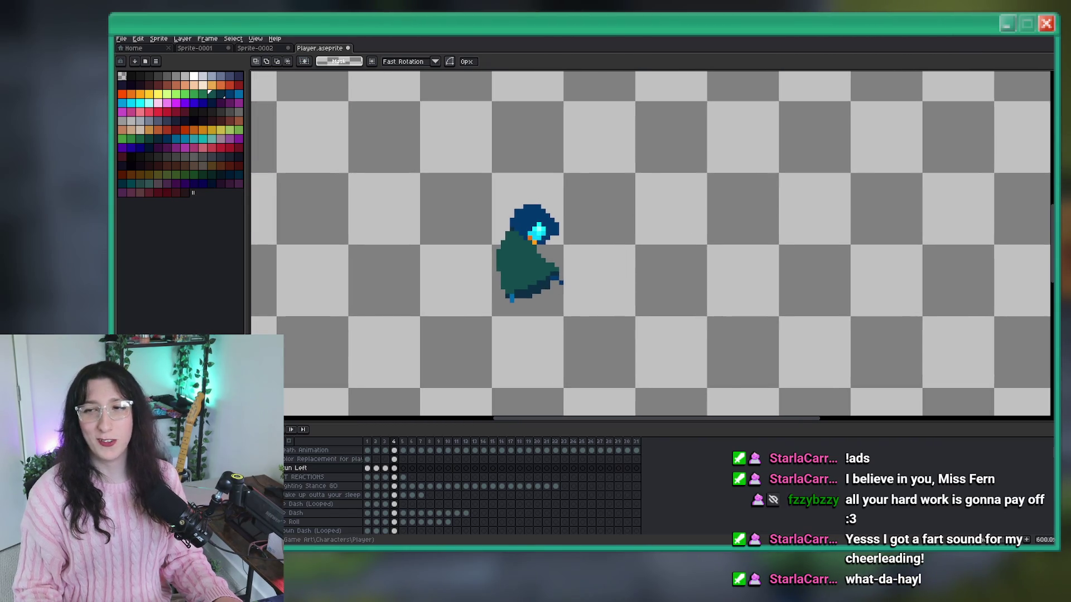
pyautogui.rightClick(566, 261)
pyautogui.scroll(3, 511, 257)
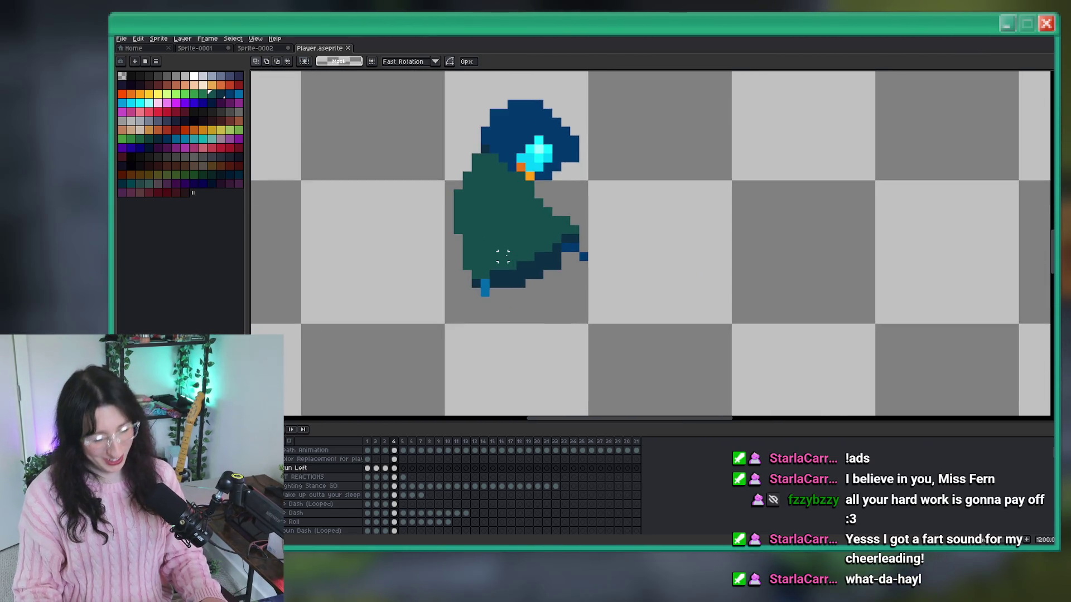
pyautogui.press('b')
pyautogui.scroll(3, 551, 280)
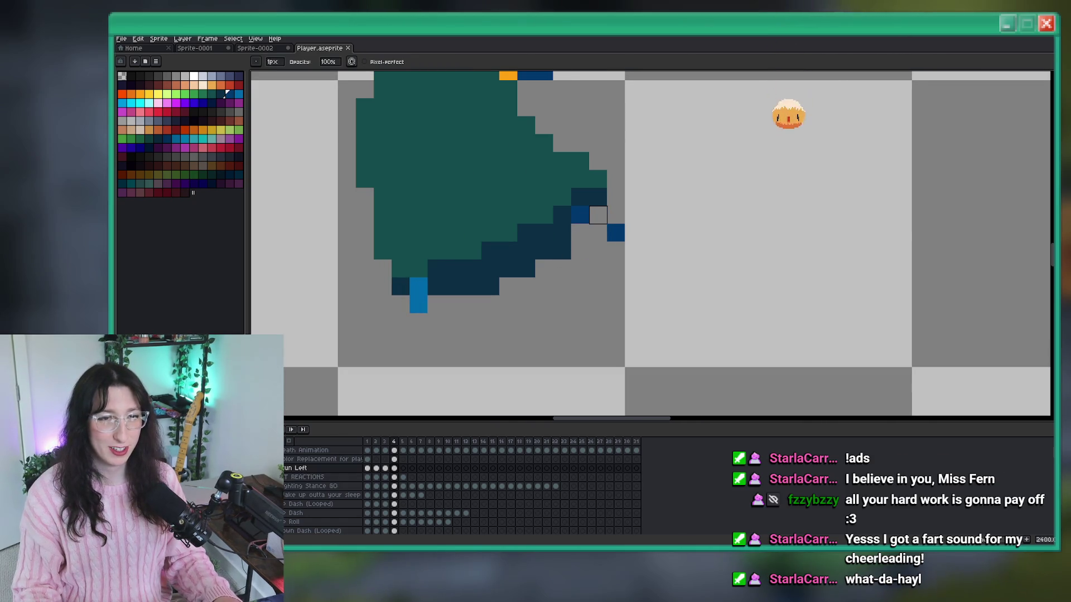
pyautogui.click(557, 252)
pyautogui.click(556, 265)
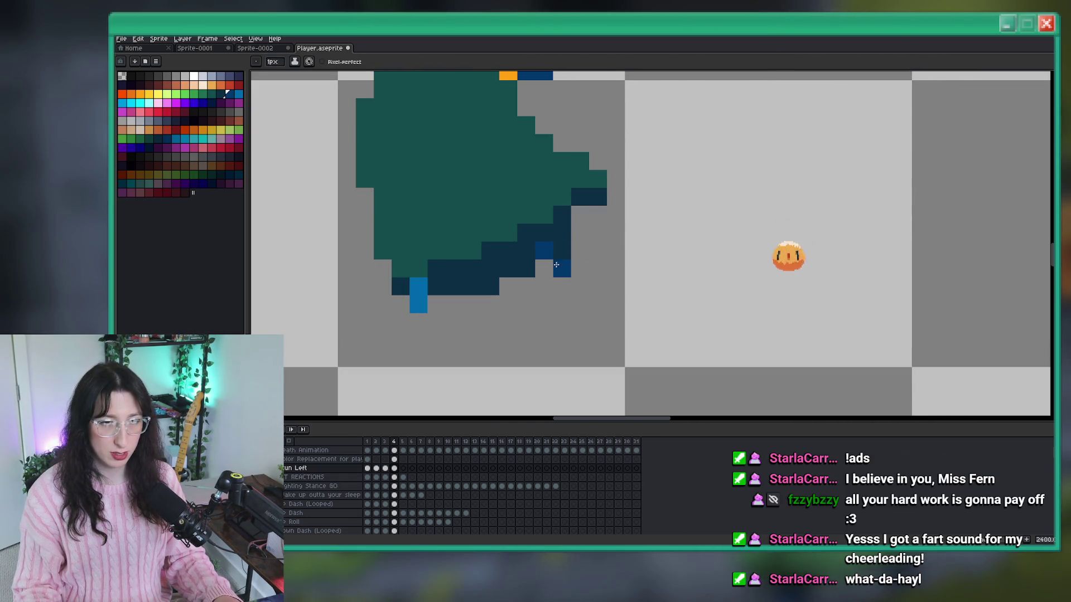
# Erase two protruding pixels on the cloak's right edge and add a dark pixel below.
pyautogui.press('i')
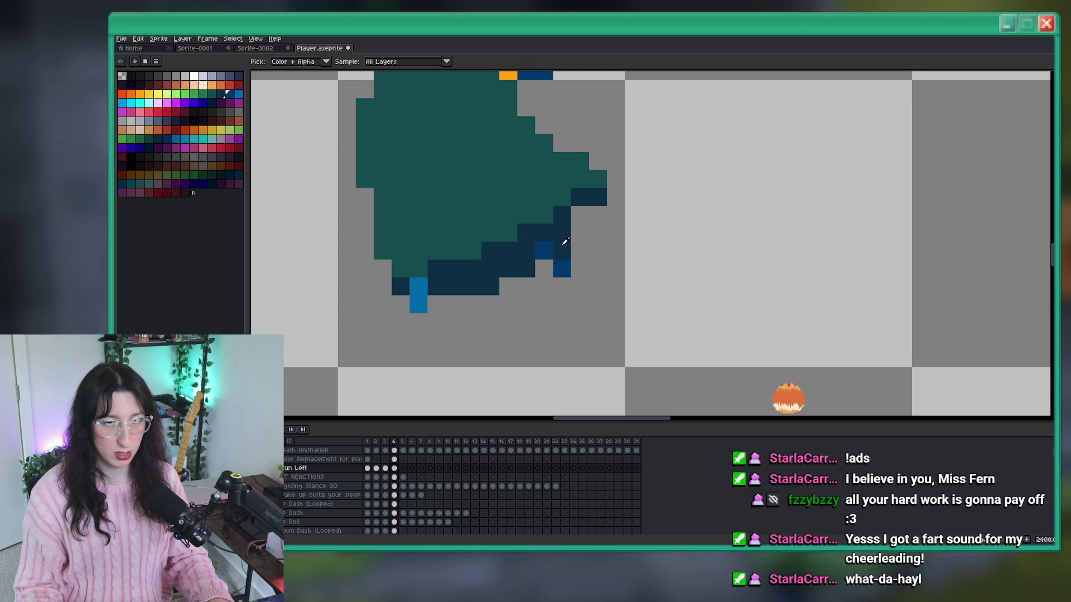
pyautogui.press('b')
pyautogui.rightClick(597, 188)
pyautogui.click(580, 215)
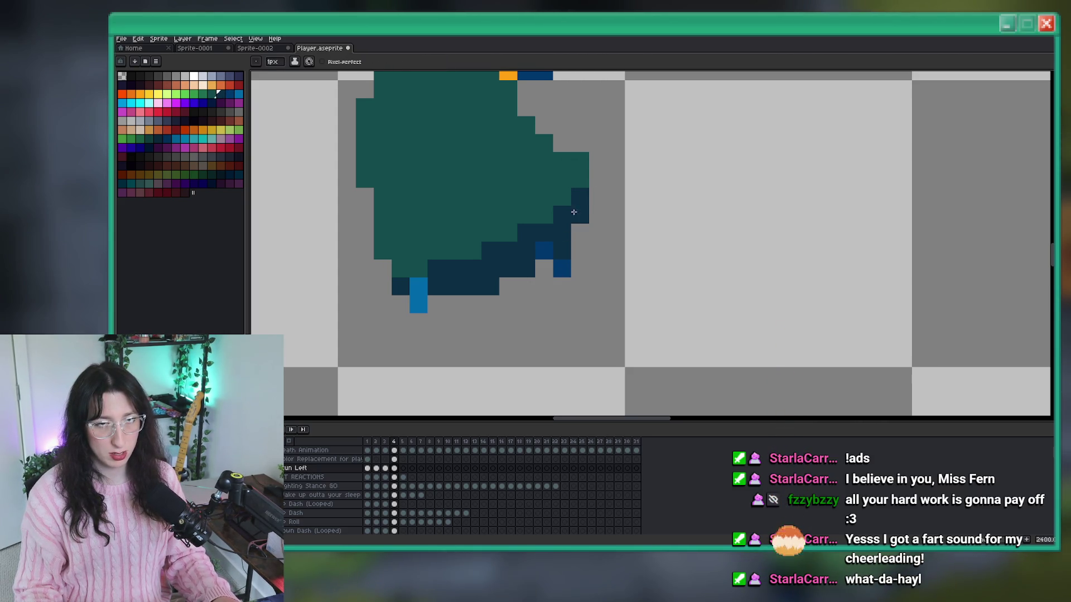
pyautogui.rightClick(580, 161)
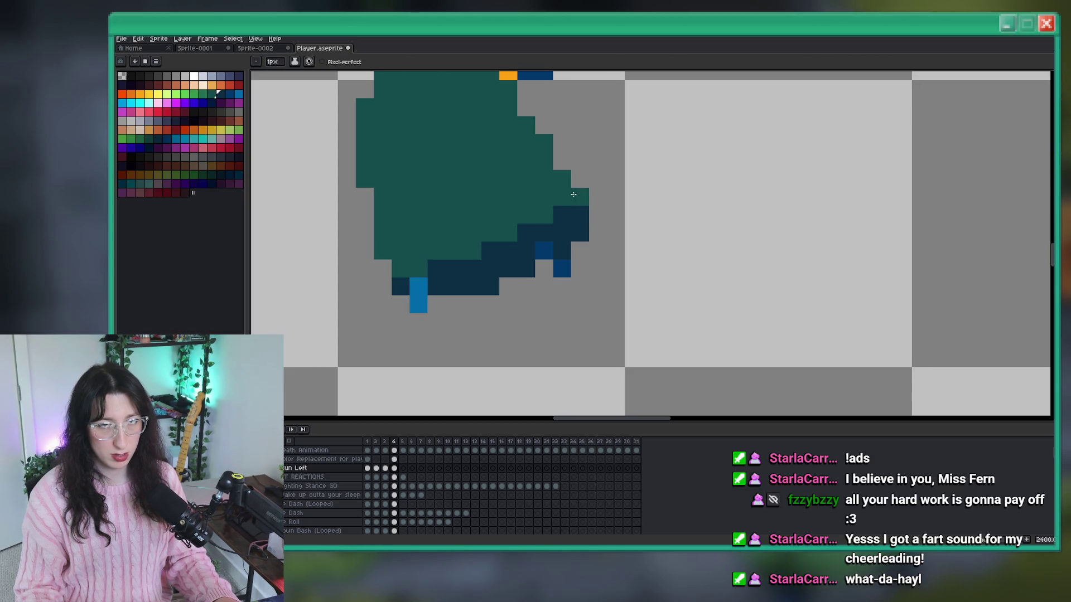
pyautogui.scroll(-5, 574, 194)
pyautogui.press('Return')
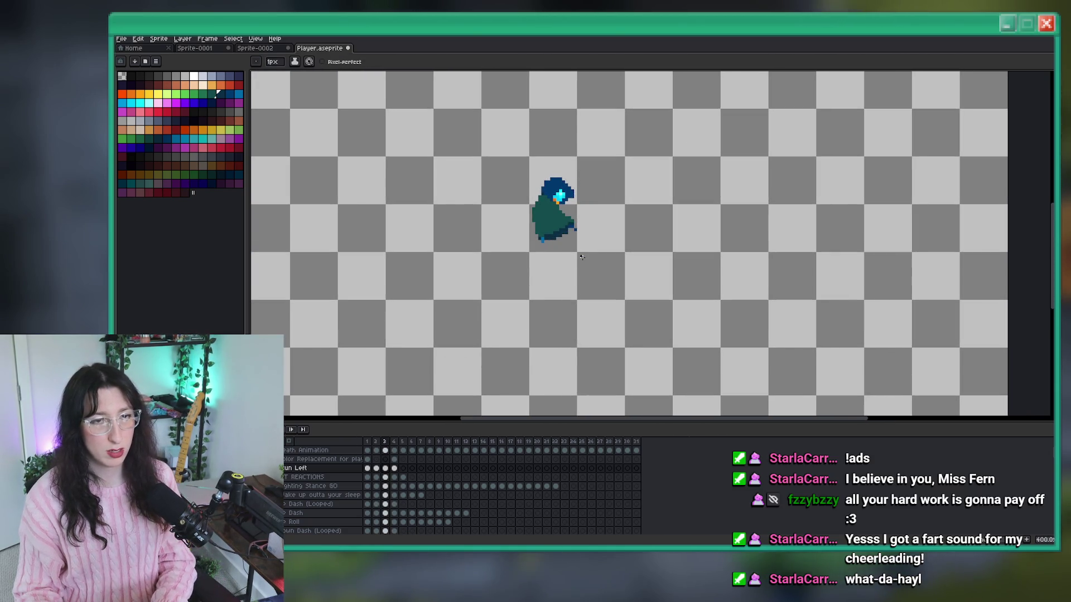
# Zoom in on frame 4's feet and repaint the stray light-blue pixel dark teal.
pyautogui.moveTo(622, 265); pyautogui.dragTo(516, 257)
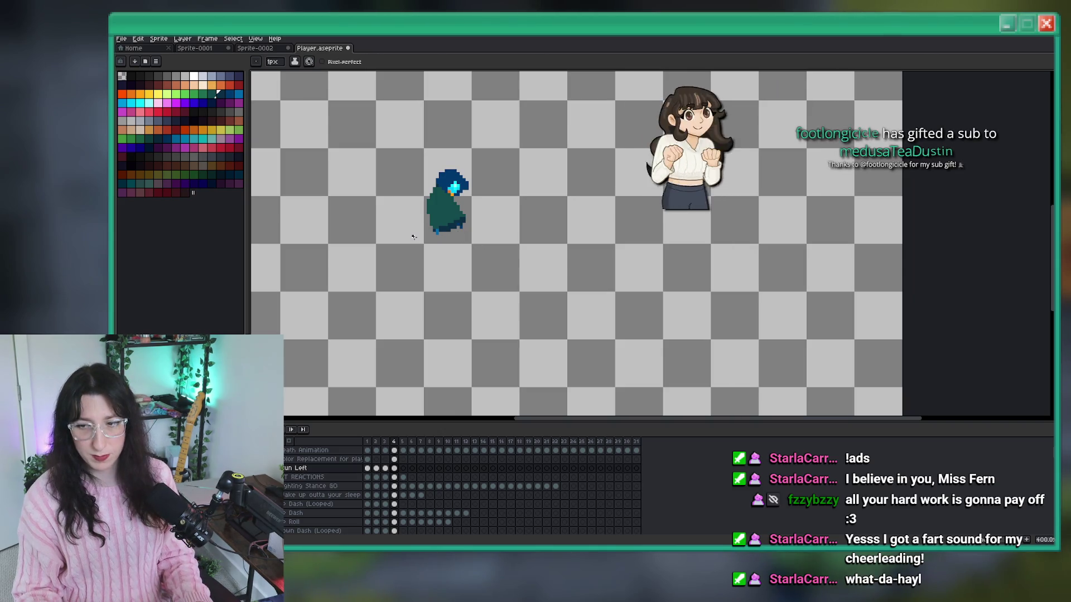
pyautogui.moveTo(412, 237); pyautogui.dragTo(425, 222)
pyautogui.press('i')
pyautogui.scroll(4, 425, 222)
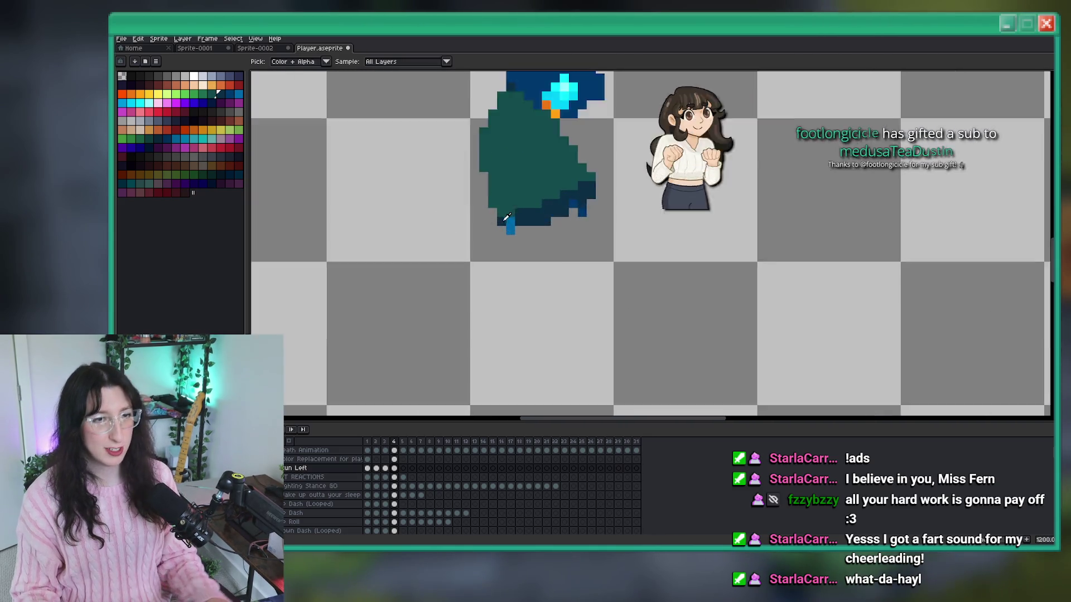
pyautogui.scroll(6, 519, 228)
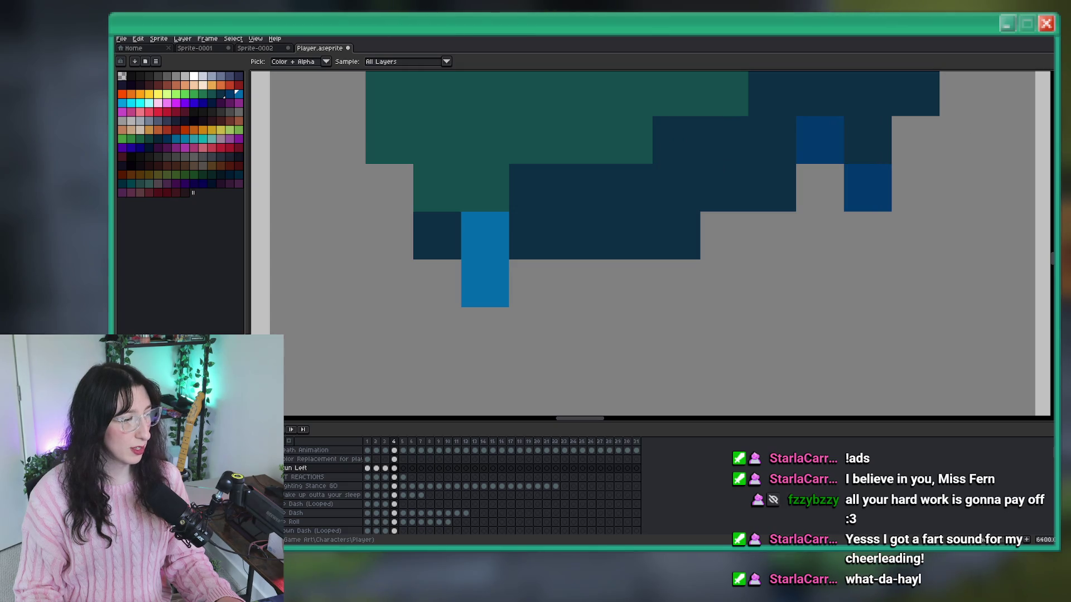
pyautogui.scroll(-1, 494, 326)
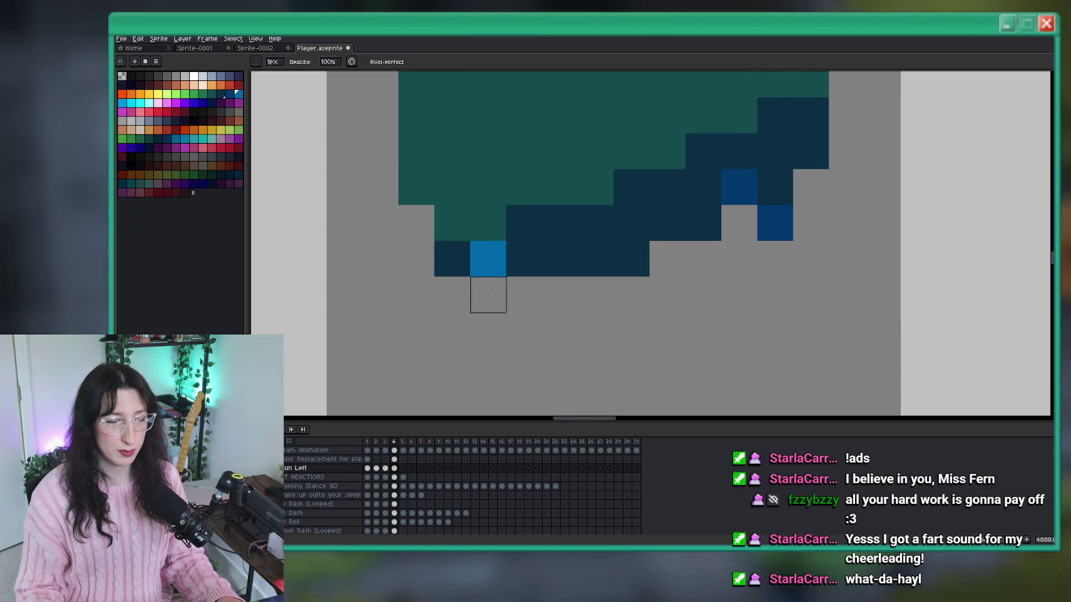
pyautogui.scroll(-4, 488, 260)
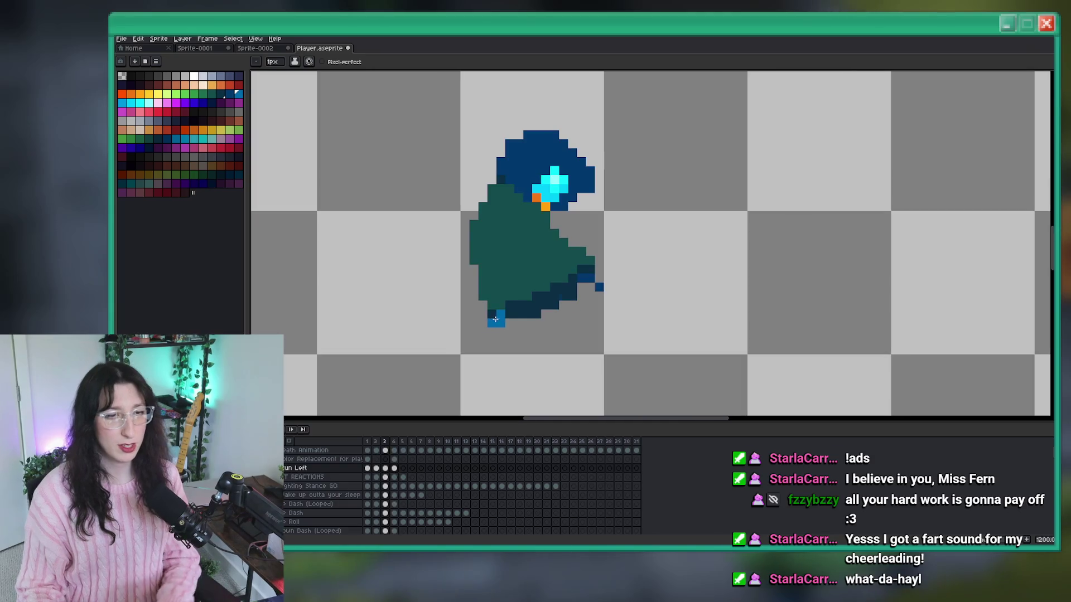
pyautogui.scroll(-3, 506, 359)
pyautogui.scroll(6, 502, 313)
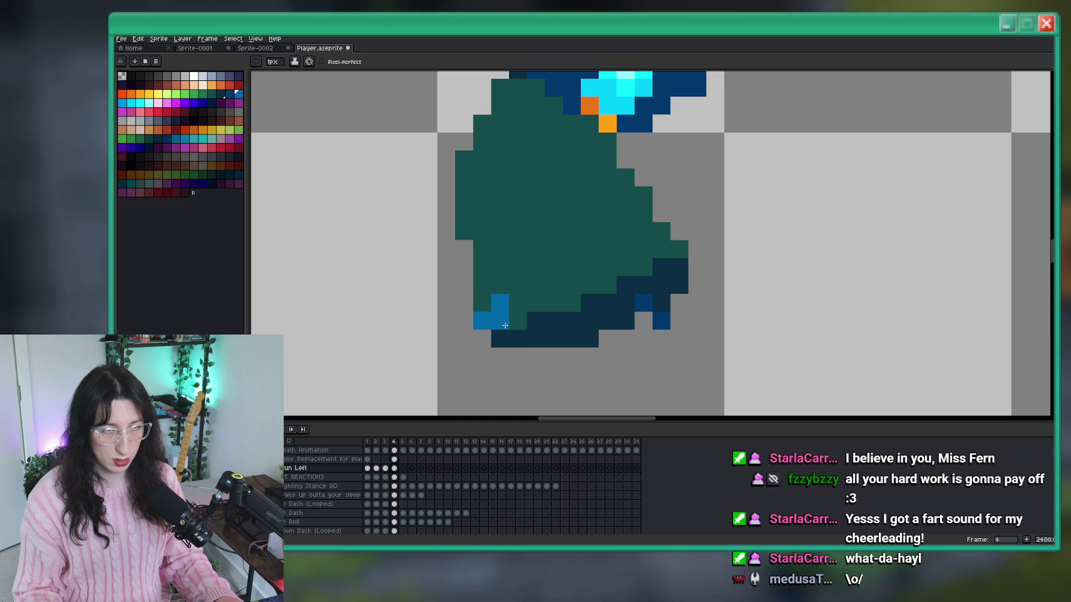
pyautogui.click(505, 326)
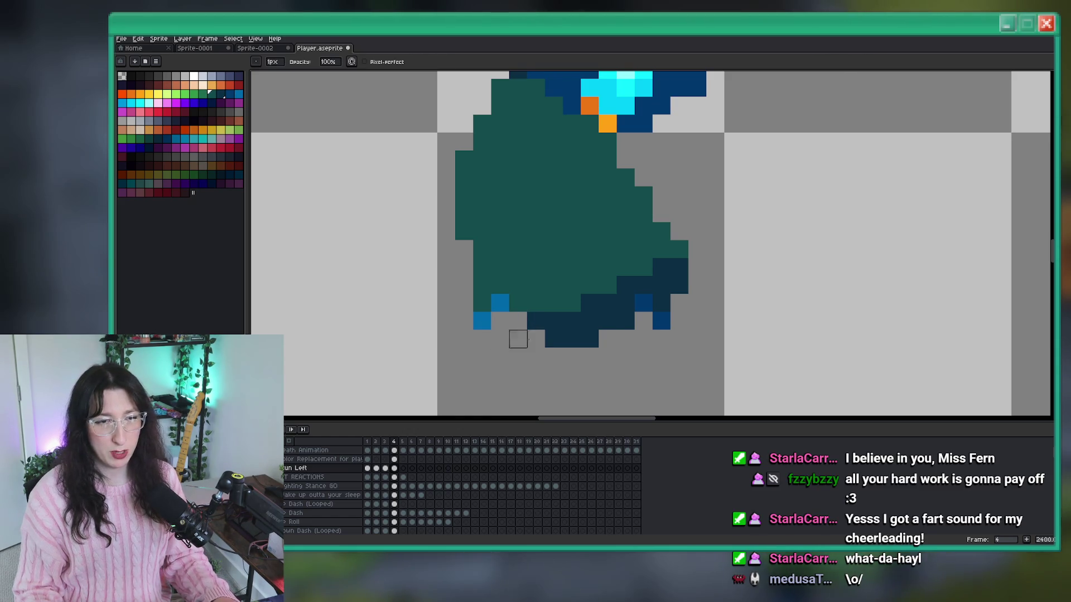
# Erase the bottom navy row and paint a raised navy hem along the cloak.
pyautogui.moveTo(518, 339)
pyautogui.mouseDown()
pyautogui.moveTo(572, 339)
pyautogui.moveTo(516, 321)
pyautogui.moveTo(522, 304)
pyautogui.mouseUp()
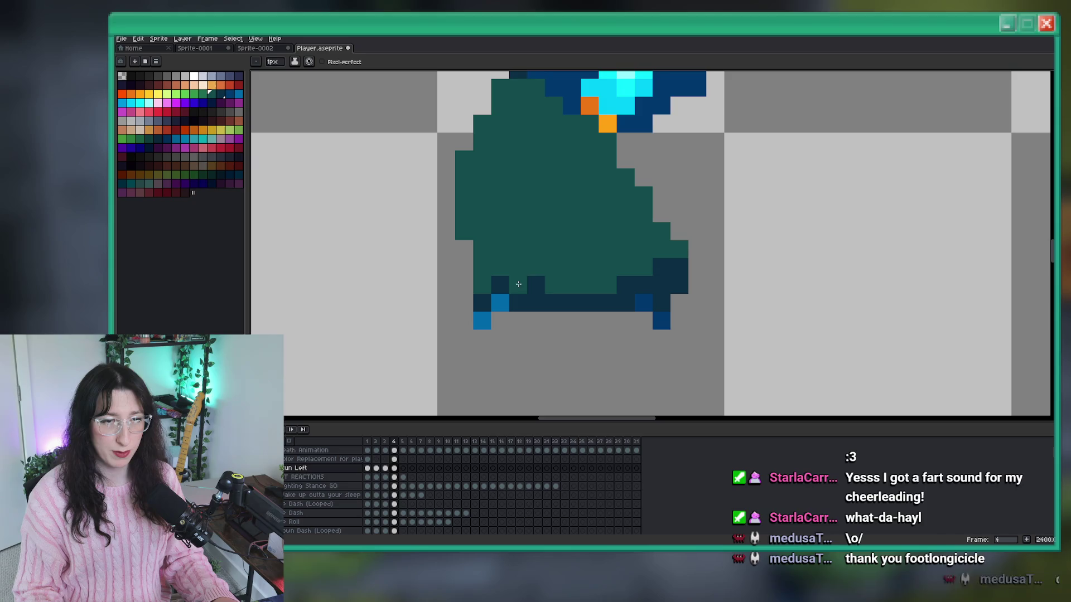
pyautogui.moveTo(517, 267)
pyautogui.mouseDown()
pyautogui.moveTo(535, 284)
pyautogui.moveTo(580, 285)
pyautogui.mouseUp()
pyautogui.scroll(-6, 591, 301)
pyautogui.press(',')
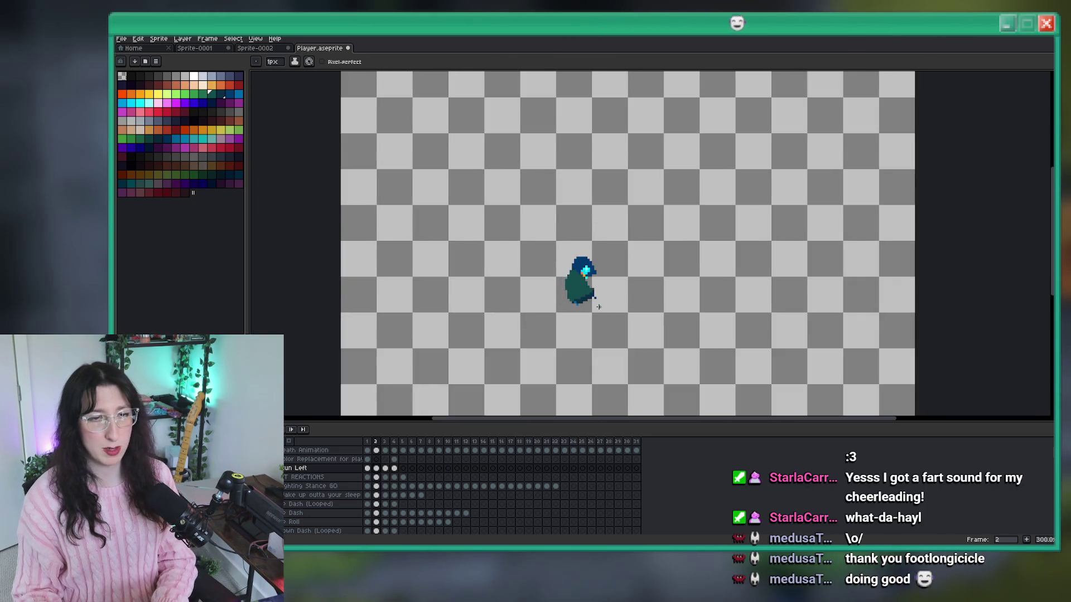
# Move the whole sprite up one pixel on the stun frame and preview the animation.
pyautogui.press('.')
pyautogui.scroll(1, 598, 304)
pyautogui.press('m')
pyautogui.scroll(2, 598, 298)
pyautogui.moveTo(597, 298); pyautogui.dragTo(427, 137)
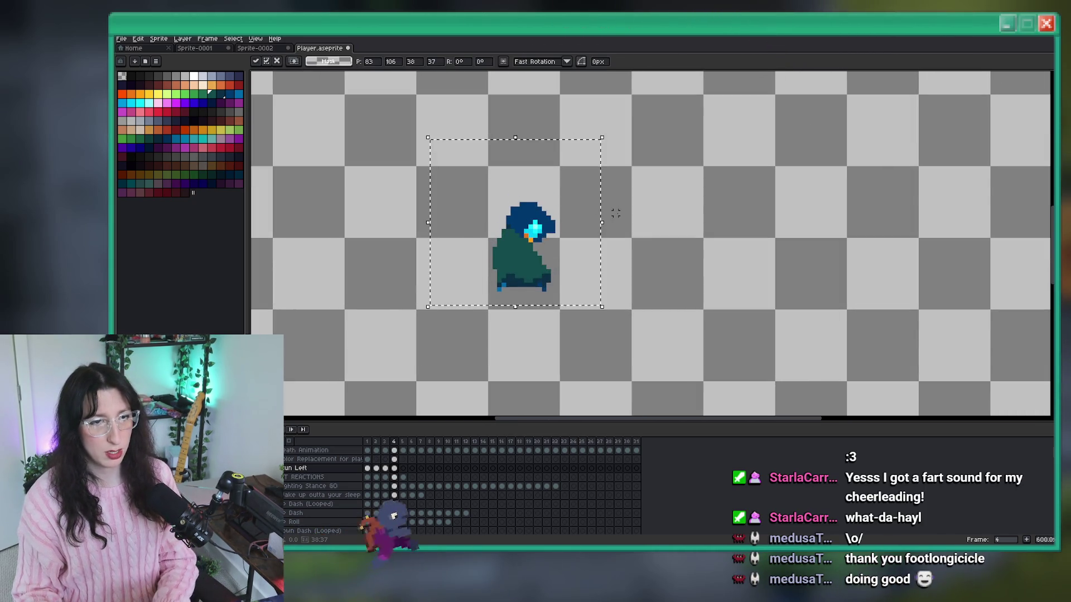
pyautogui.click(686, 223)
pyautogui.scroll(3, 530, 287)
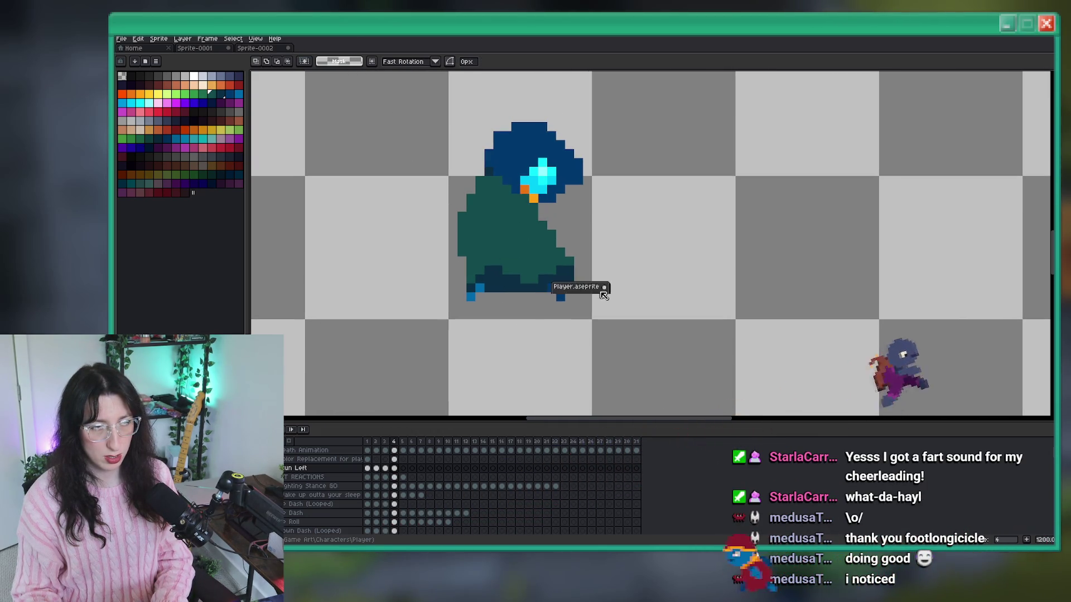
pyautogui.moveTo(667, 322); pyautogui.dragTo(561, 199)
pyautogui.press('Return')
pyautogui.press('Return')
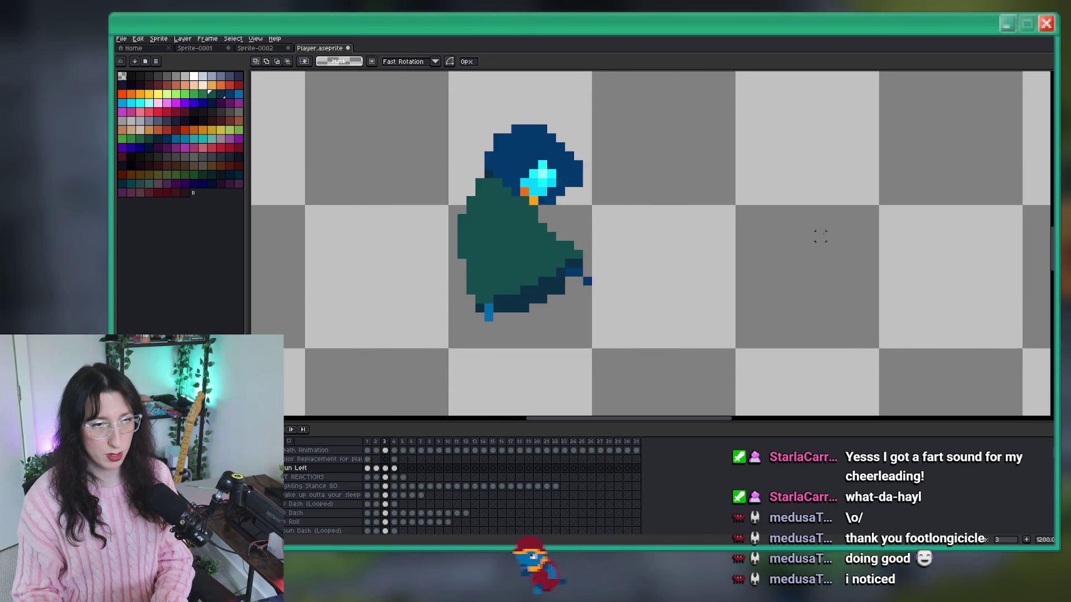
pyautogui.scroll(-4, 821, 236)
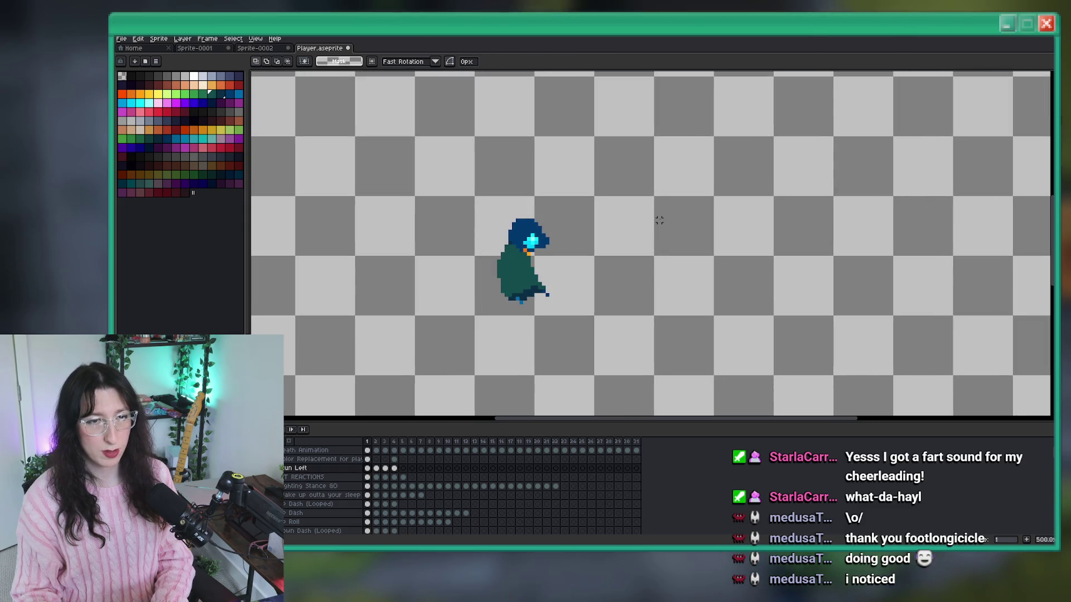
# Select the hood and upper body and nudge them up one more pixel.
pyautogui.moveTo(659, 221); pyautogui.dragTo(623, 225)
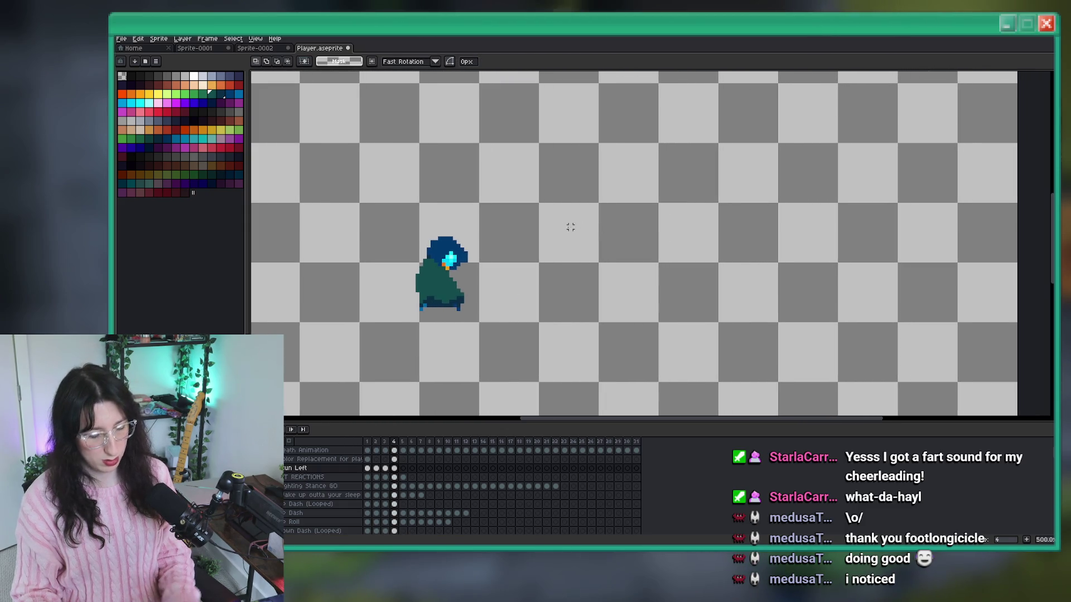
pyautogui.scroll(4, 446, 268)
pyautogui.moveTo(613, 148)
pyautogui.mouseDown()
pyautogui.moveTo(371, 285)
pyautogui.moveTo(389, 306)
pyautogui.mouseUp()
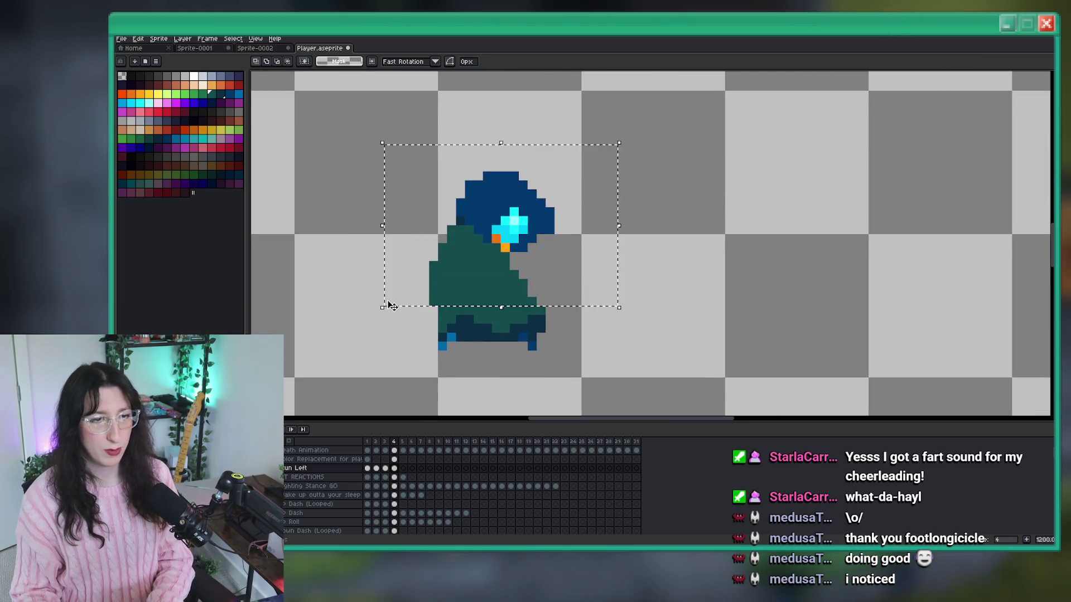
pyautogui.moveTo(625, 129)
pyautogui.mouseDown()
pyautogui.moveTo(477, 210)
pyautogui.moveTo(486, 249)
pyautogui.mouseUp()
pyautogui.press('Up')
pyautogui.hotkey('ctrl', 'd')
# Select the hood's right side plus the glowing cyan face and nudge them up one pixel.
pyautogui.scroll(3, 487, 258)
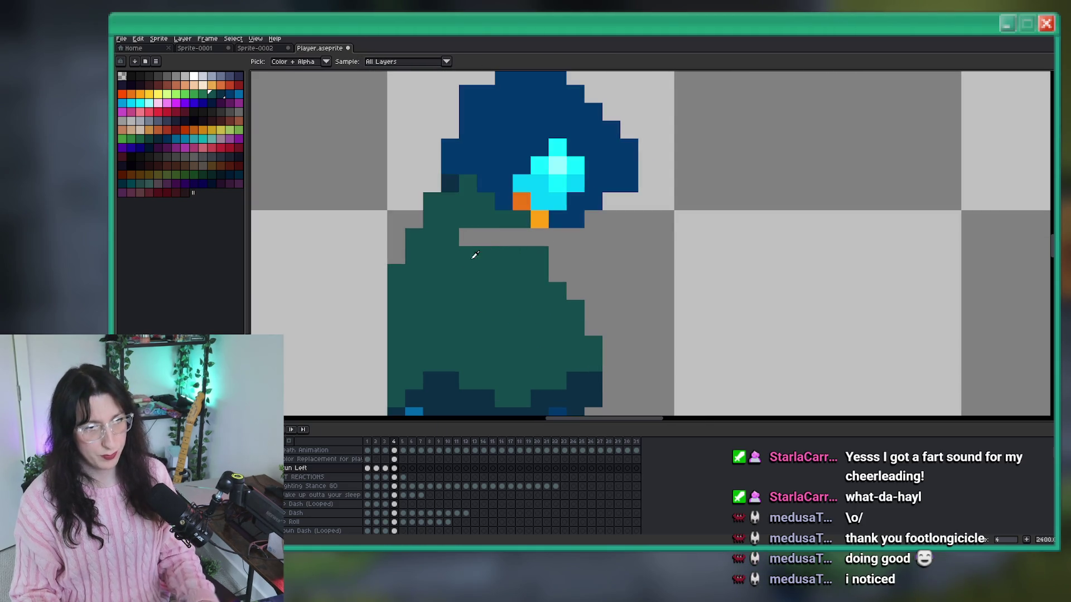
pyautogui.press('b')
pyautogui.scroll(-6, 539, 265)
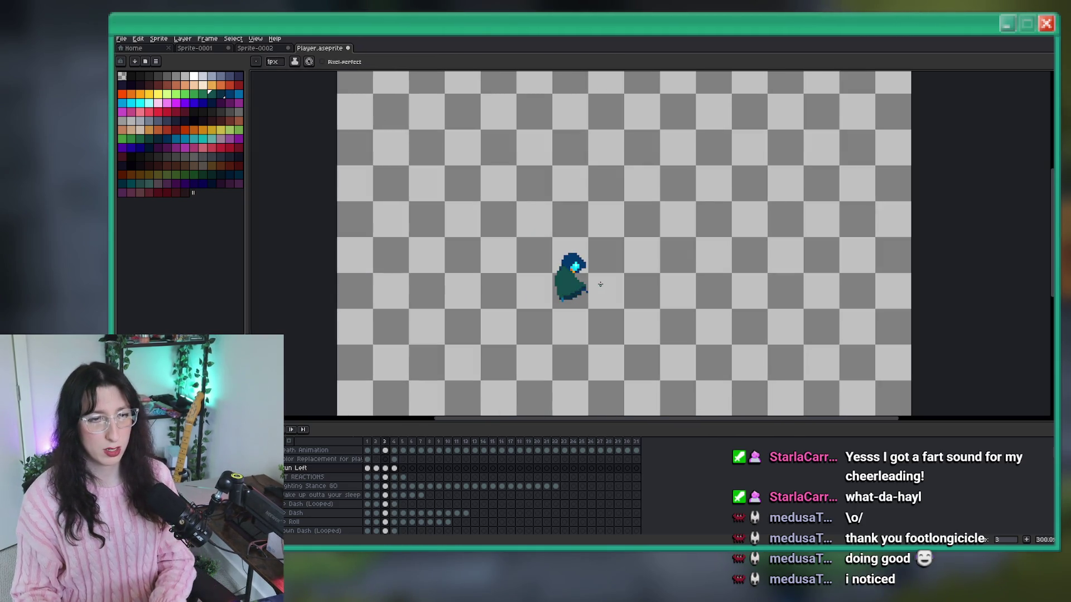
pyautogui.scroll(8, 562, 286)
pyautogui.press('i')
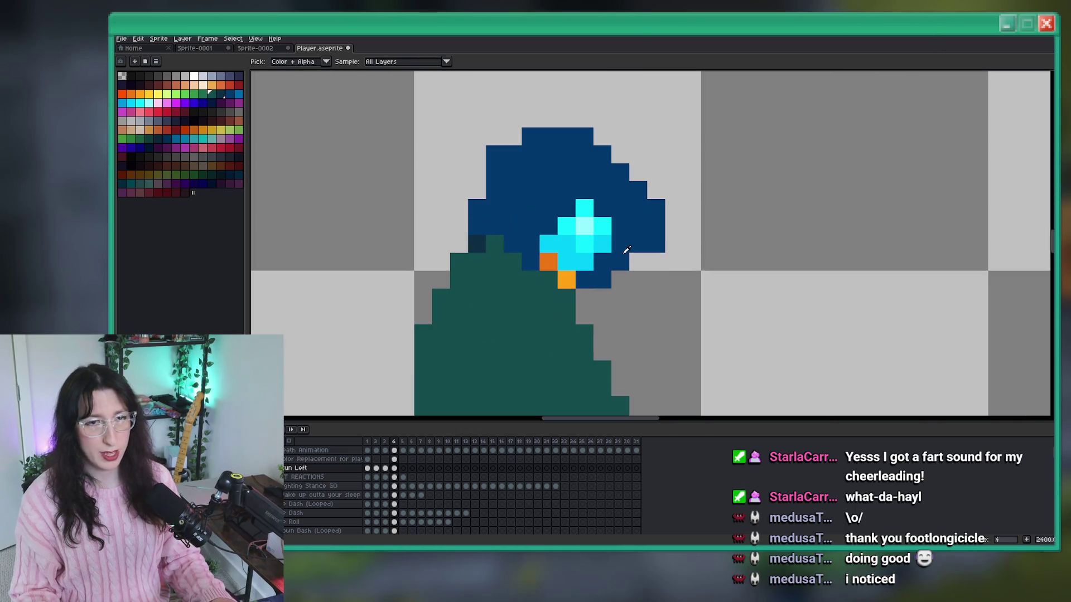
pyautogui.press('m')
pyautogui.moveTo(685, 290)
pyautogui.mouseDown()
pyautogui.moveTo(589, 163)
pyautogui.moveTo(573, 126)
pyautogui.mouseUp()
pyautogui.moveTo(568, 261); pyautogui.dragTo(540, 200)
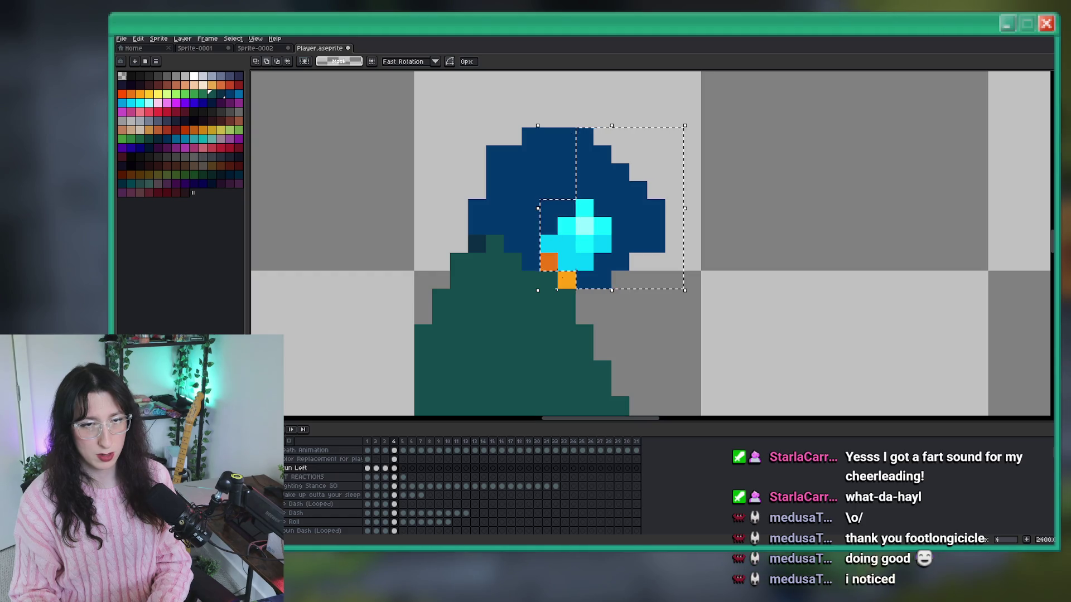
pyautogui.press('Up')
# Repaint the upper orange pixels under the face with the cyan glow colour.
pyautogui.press('i')
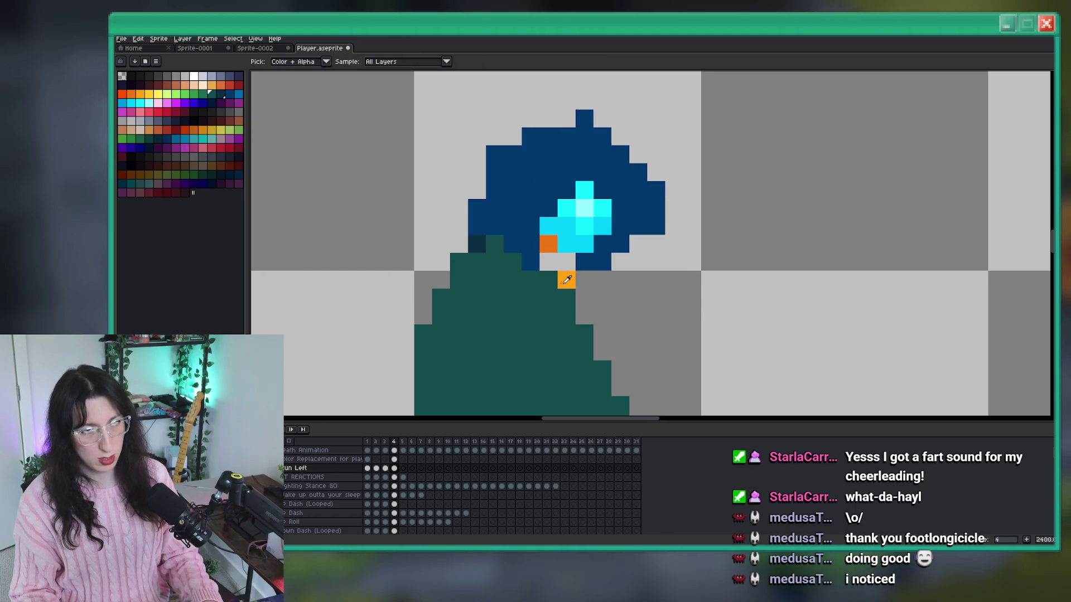
pyautogui.press('b')
pyautogui.click(547, 262)
pyautogui.keyDown('alt'); pyautogui.click(566, 228); pyautogui.keyUp('alt')
pyautogui.moveTo(564, 241); pyautogui.dragTo(553, 240)
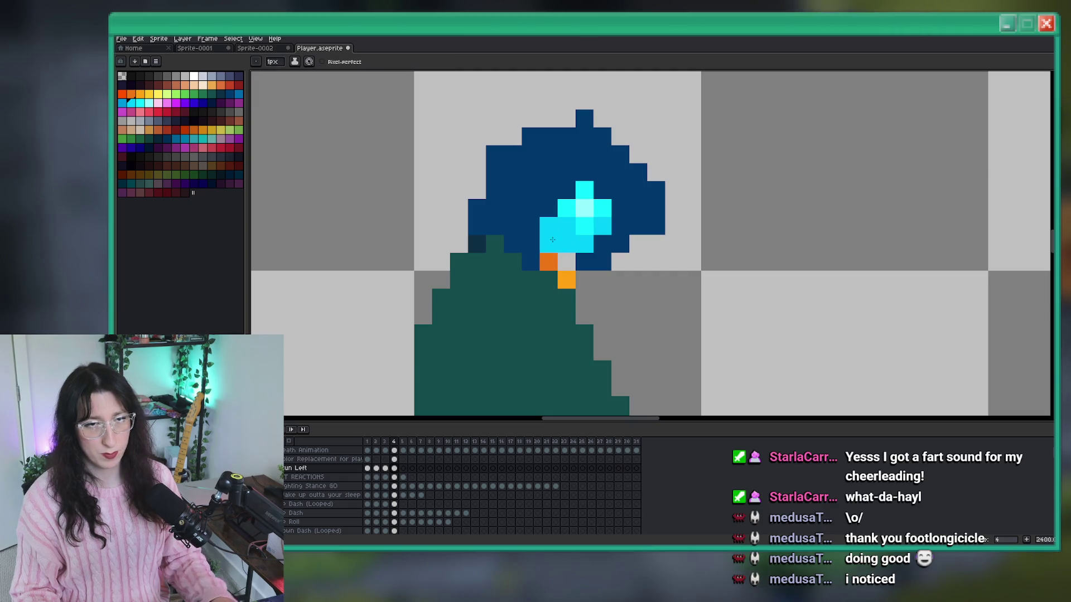
# Compare the other stun frames 1–3, then return to frame 4.
pyautogui.scroll(-6, 569, 271)
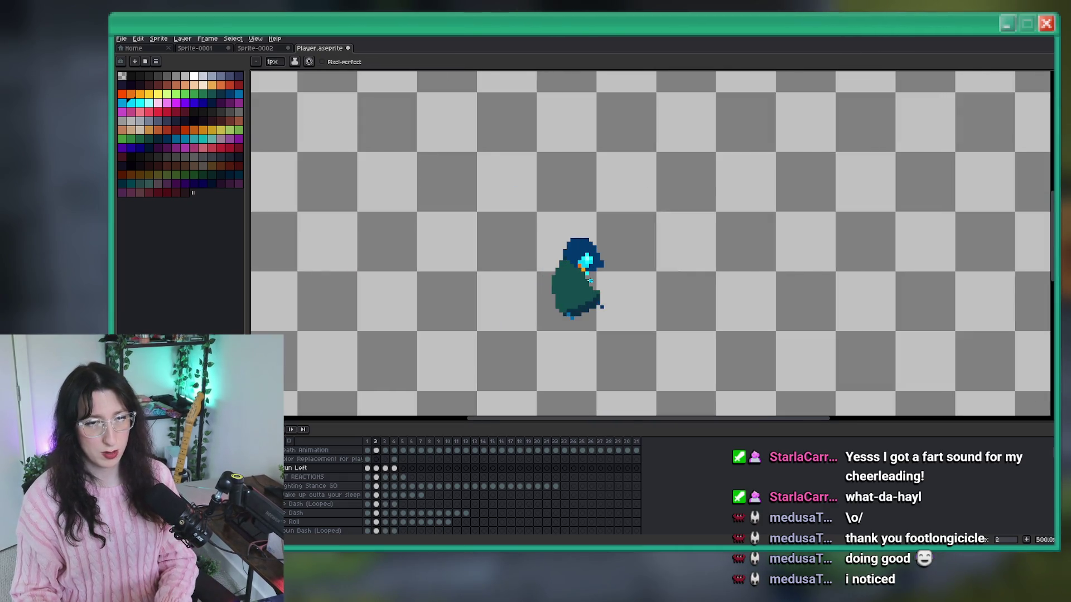
pyautogui.press(',')
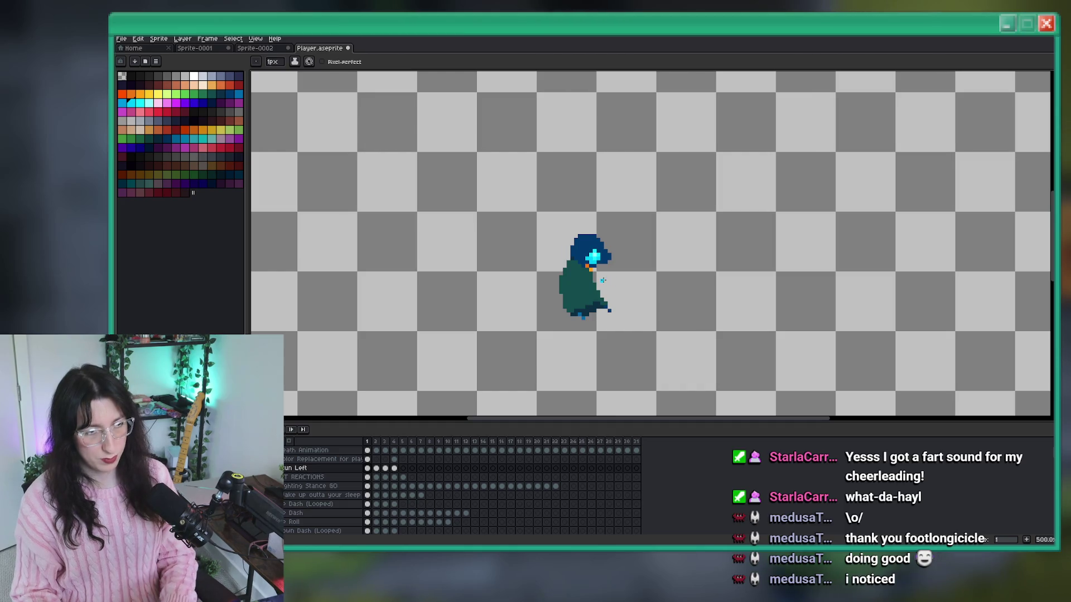
pyautogui.scroll(6, 602, 280)
pyautogui.press('.')
pyautogui.press('.')
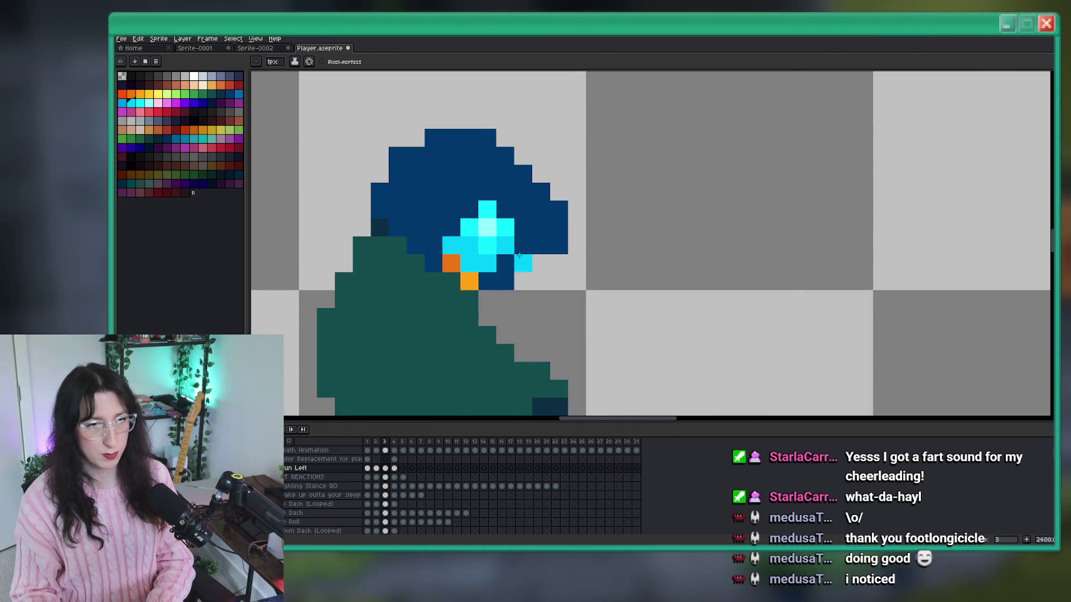
pyautogui.press(',')
pyautogui.press('i')
pyautogui.press('.')
pyautogui.press('.')
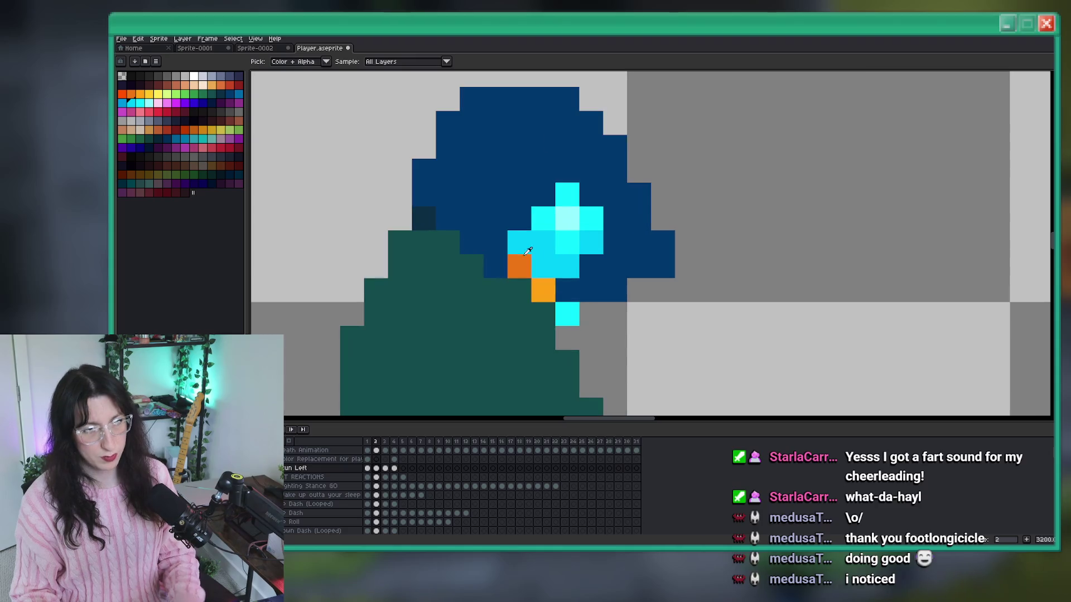
pyautogui.scroll(-3, 499, 249)
pyautogui.scroll(-3, 499, 248)
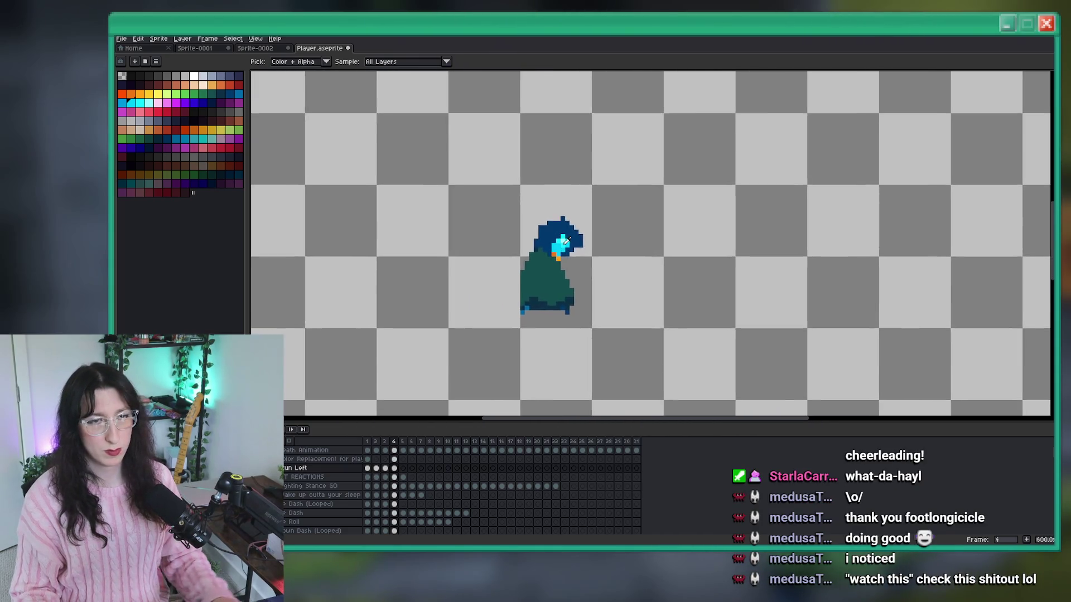
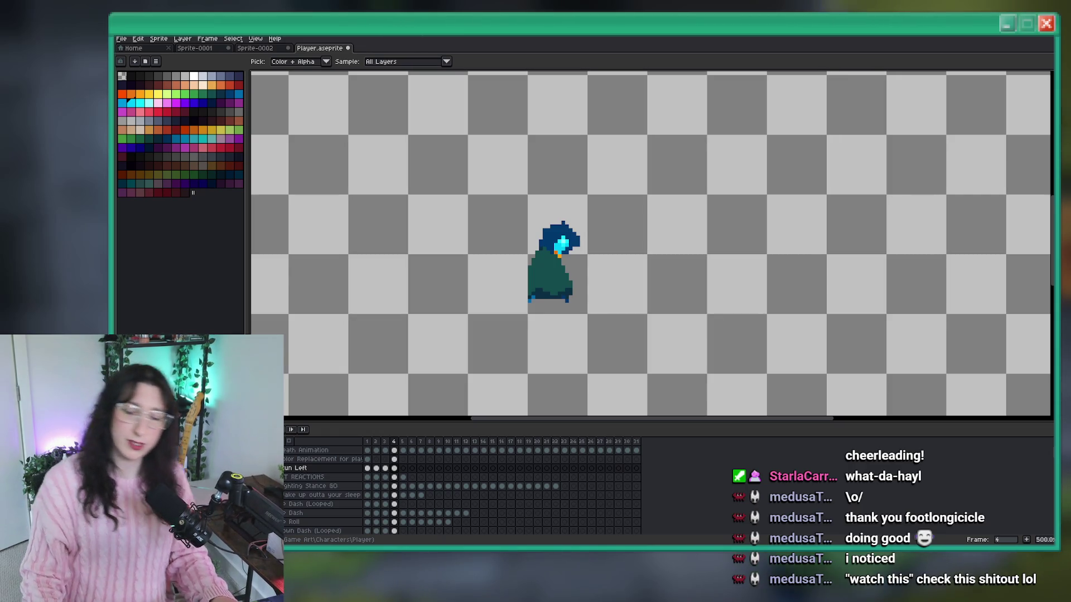
# Save Player.aseprite and flip between neighbouring Run Left frames to compare poses.
pyautogui.hscroll(2, 727, 153)
pyautogui.hotkey('ctrl', 's')
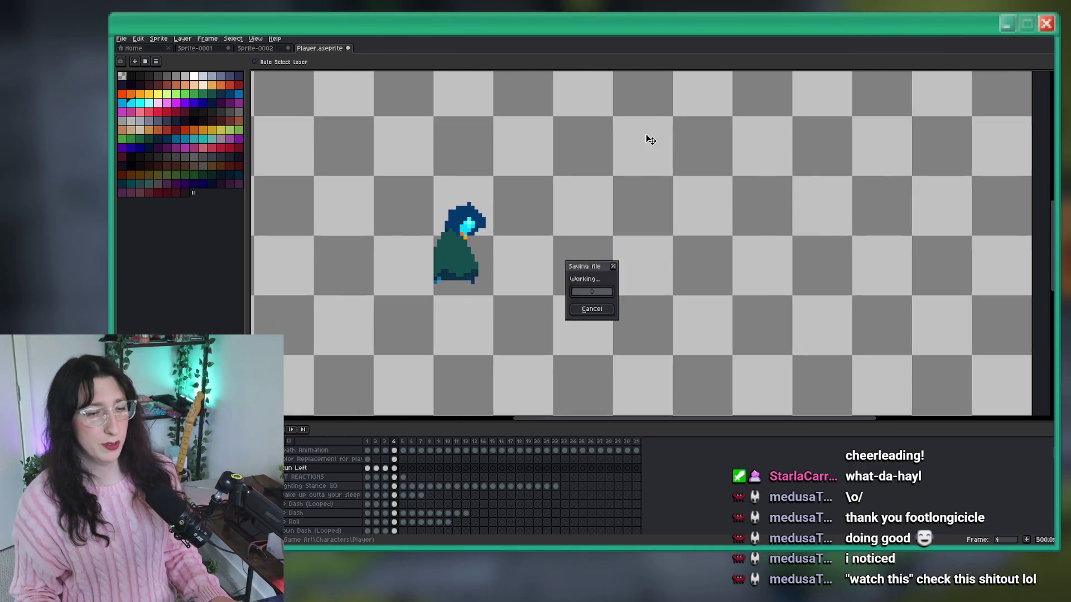
pyautogui.press('Left')
pyautogui.press('Right')
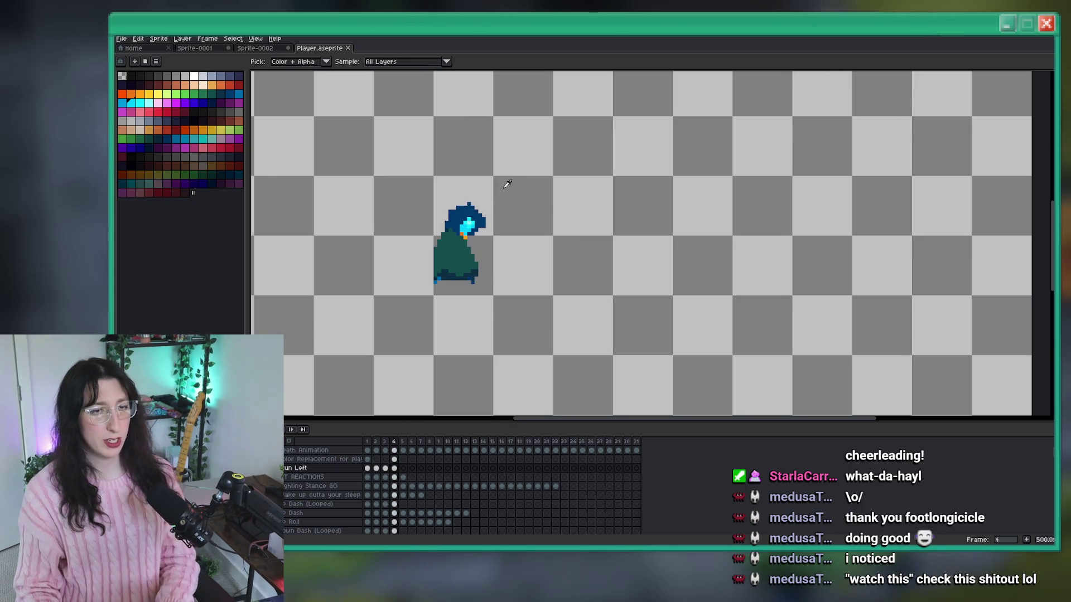
# Zoom in and out to inspect the character's pose, then step back one frame.
pyautogui.scroll(5, 546, 176)
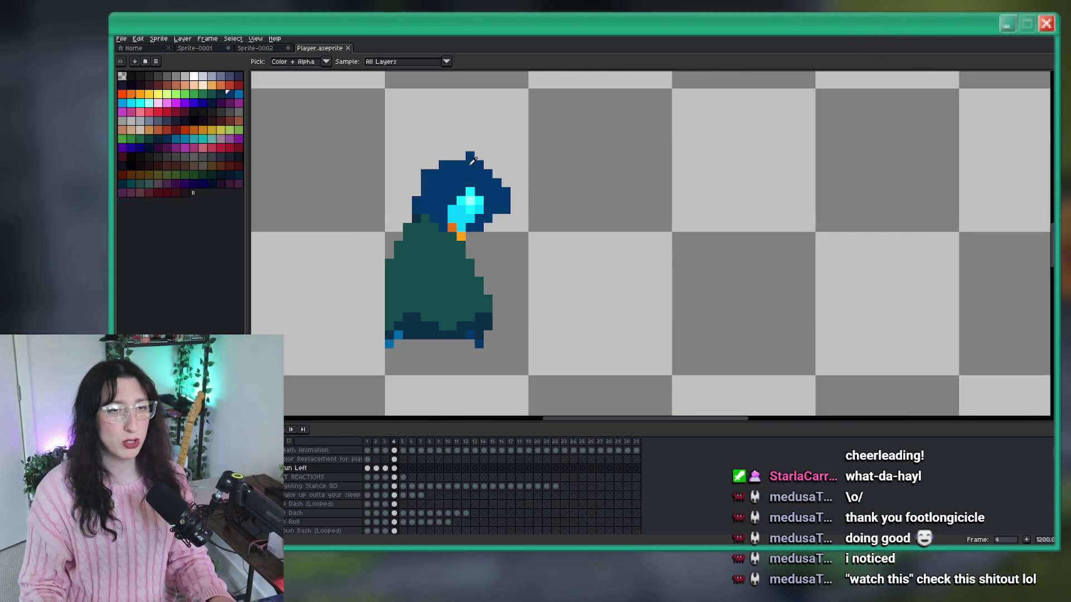
pyautogui.scroll(1, 504, 203)
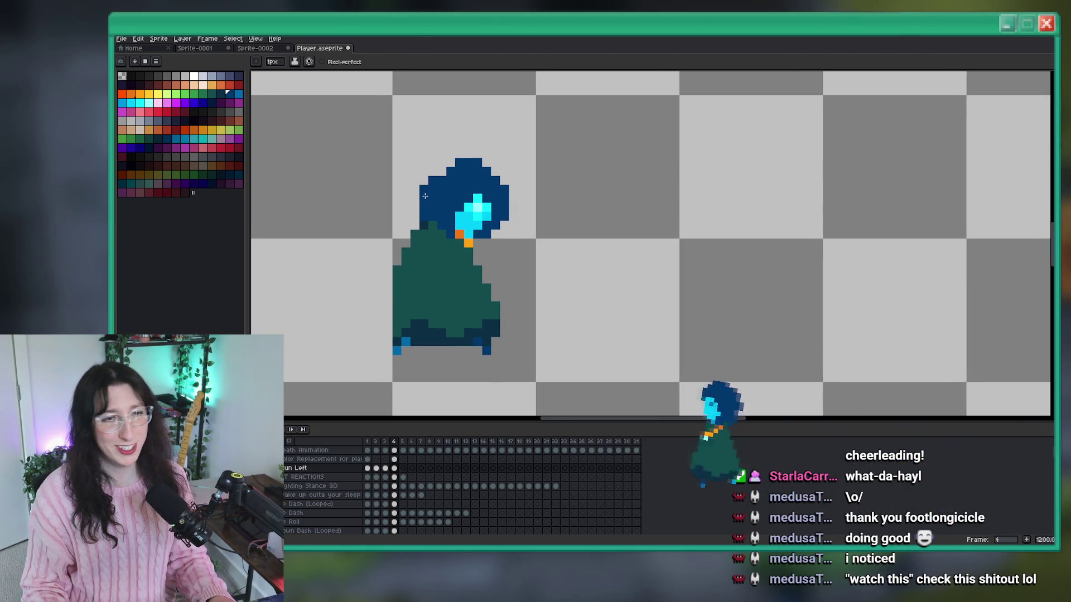
pyautogui.scroll(-7, 503, 227)
pyautogui.scroll(7, 503, 228)
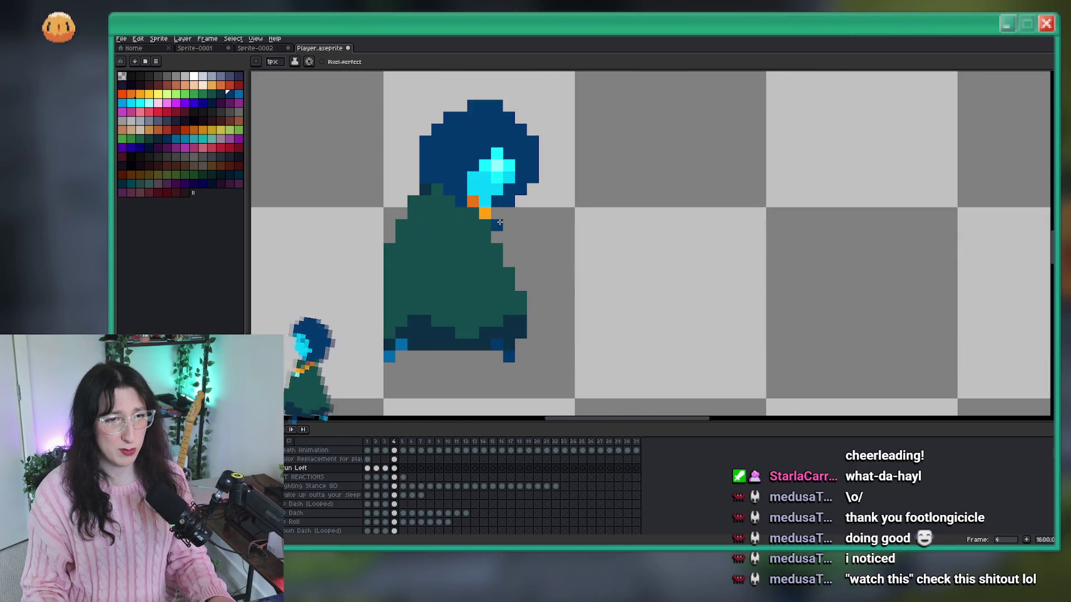
pyautogui.scroll(-3, 553, 237)
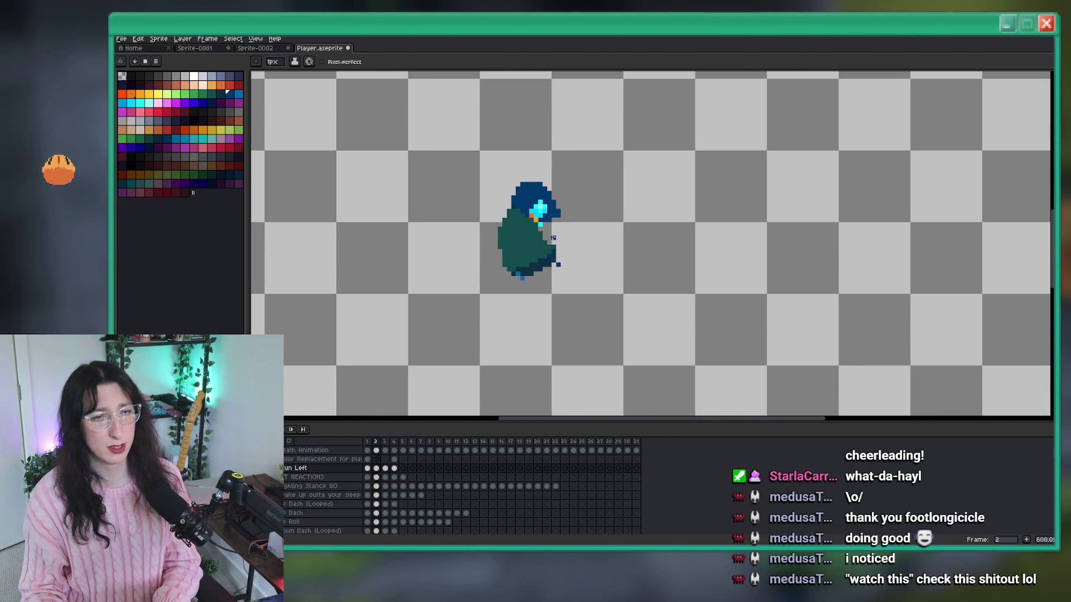
pyautogui.scroll(3, 477, 216)
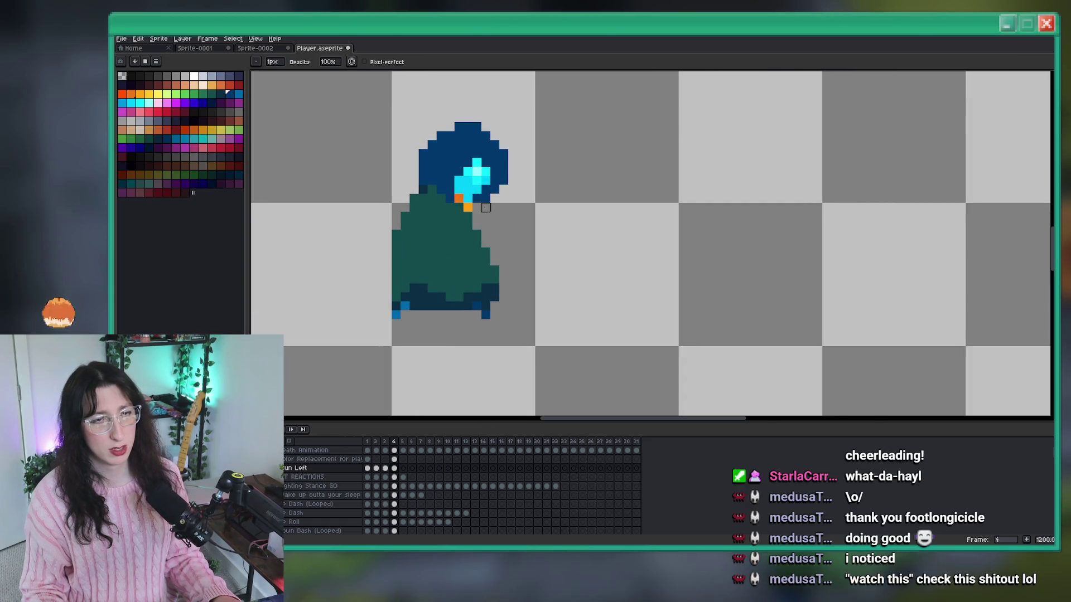
pyautogui.scroll(-7, 478, 206)
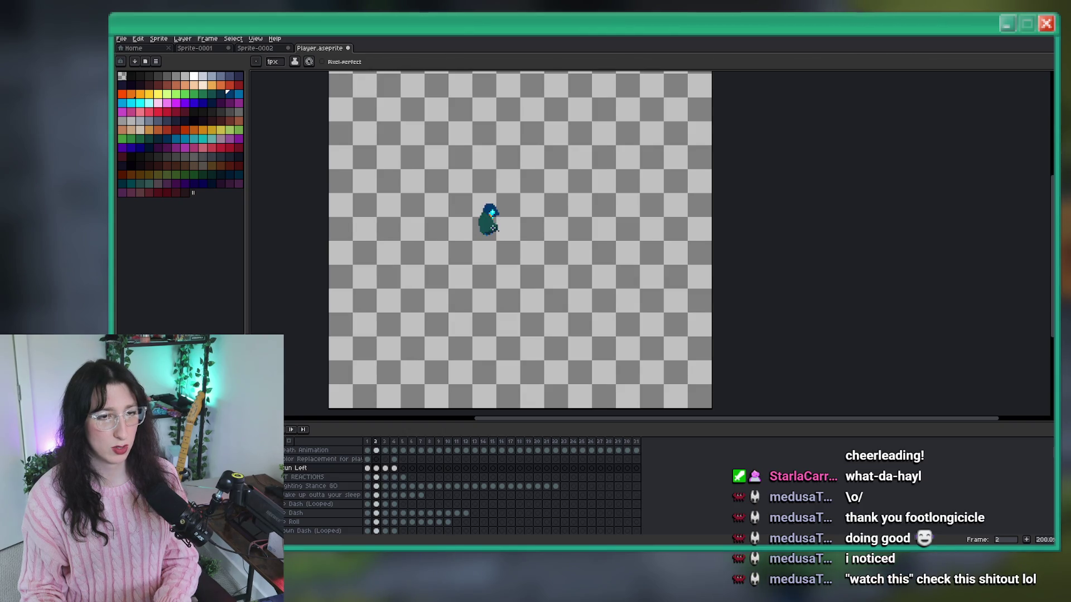
pyautogui.press('m')
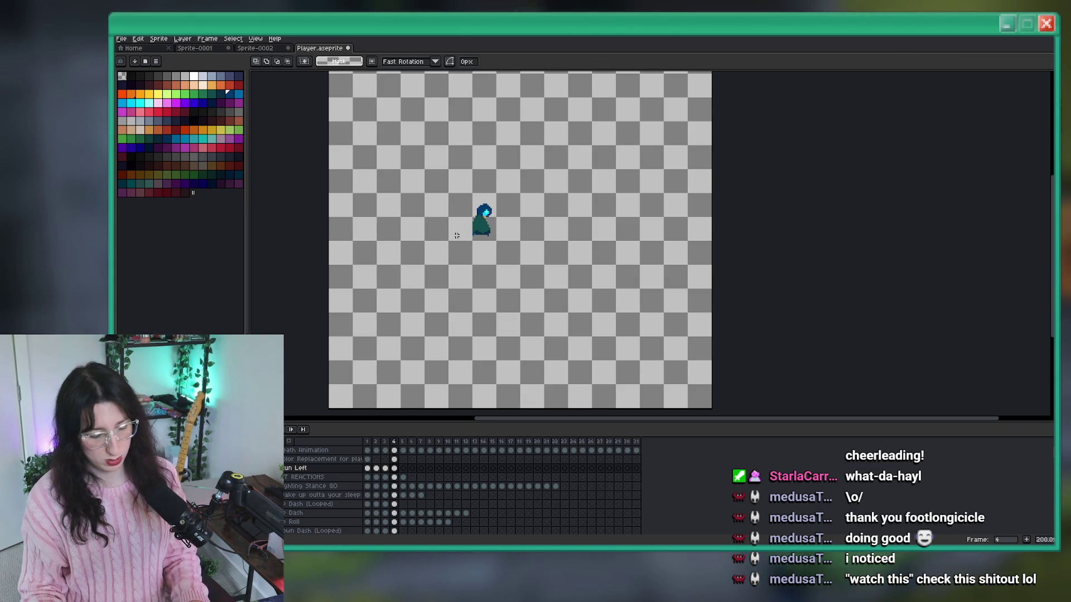
pyautogui.scroll(5, 469, 240)
pyautogui.press(',')
# On frame 4, select the character's head and upper body and shift them right.
pyautogui.press('.')
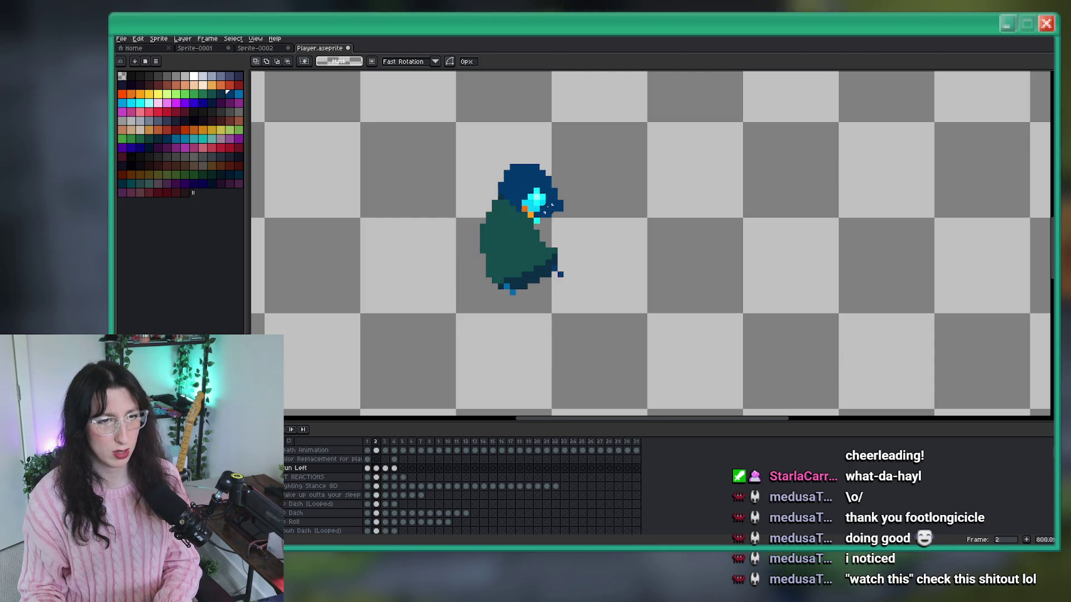
pyautogui.moveTo(583, 138); pyautogui.dragTo(419, 225)
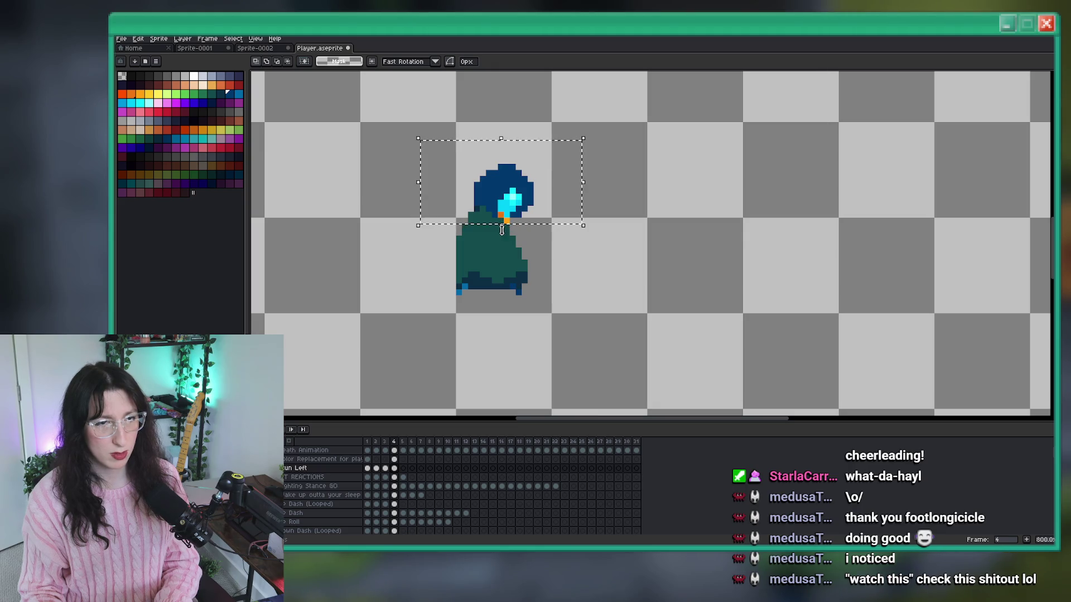
pyautogui.moveTo(554, 239); pyautogui.dragTo(409, 117)
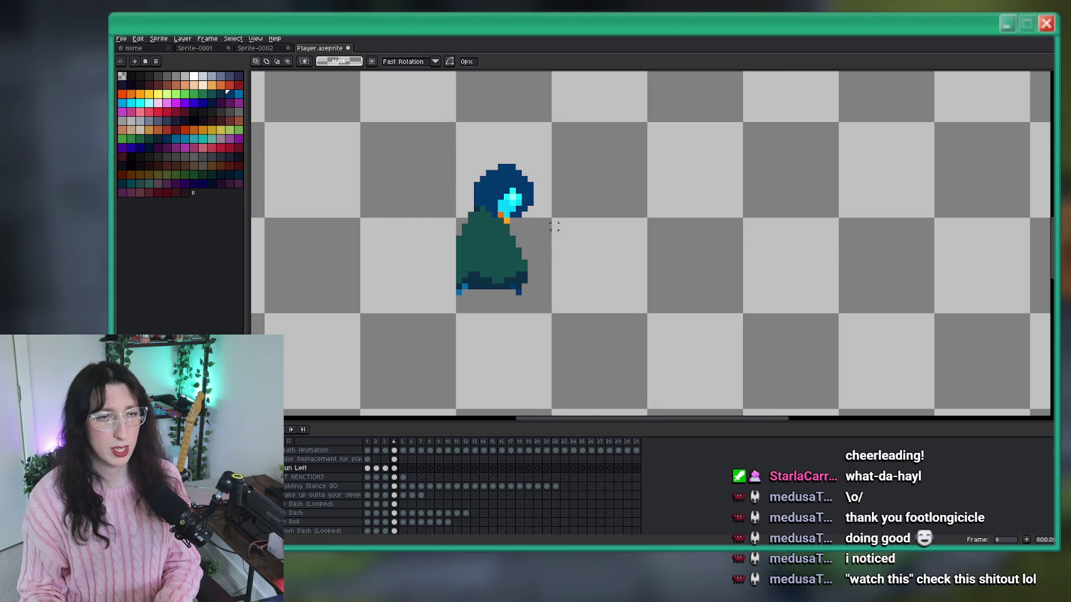
pyautogui.moveTo(554, 226)
pyautogui.mouseDown()
pyautogui.moveTo(418, 134)
pyautogui.moveTo(545, 238)
pyautogui.moveTo(446, 148)
pyautogui.moveTo(581, 284)
pyautogui.mouseUp()
# Sample the cloak's teal and paint the grey gap row and right-edge cells teal.
pyautogui.press('i')
pyautogui.scroll(3, 502, 262)
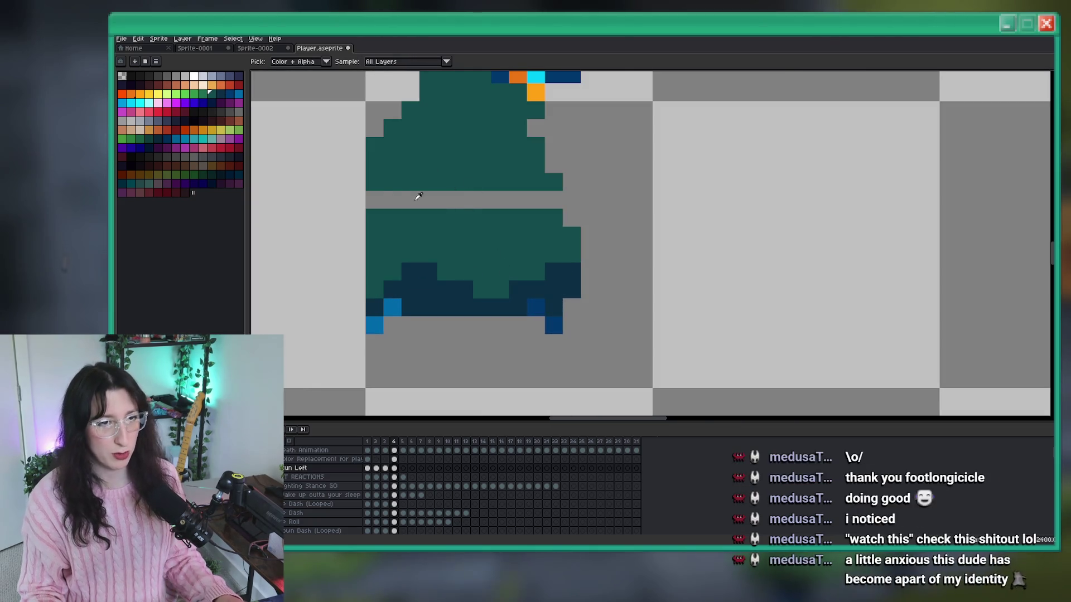
pyautogui.press('b')
pyautogui.moveTo(375, 200); pyautogui.dragTo(545, 202)
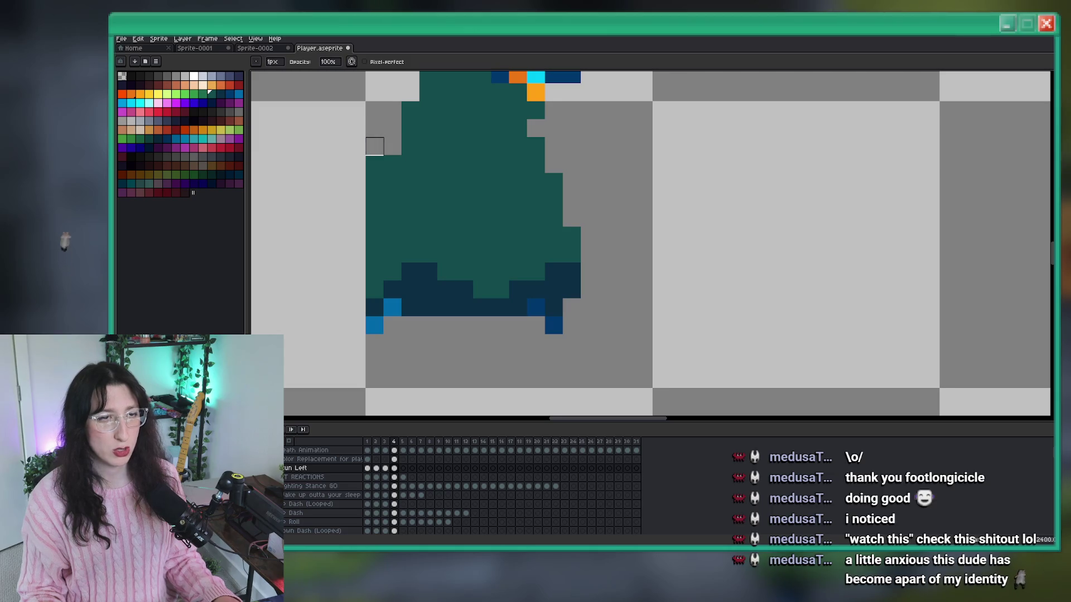
pyautogui.scroll(-3, 379, 168)
pyautogui.scroll(3, 385, 249)
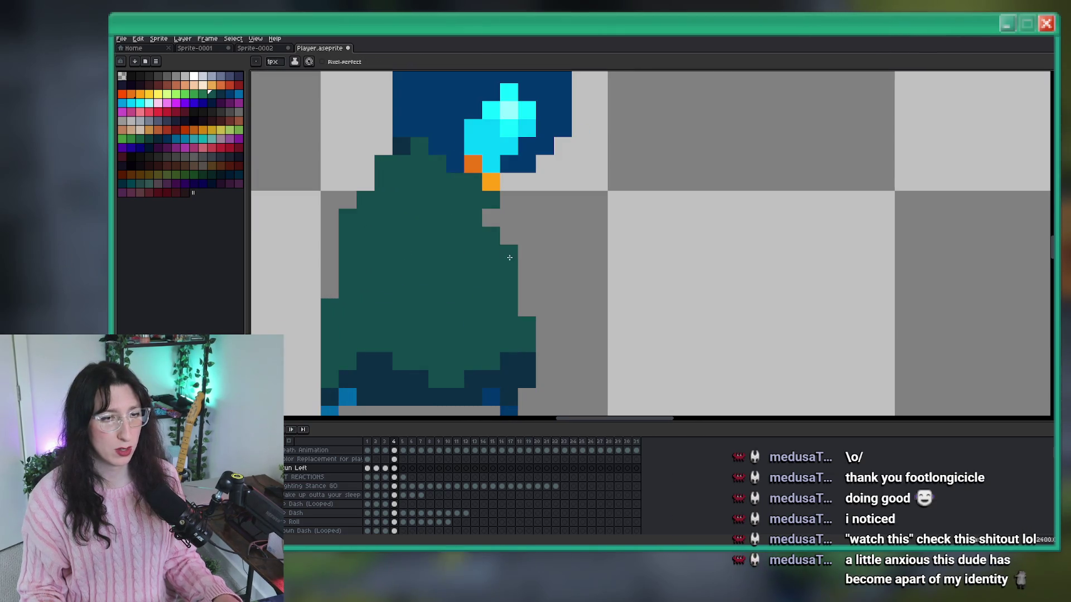
pyautogui.moveTo(527, 289); pyautogui.dragTo(508, 254)
pyautogui.scroll(-3, 538, 282)
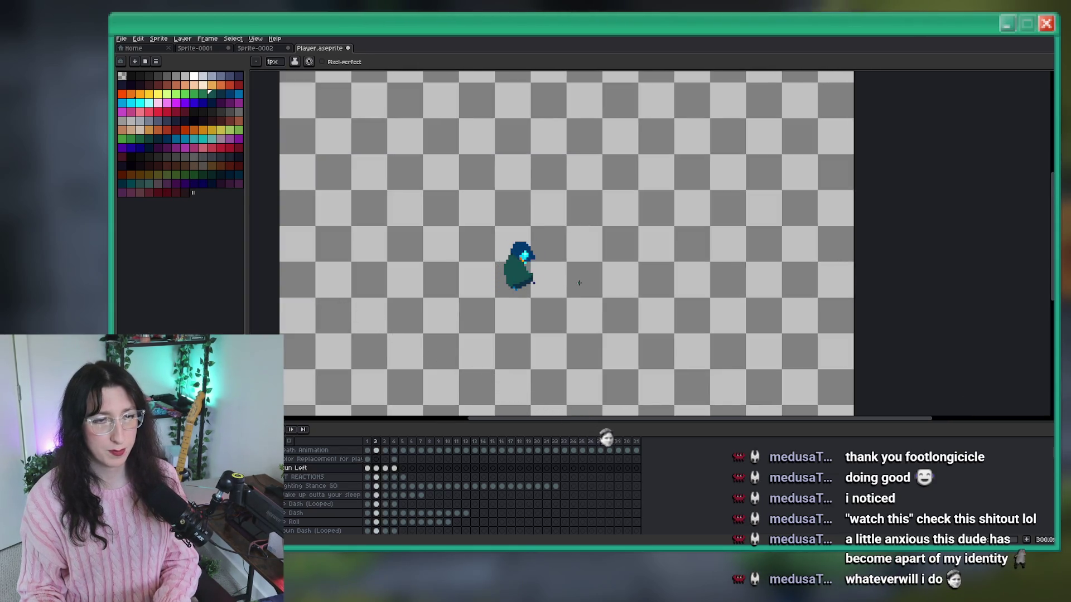
pyautogui.hscroll(1, 565, 282)
pyautogui.press('m')
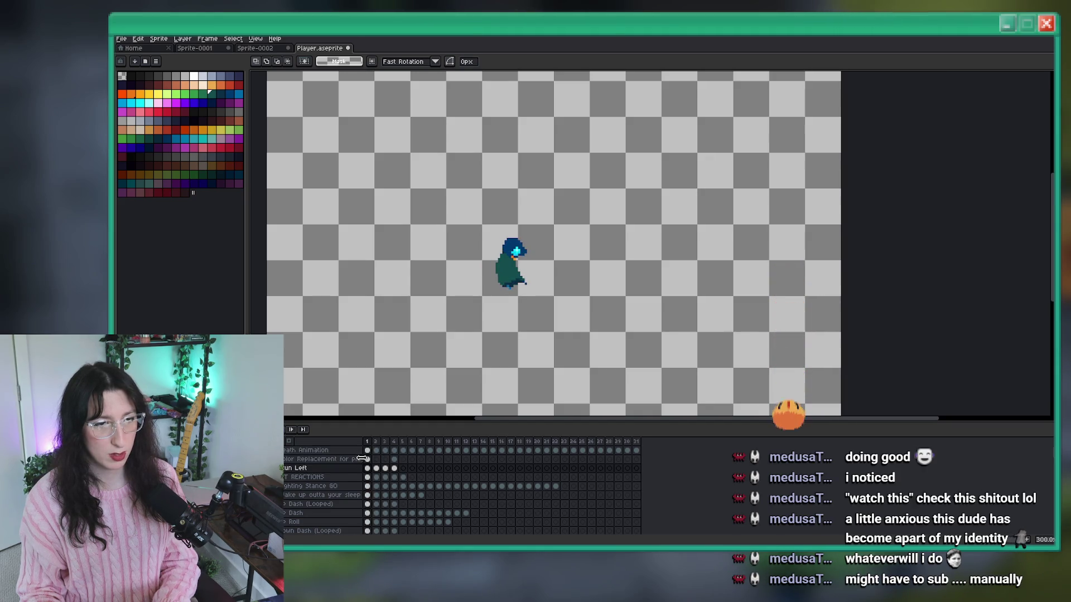
pyautogui.click(395, 469)
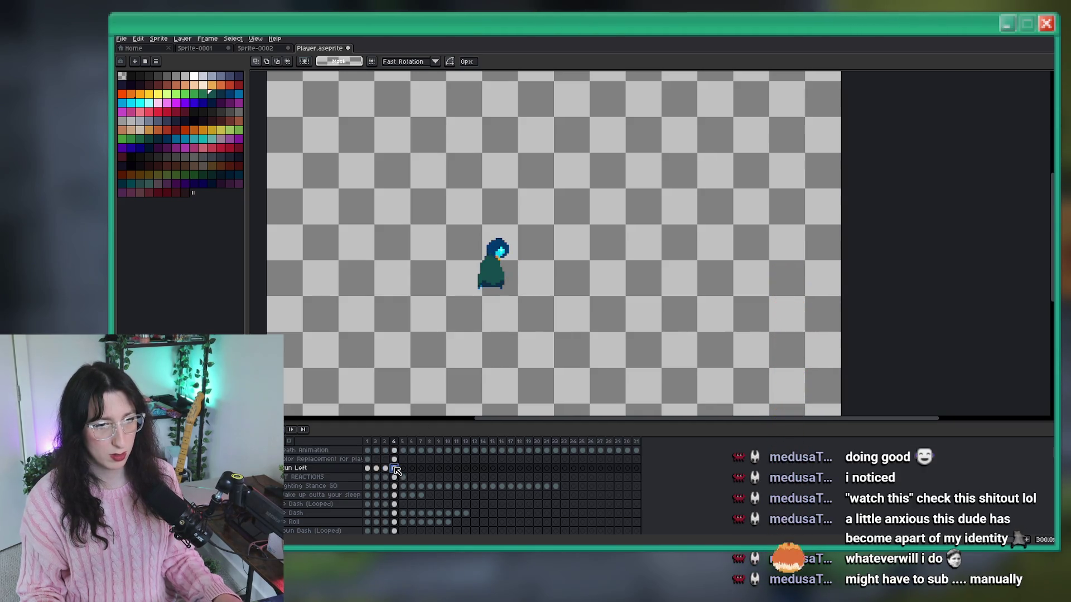
pyautogui.click(404, 468)
pyautogui.scroll(3, 699, 223)
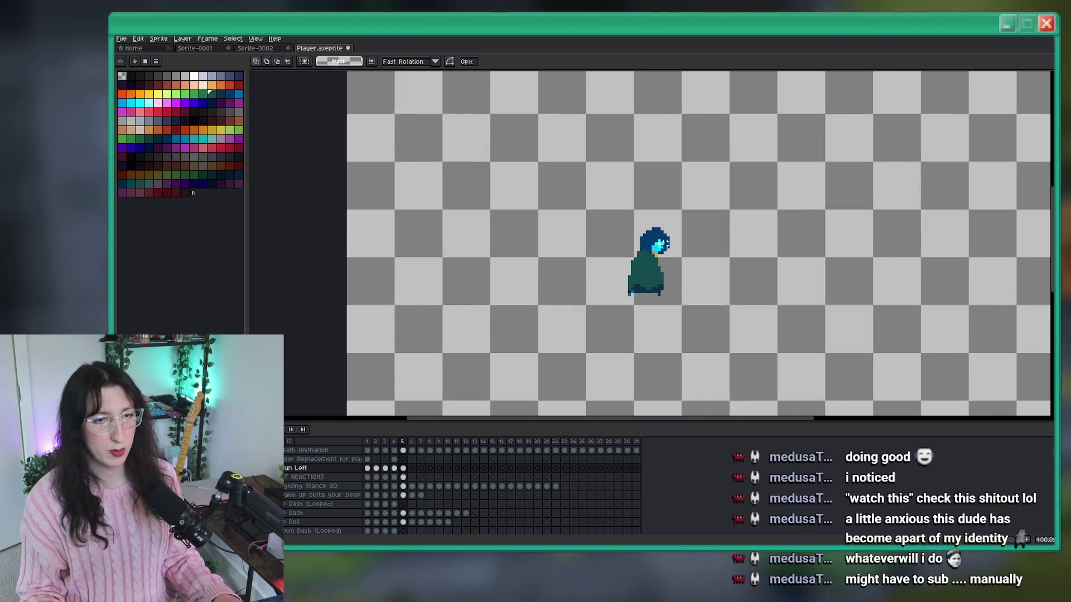
pyautogui.moveTo(699, 223); pyautogui.dragTo(597, 267)
pyautogui.press('Up')
pyautogui.press('Left')
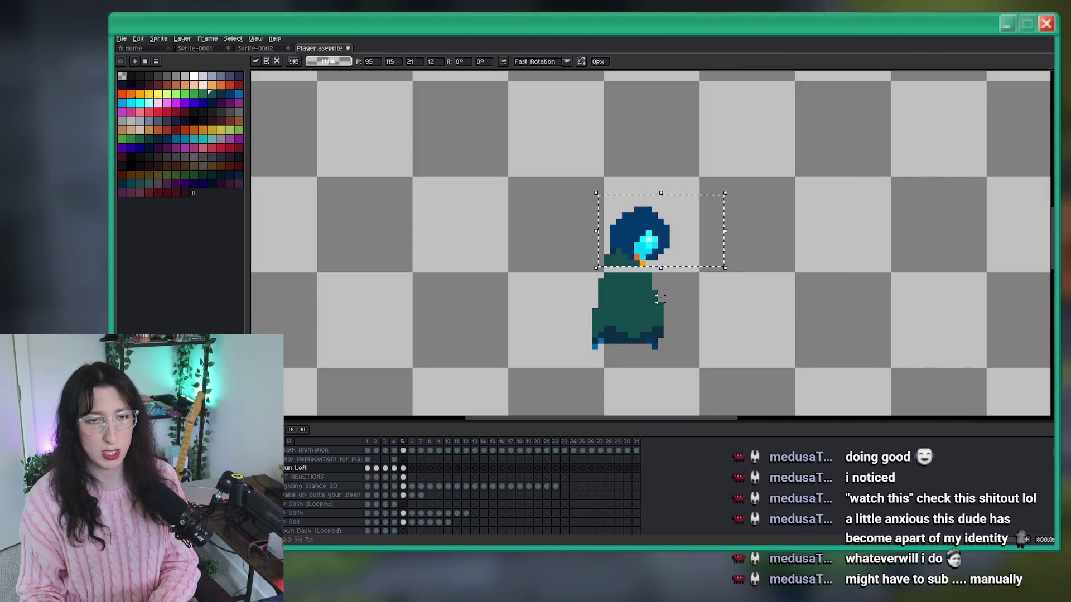
pyautogui.press('Return')
pyautogui.scroll(1, 642, 302)
pyautogui.press('b')
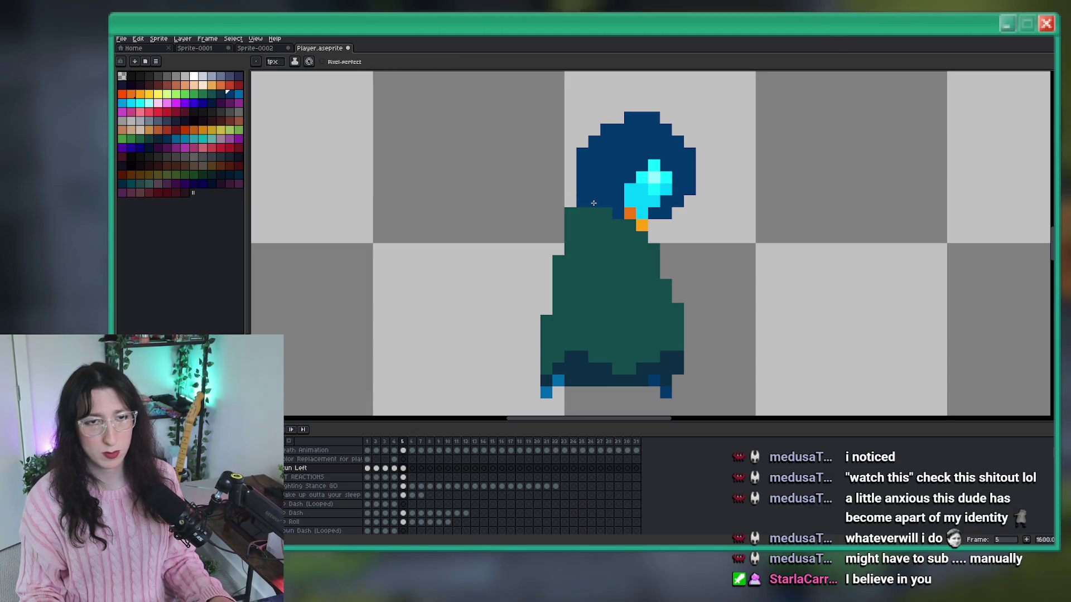
pyautogui.moveTo(593, 203); pyautogui.dragTo(593, 220)
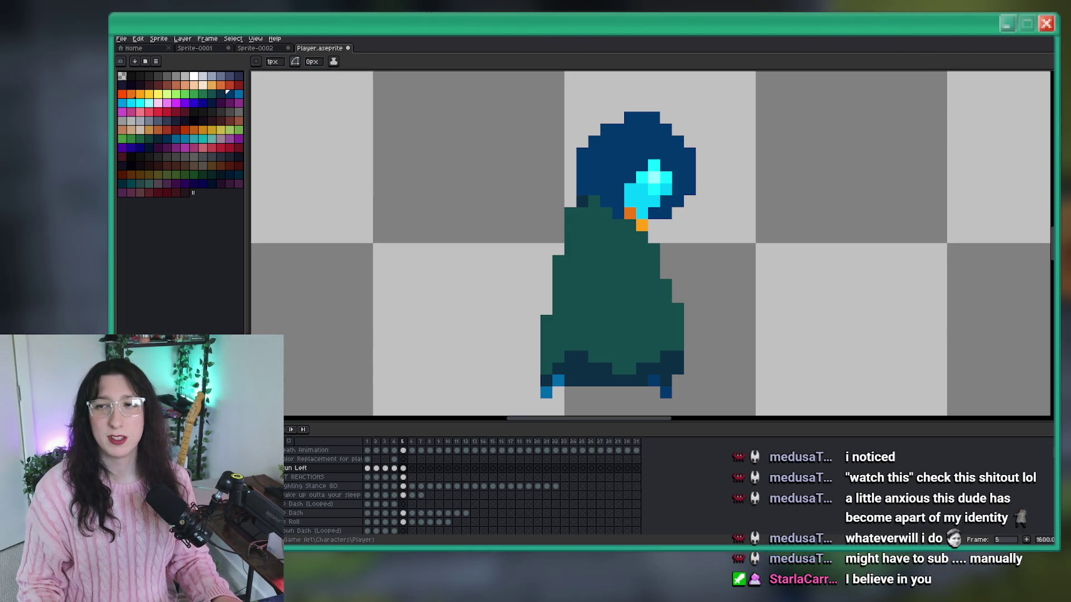
pyautogui.scroll(-3, 718, 156)
pyautogui.press('b')
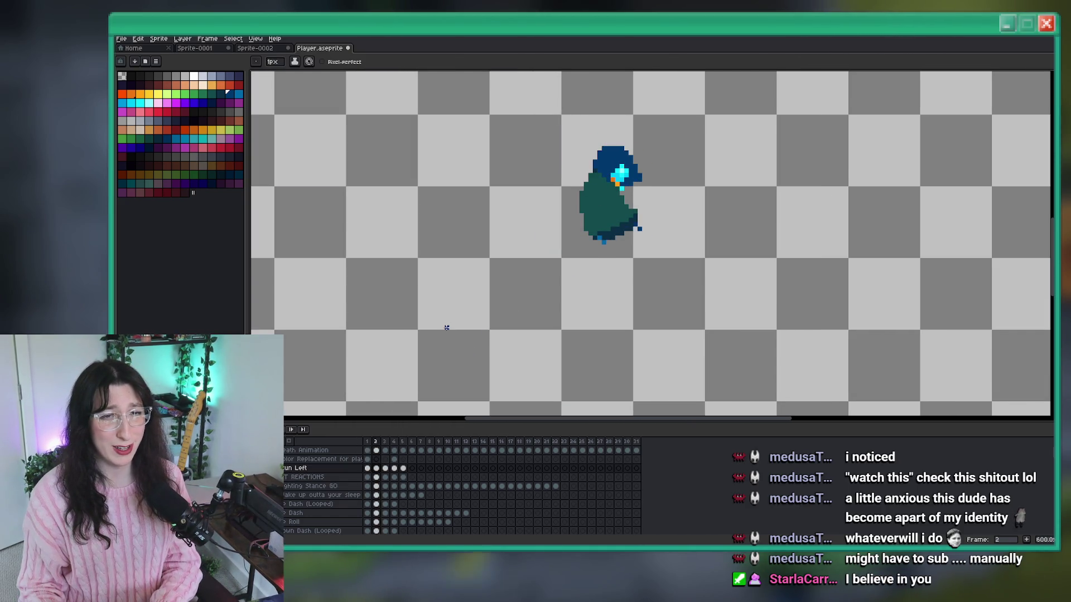
pyautogui.moveTo(656, 206); pyautogui.dragTo(624, 217)
pyautogui.scroll(4, 585, 178)
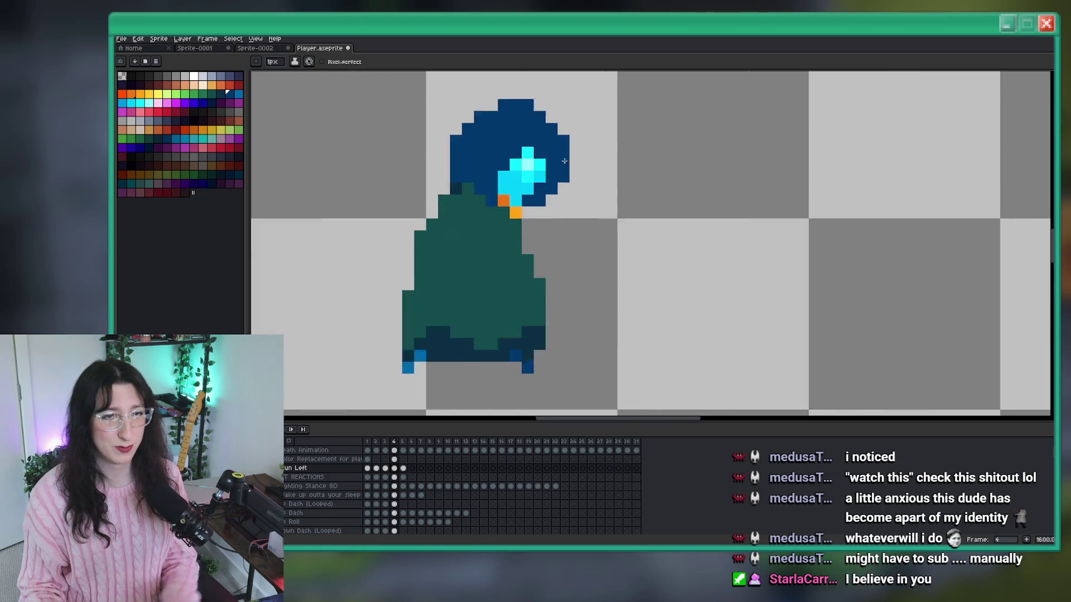
pyautogui.scroll(-4, 544, 103)
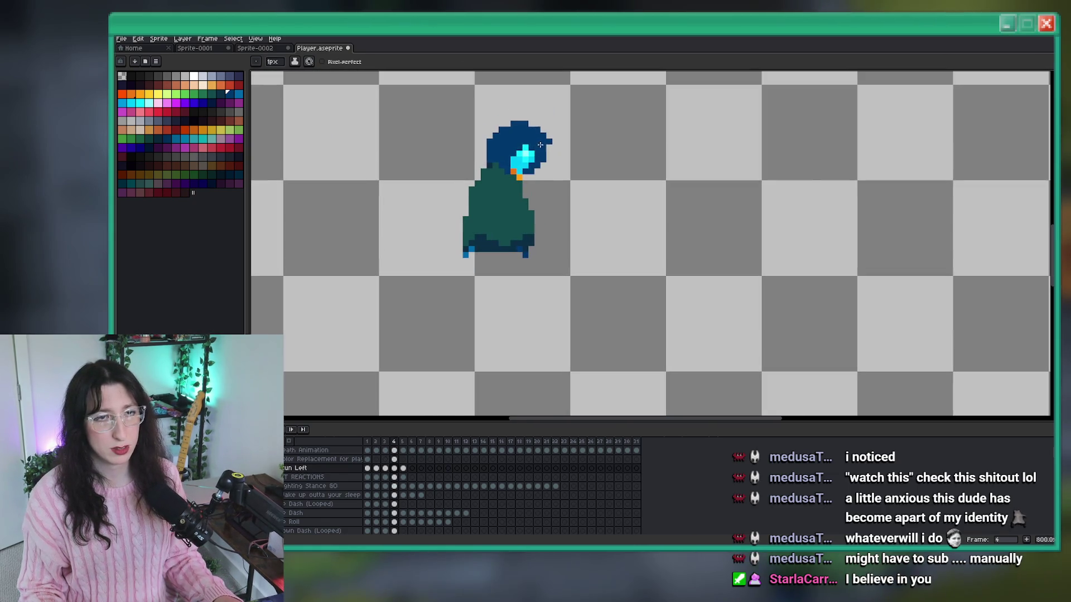
pyautogui.scroll(1, 498, 139)
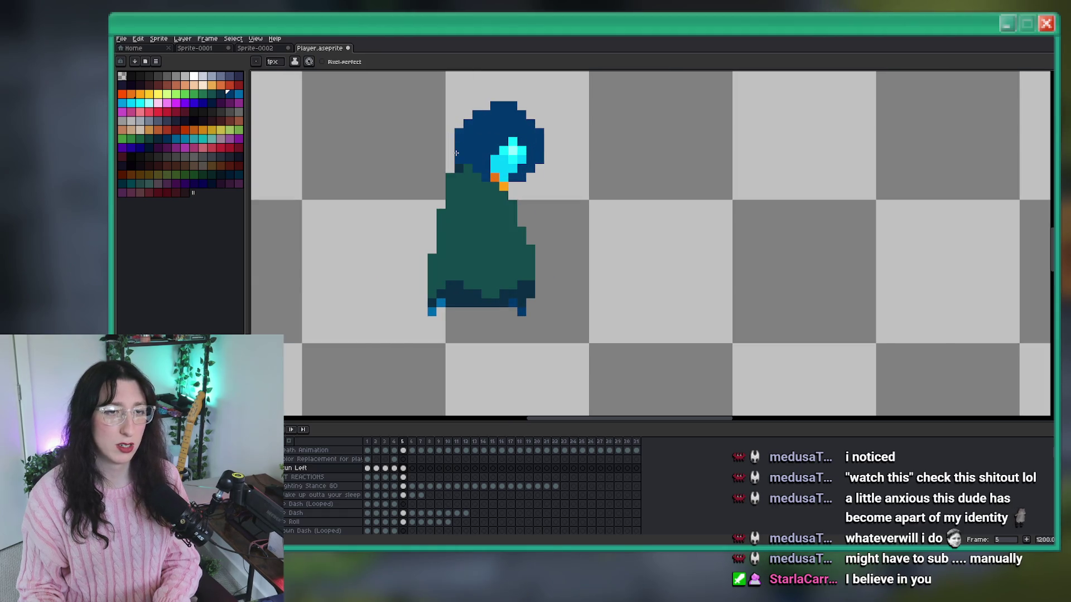
pyautogui.scroll(-5, 449, 165)
pyautogui.scroll(10, 462, 178)
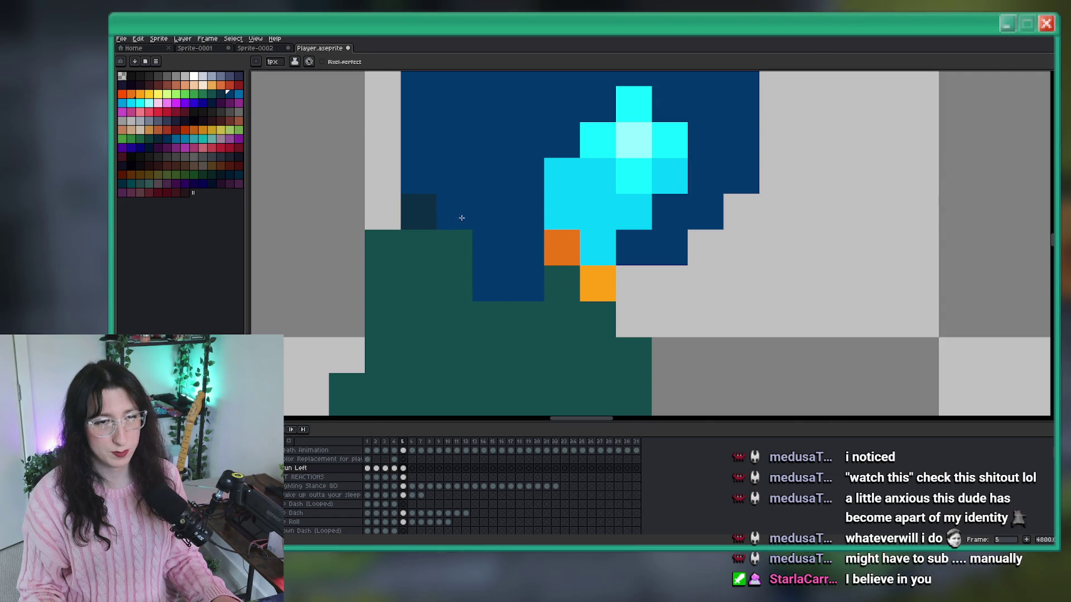
pyautogui.scroll(-10, 468, 226)
pyautogui.scroll(3, 482, 233)
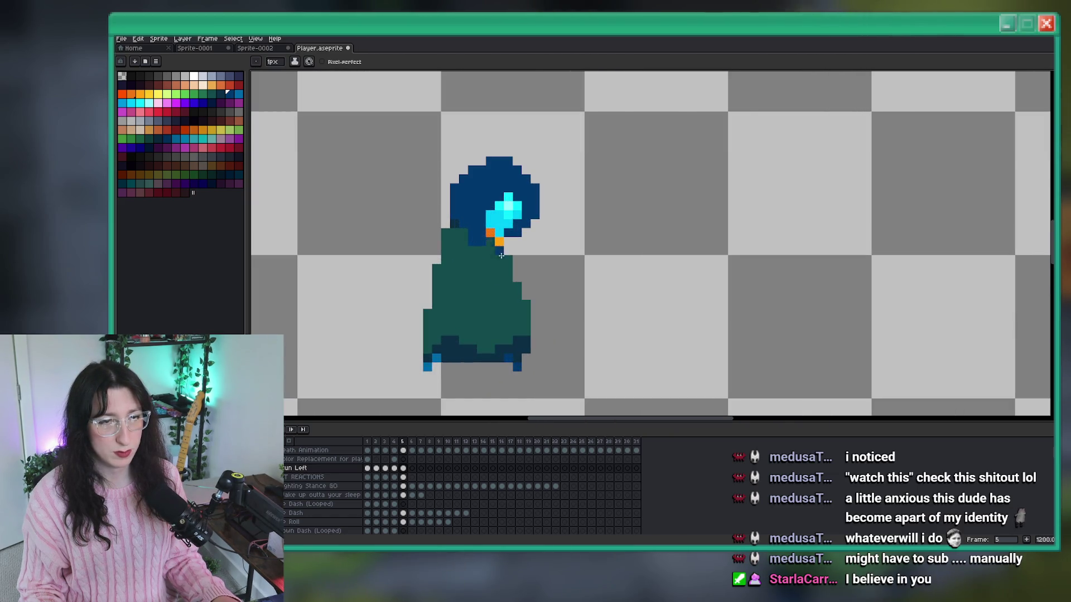
pyautogui.scroll(-4, 501, 256)
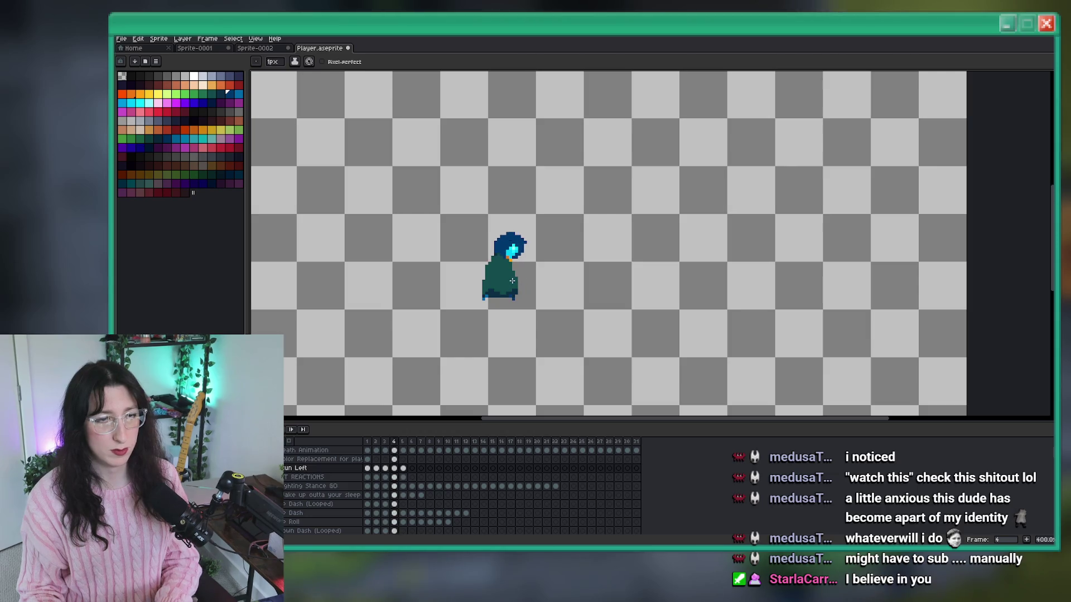
pyautogui.press('.')
pyautogui.scroll(4, 512, 281)
pyautogui.scroll(4, 492, 224)
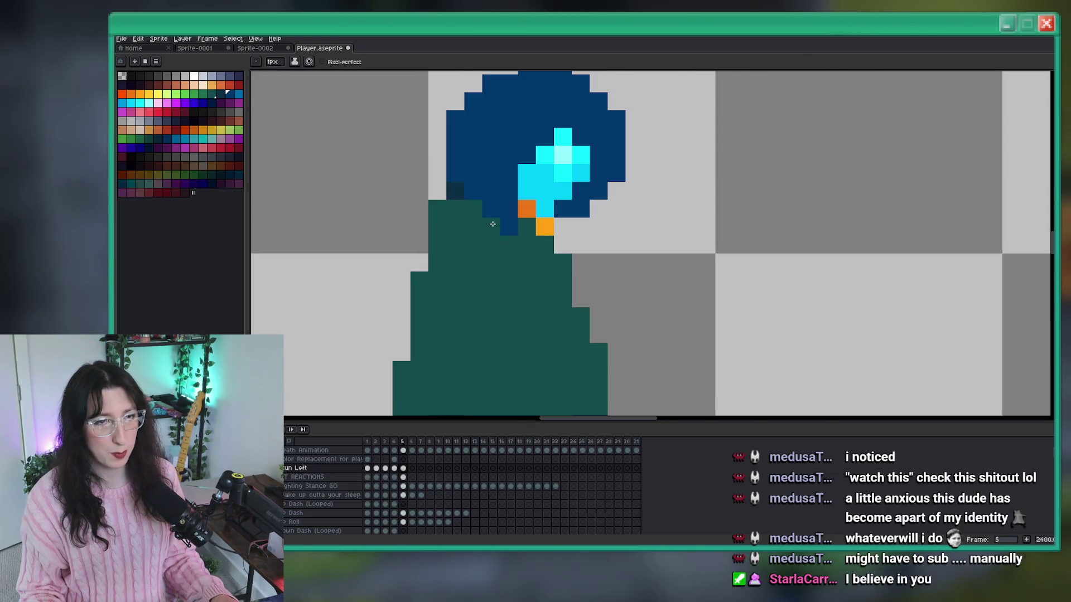
pyautogui.scroll(-7, 492, 223)
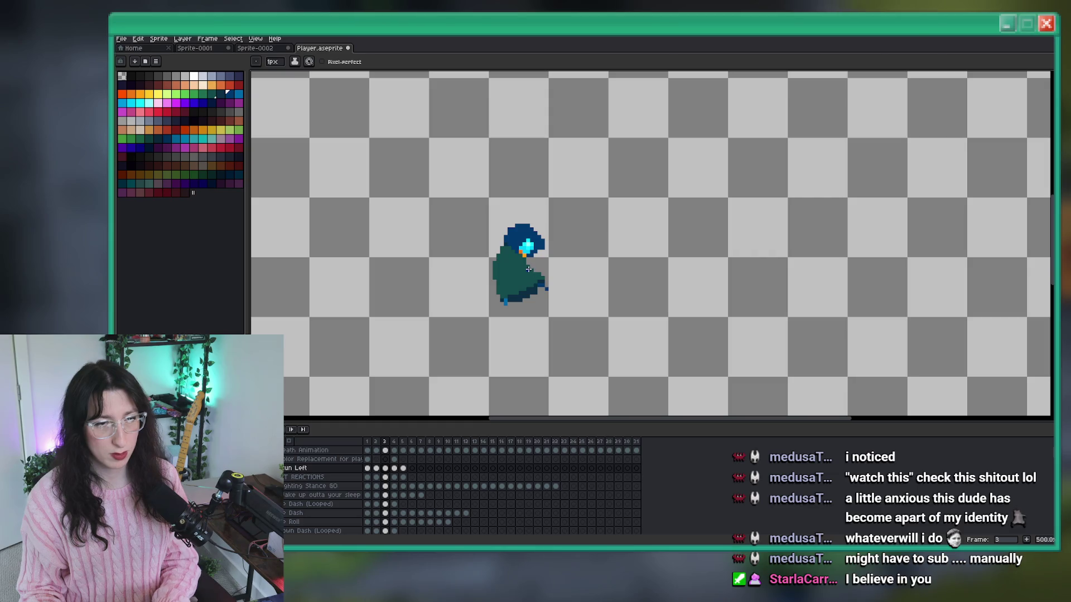
pyautogui.scroll(5, 528, 269)
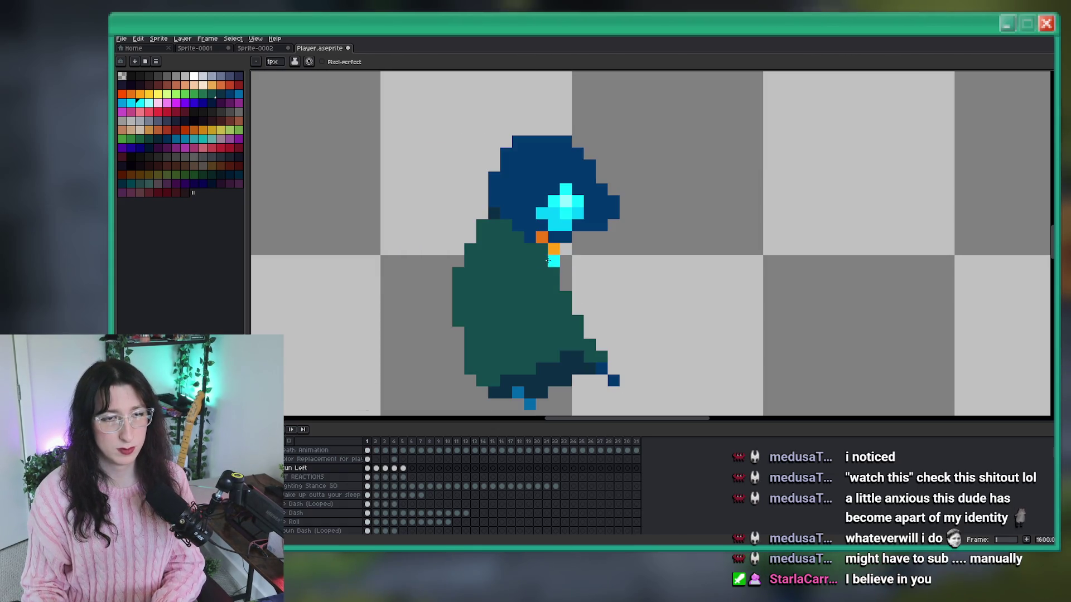
pyautogui.scroll(-6, 566, 261)
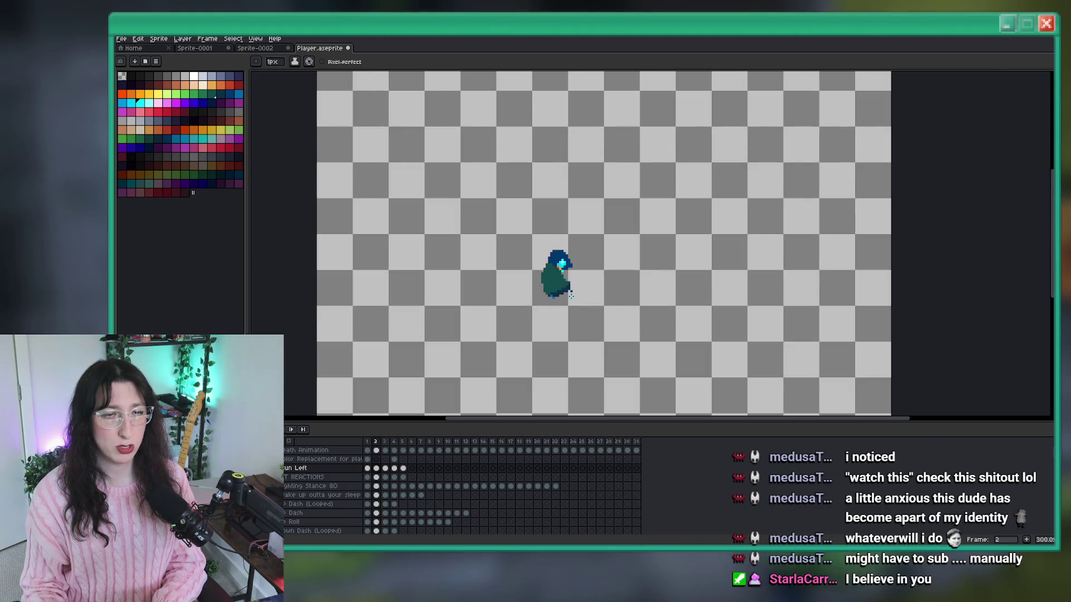
pyautogui.scroll(7, 568, 279)
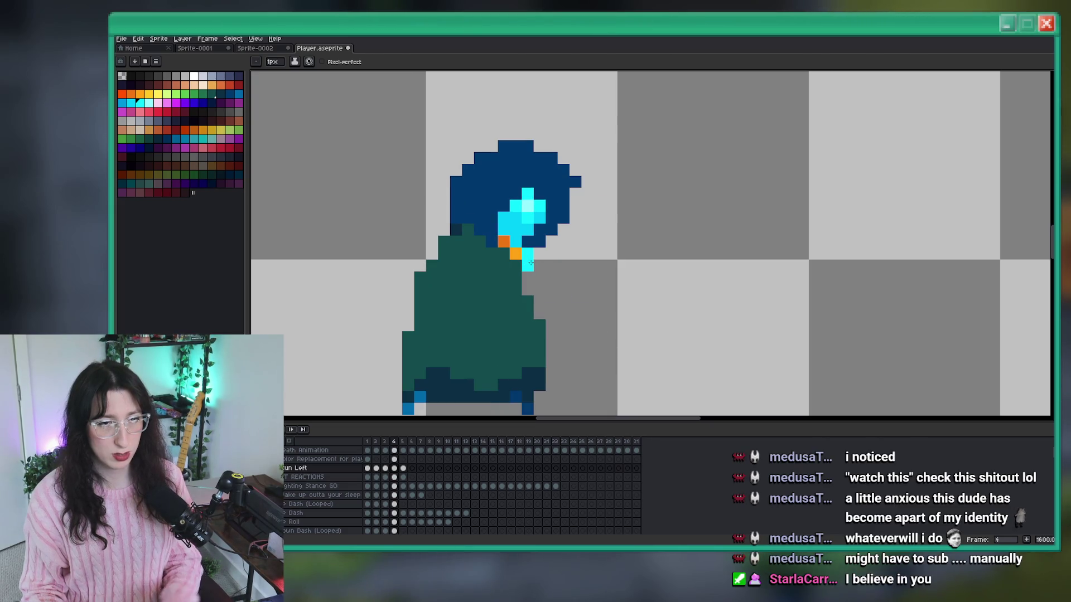
pyautogui.scroll(-1, 552, 273)
pyautogui.scroll(-5, 553, 273)
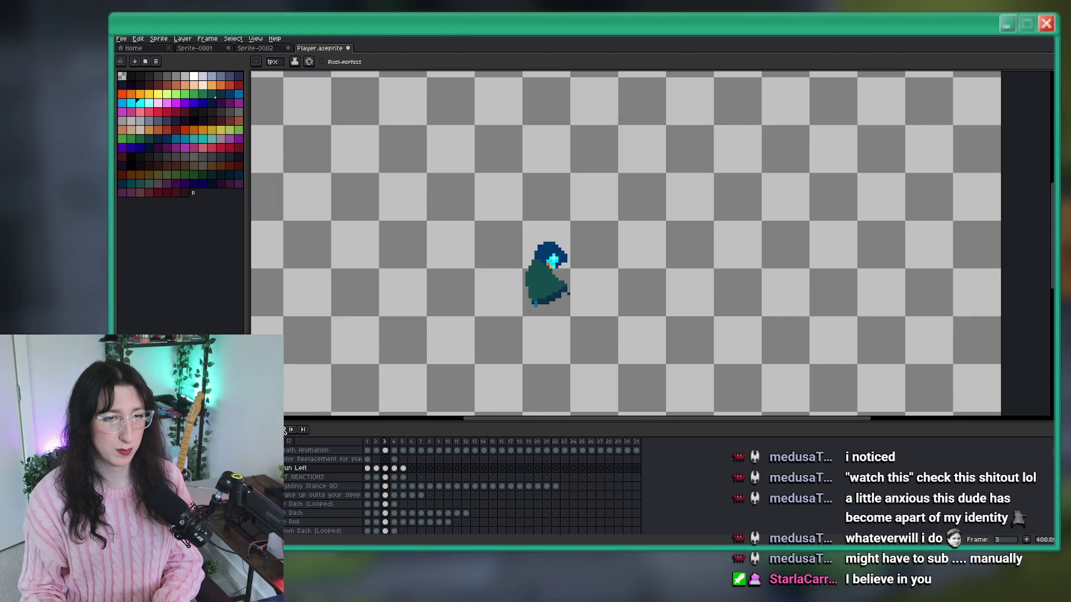
# Set frames 1–5 as the loop section and play the animation.
pyautogui.moveTo(402, 441); pyautogui.dragTo(368, 448)
pyautogui.press('F2')
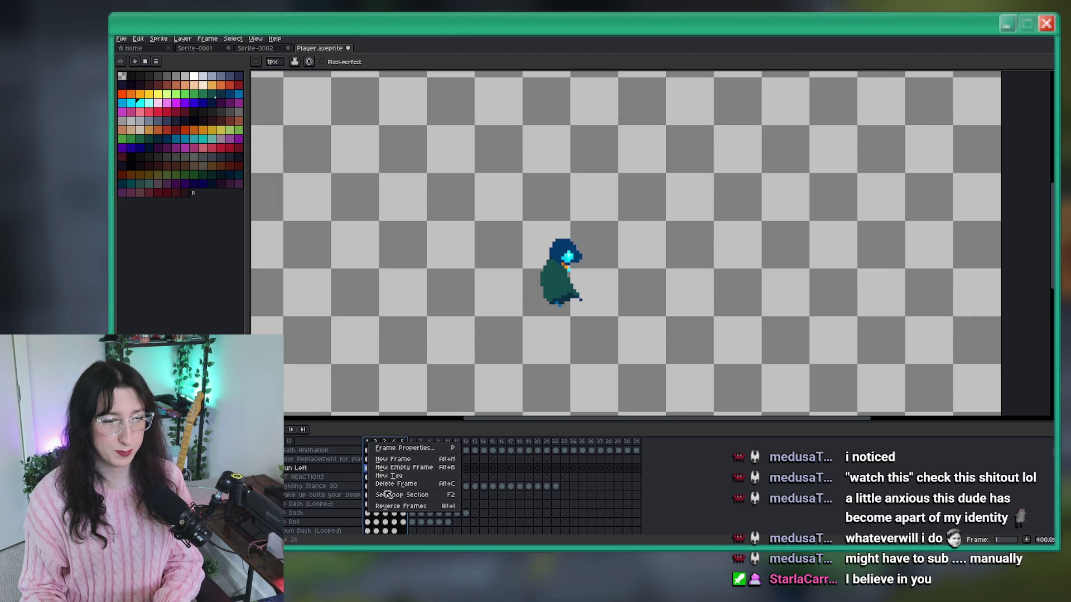
pyautogui.click(287, 433)
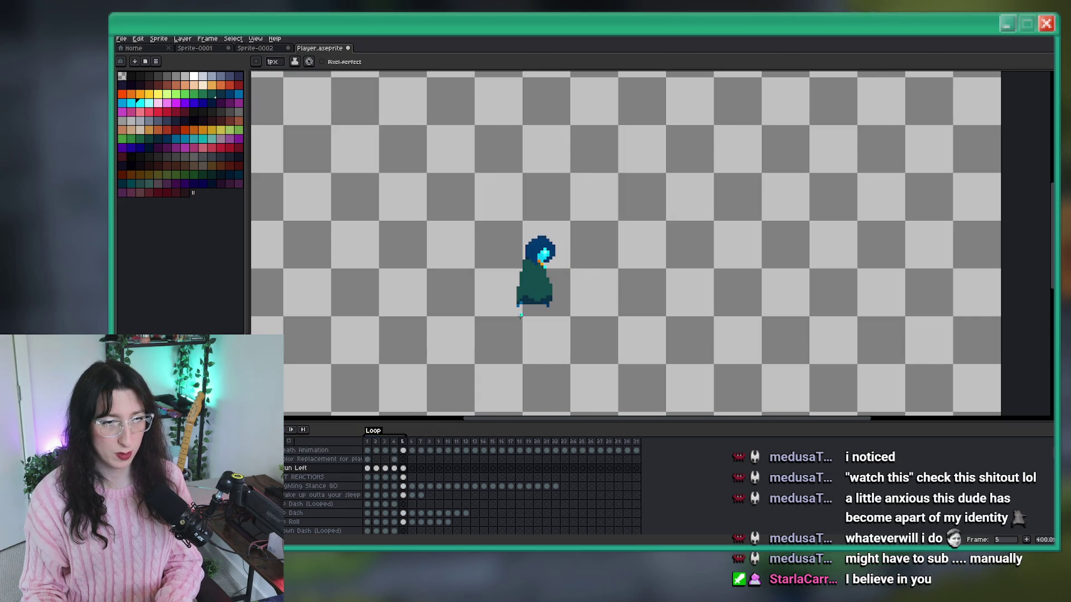
# Marquee-select an area around the character and zoom to inspect it.
pyautogui.press('m')
pyautogui.moveTo(478, 172); pyautogui.dragTo(626, 326)
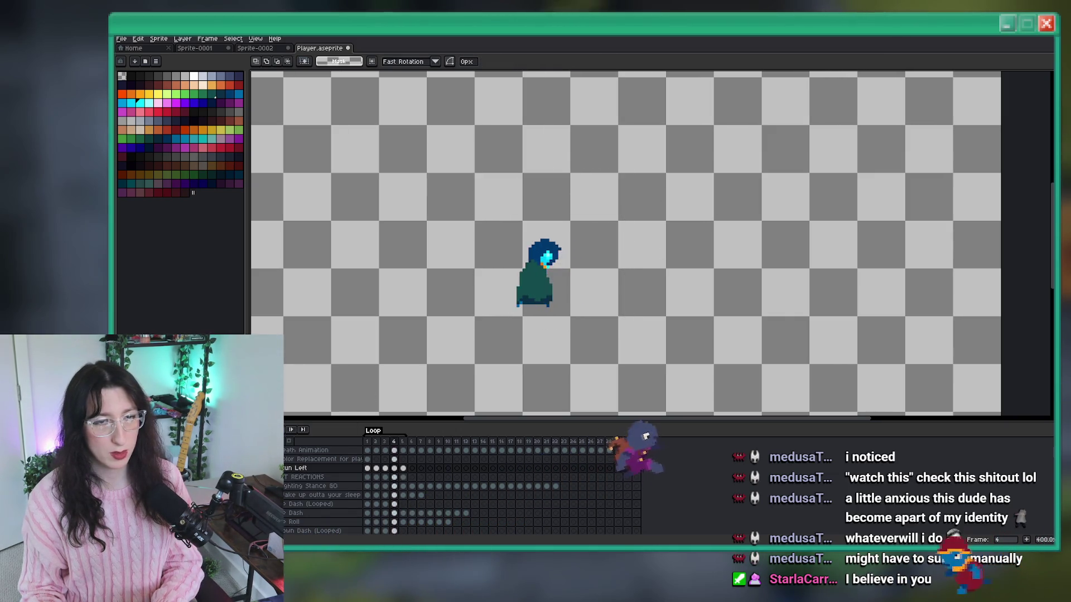
pyautogui.scroll(-3, 371, 345)
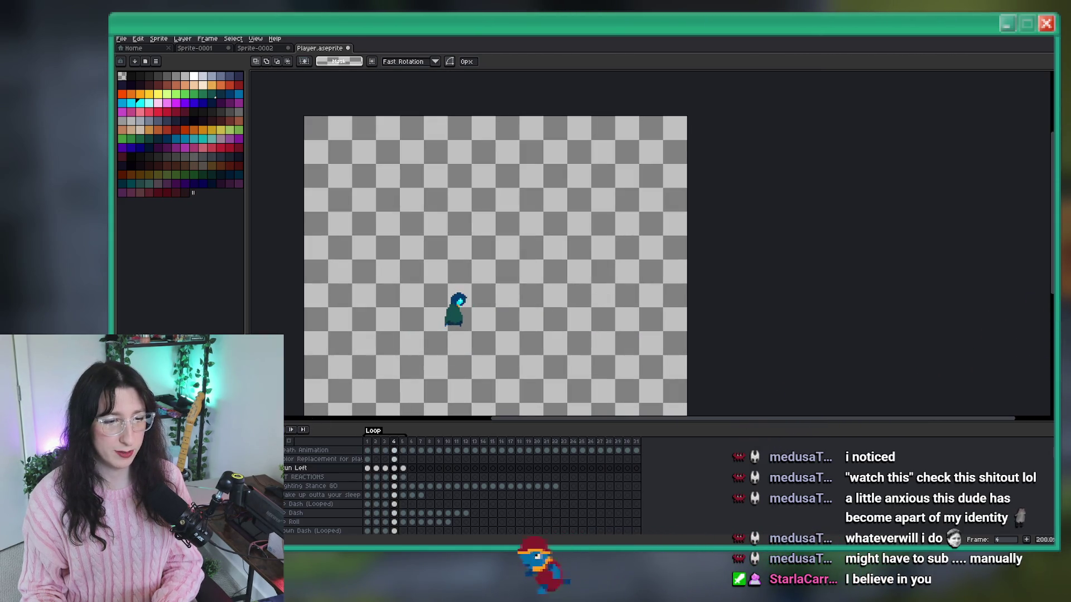
pyautogui.scroll(3, 411, 337)
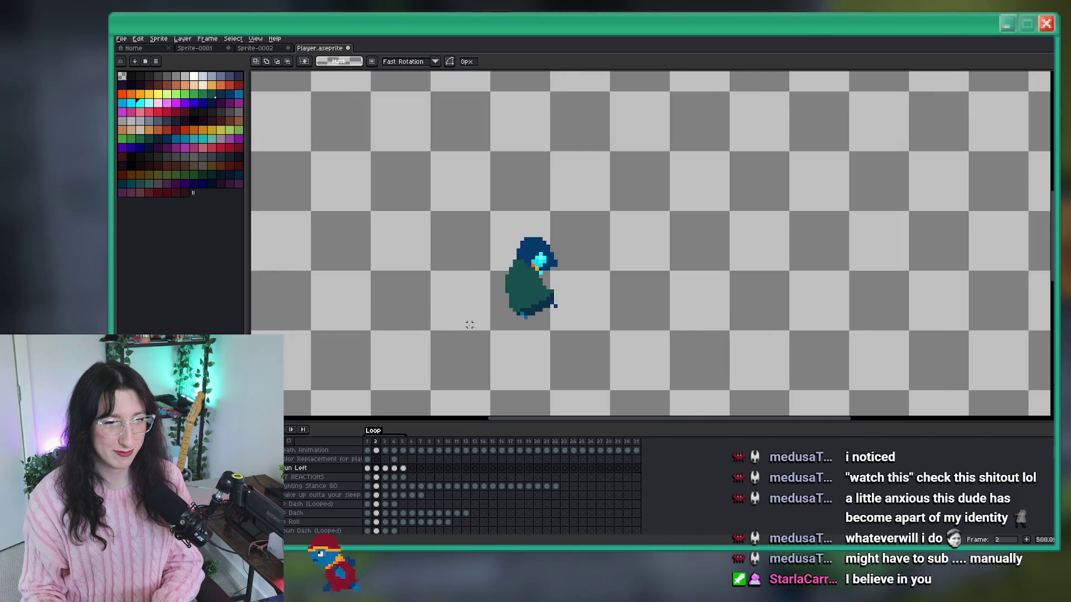
pyautogui.scroll(3, 480, 322)
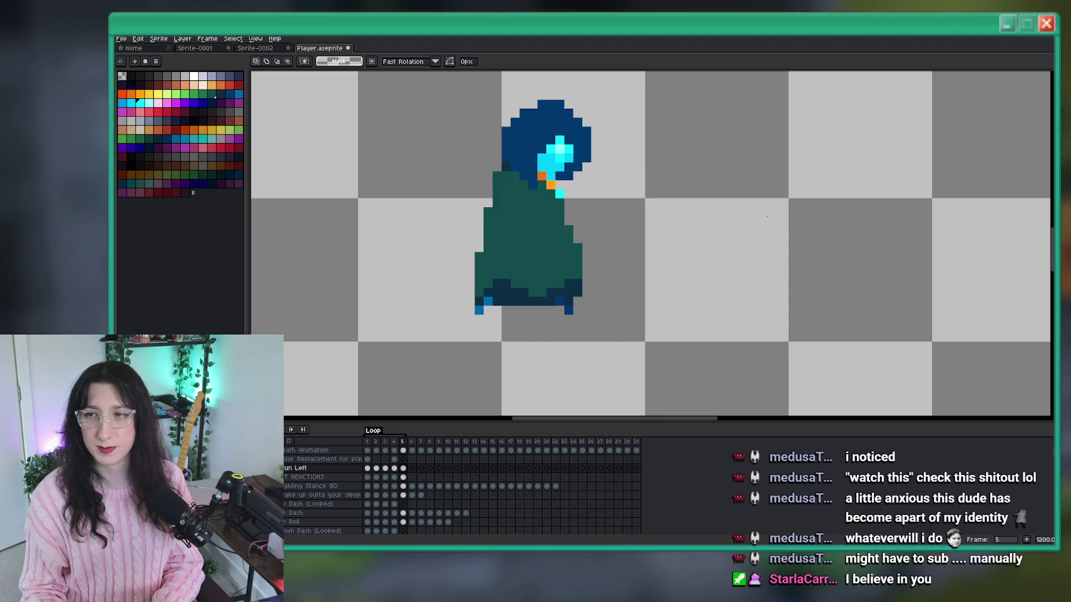
# Zoom in on the cloak, sample its teal as the drawing colour, then zoom out.
pyautogui.scroll(-3, 651, 299)
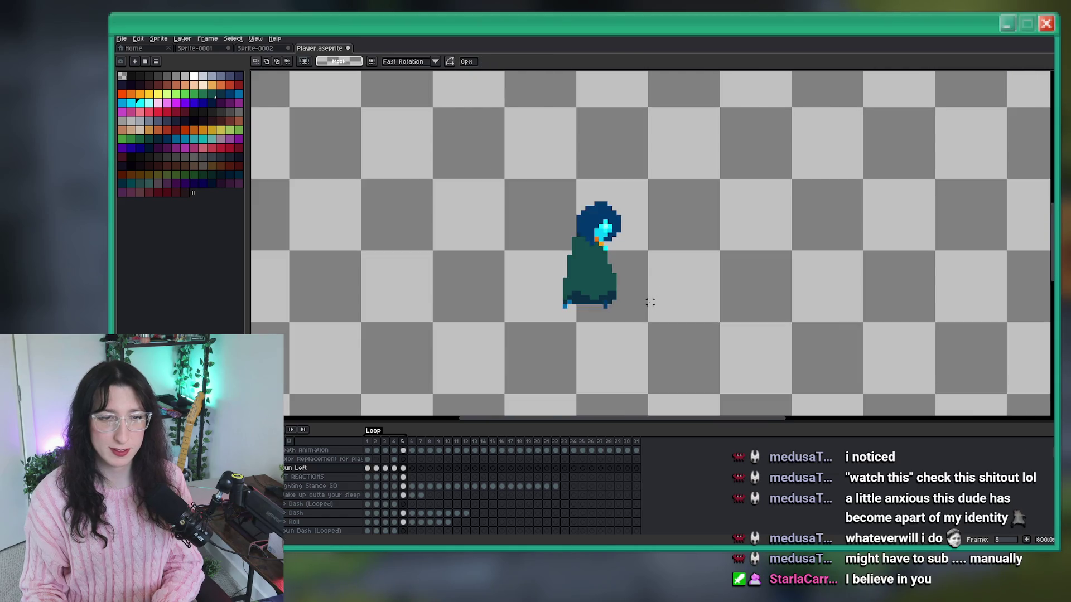
pyautogui.scroll(3, 608, 301)
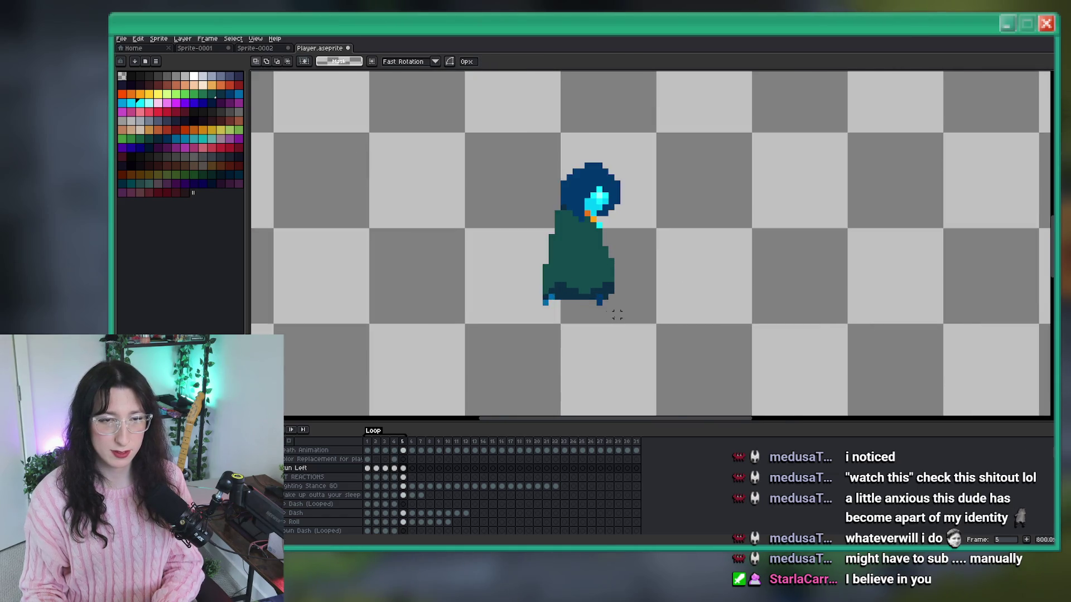
pyautogui.scroll(-4, 601, 300)
pyautogui.scroll(2, 600, 302)
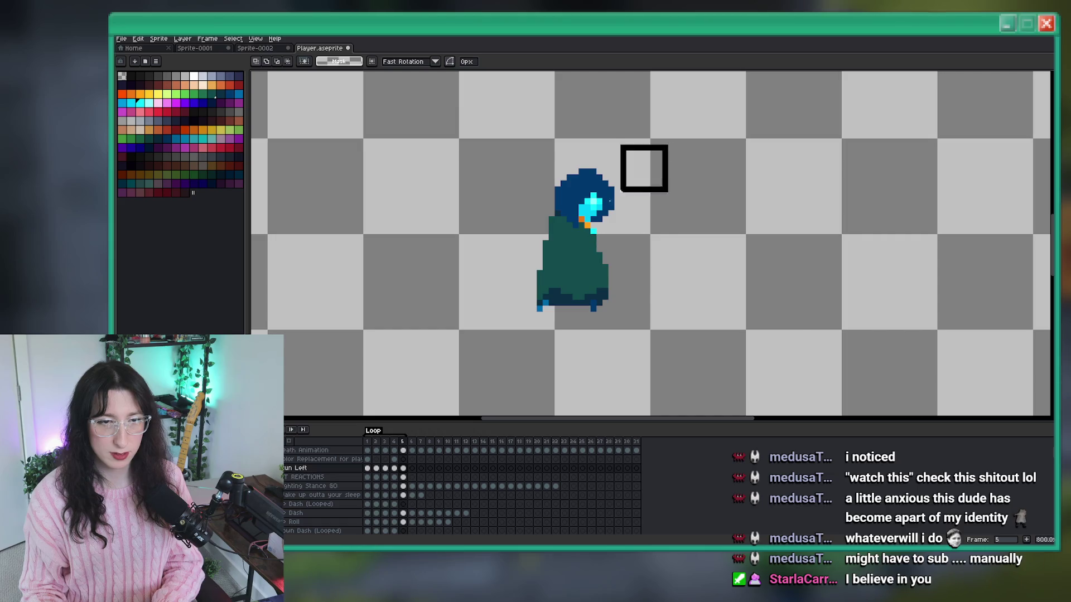
pyautogui.scroll(-3, 723, 286)
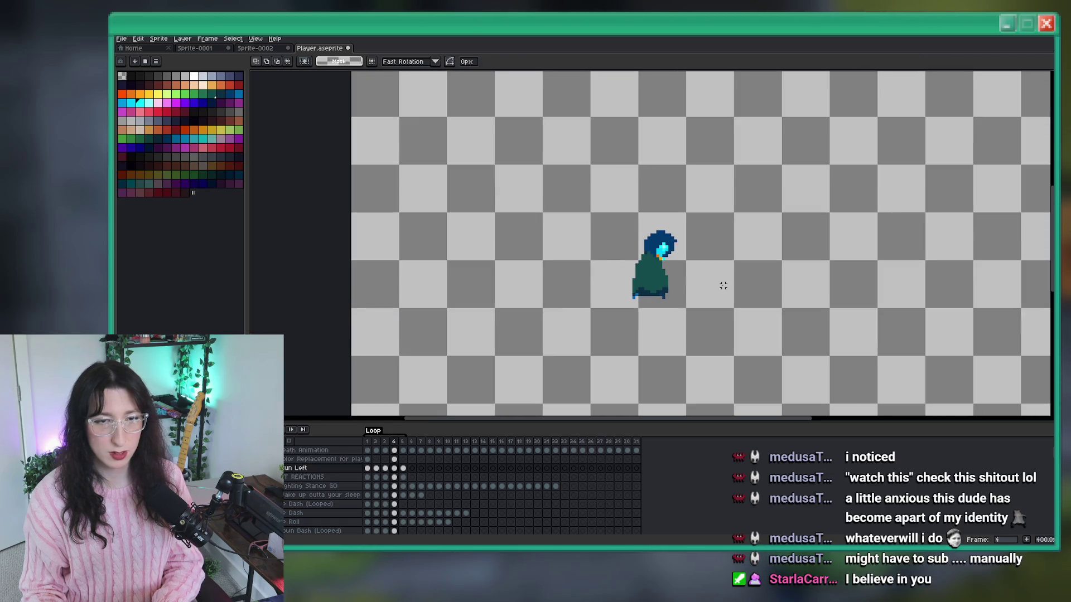
pyautogui.scroll(-2, 657, 285)
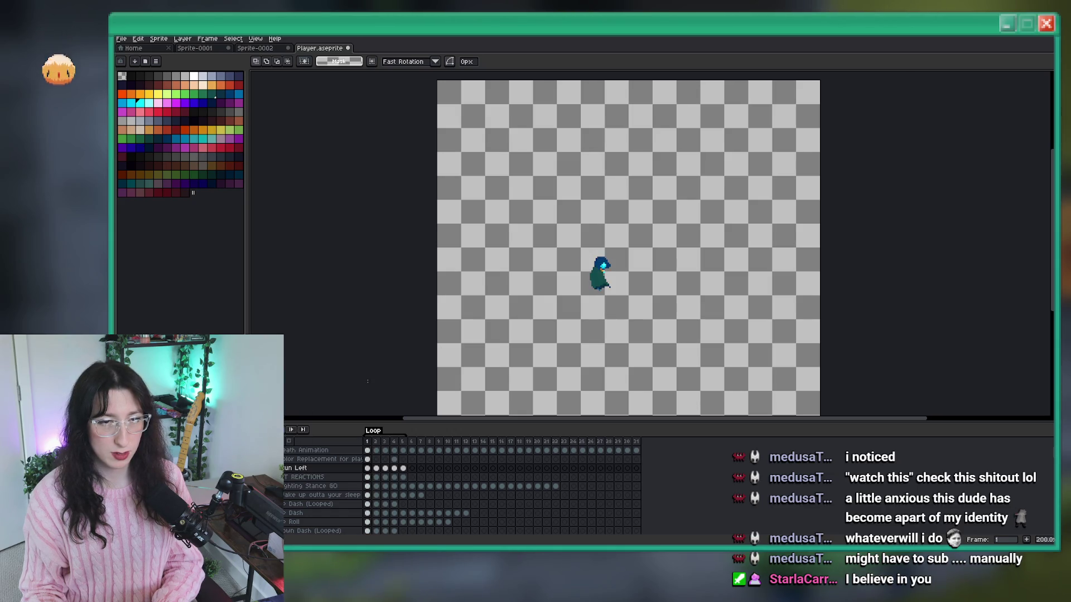
pyautogui.scroll(3, 557, 284)
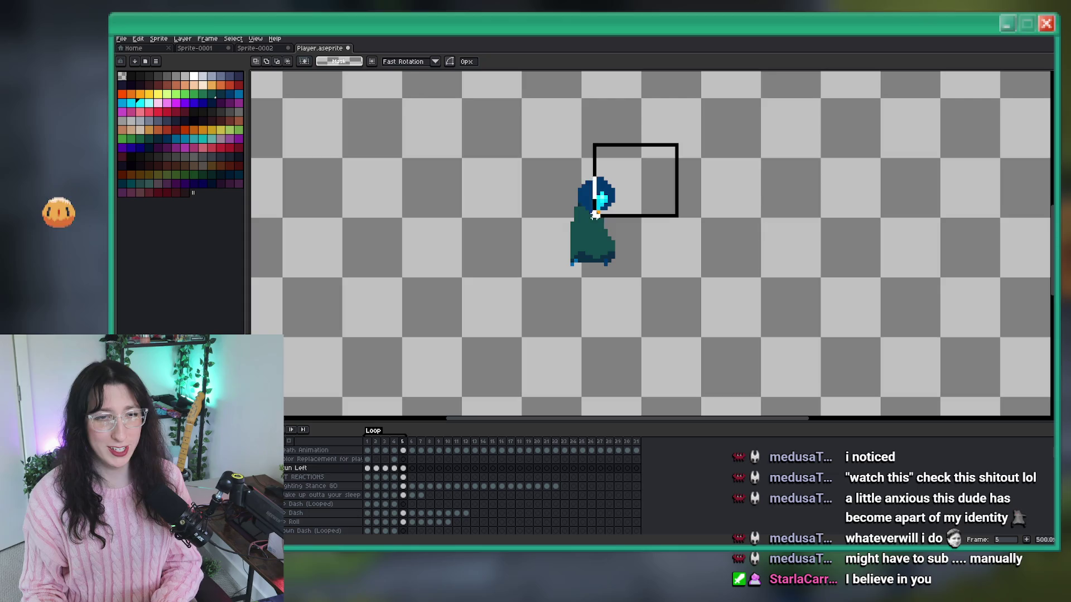
pyautogui.scroll(1, 571, 233)
pyautogui.press('i')
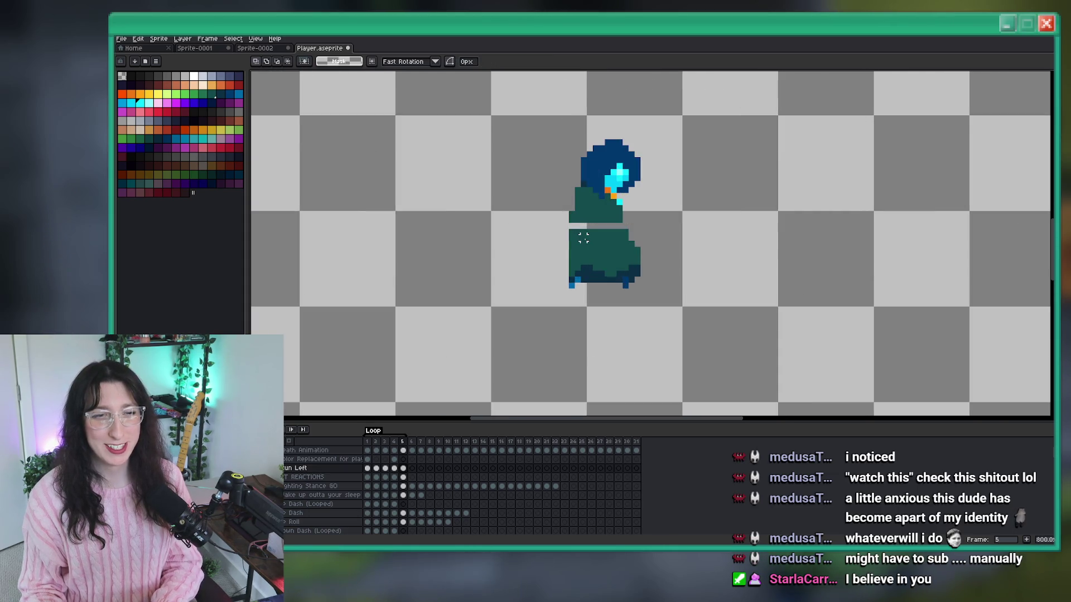
pyautogui.scroll(1, 589, 236)
pyautogui.keyDown('alt'); pyautogui.click(609, 219); pyautogui.keyUp('alt')
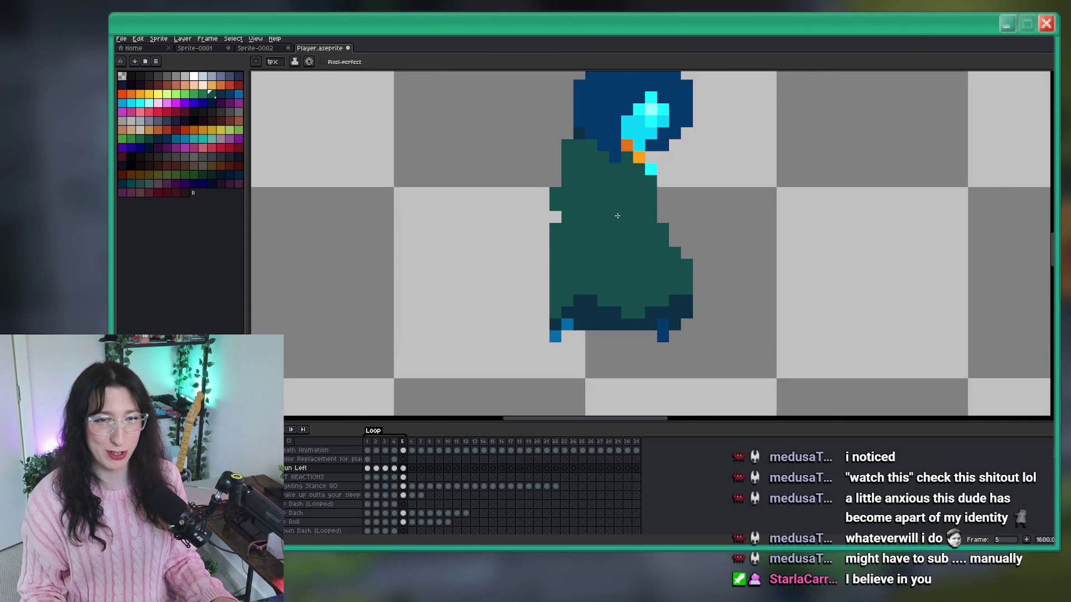
pyautogui.scroll(-4, 553, 211)
pyautogui.scroll(3, 534, 261)
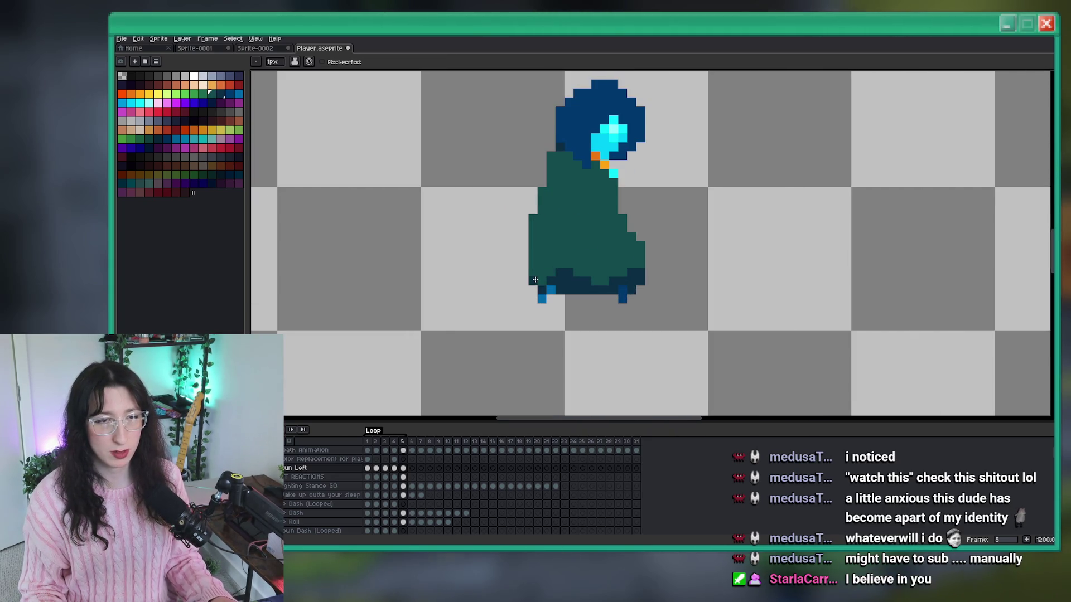
pyautogui.scroll(-4, 545, 287)
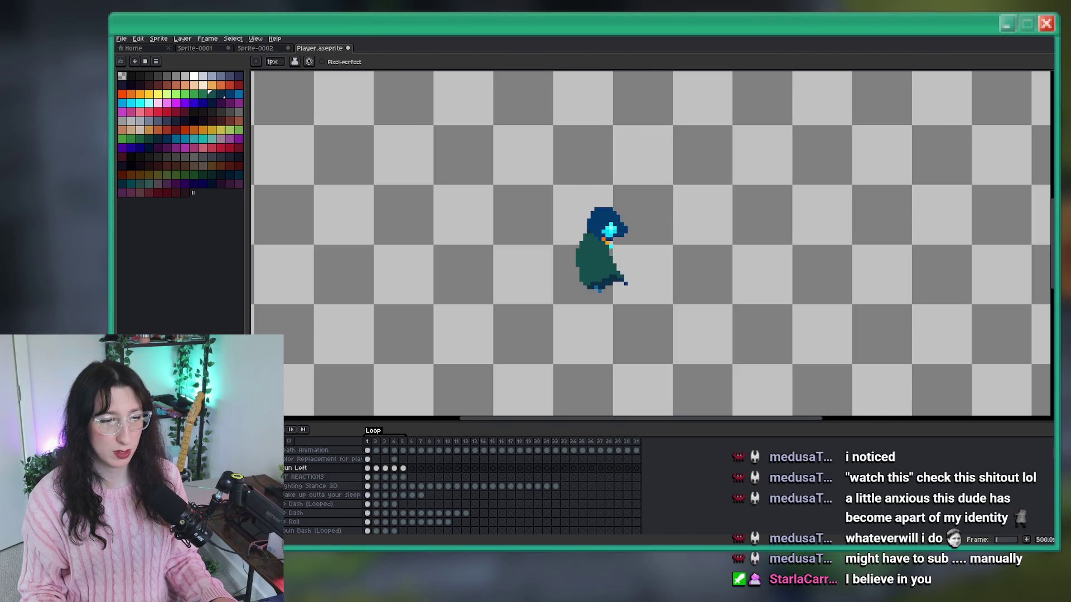
pyautogui.scroll(-2, 371, 318)
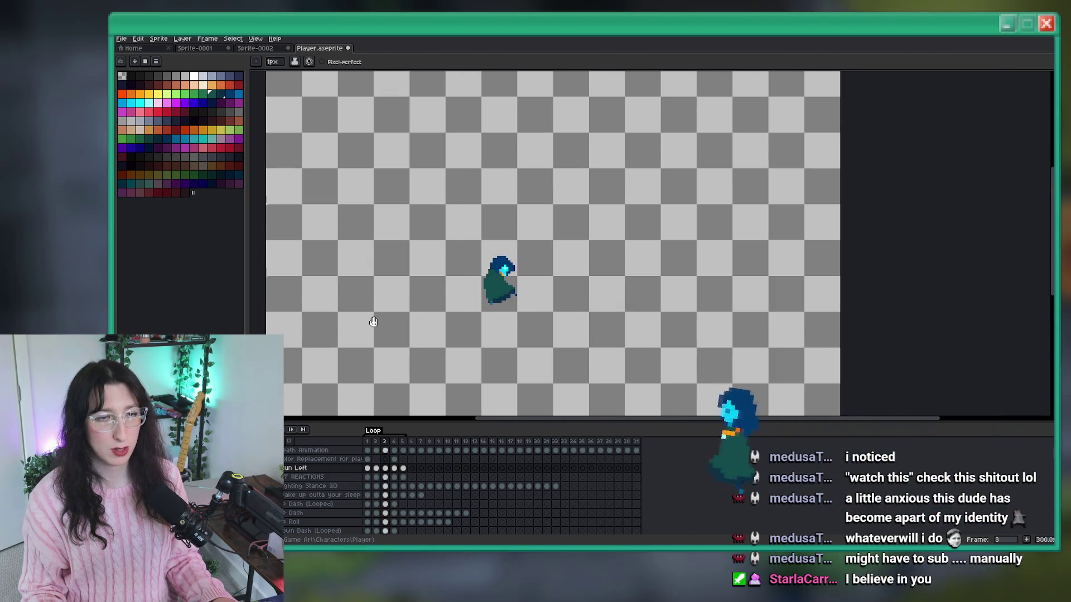
pyautogui.scroll(-1, 373, 315)
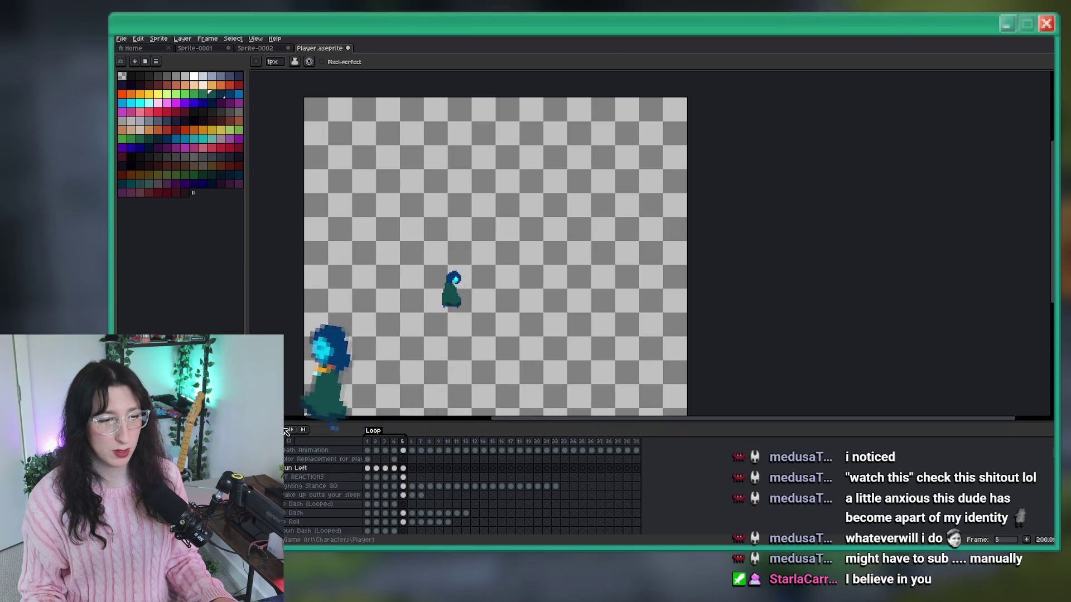
# On frame 6, nudge the selected head and upper body one pixel left and deselect.
pyautogui.click(404, 469)
pyautogui.click(413, 441)
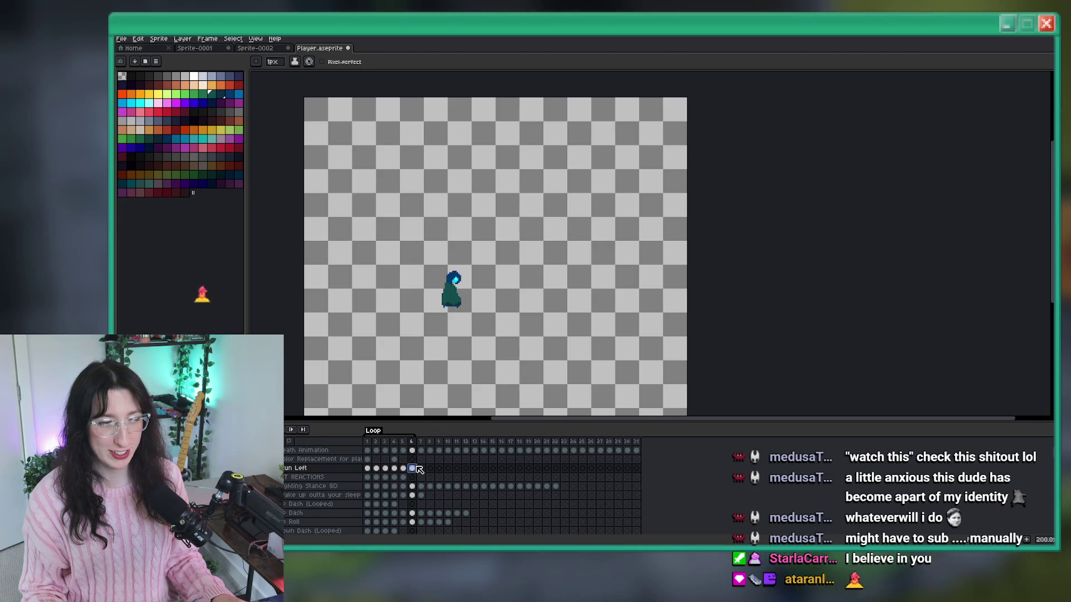
pyautogui.scroll(4, 446, 311)
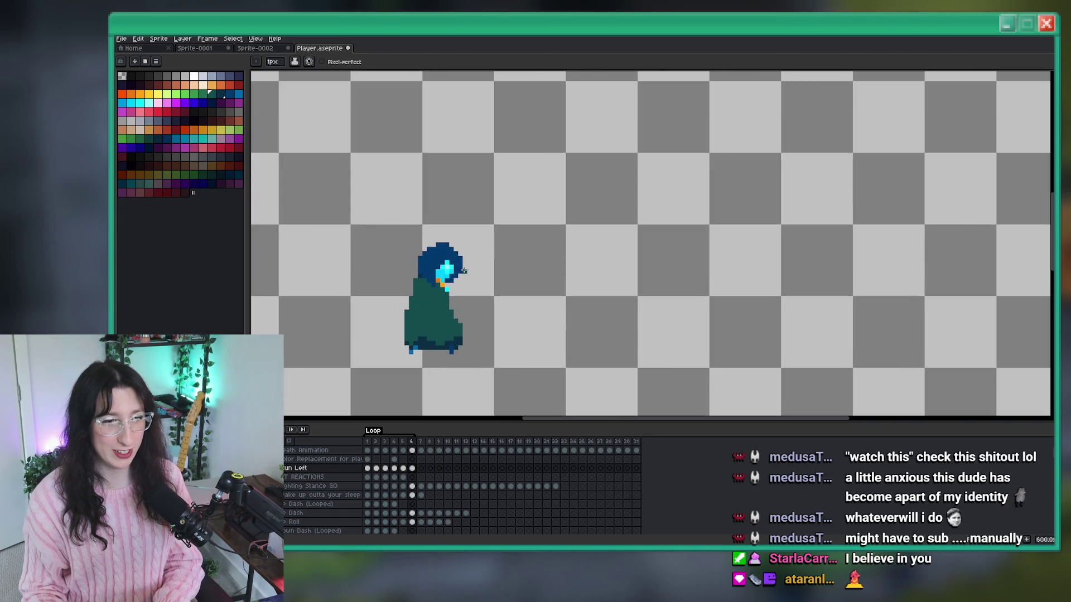
pyautogui.press('m')
pyautogui.scroll(1, 463, 271)
pyautogui.moveTo(545, 187)
pyautogui.mouseDown()
pyautogui.moveTo(382, 328)
pyautogui.moveTo(393, 310)
pyautogui.mouseUp()
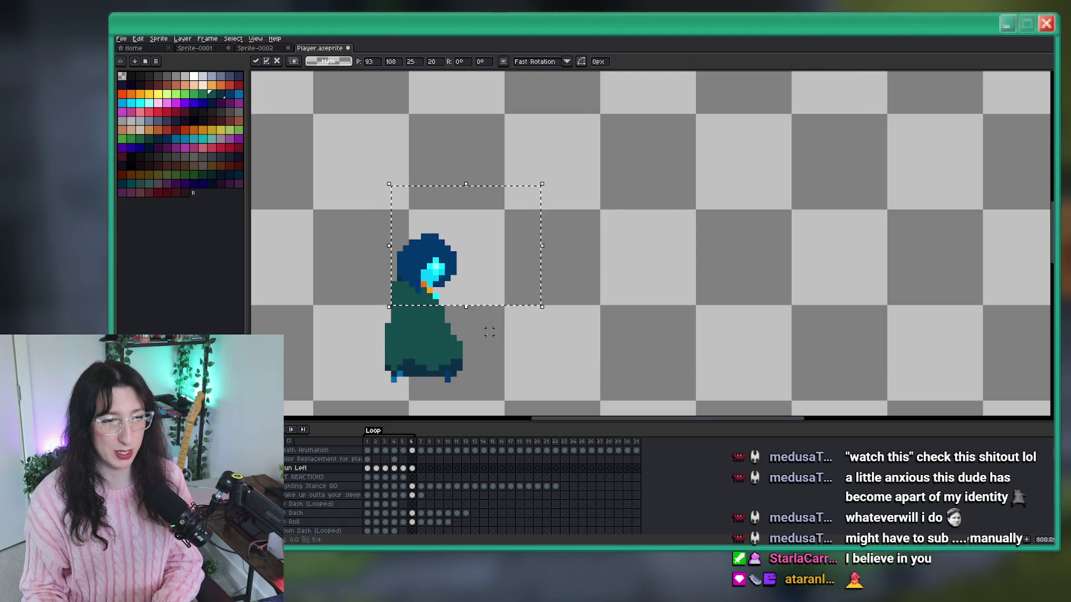
pyautogui.press('Left')
pyautogui.hotkey('ctrl', 'd')
# Reselect the head and upper body, try a one-pixel nudge left and back, then deselect.
pyautogui.scroll(-2, 477, 332)
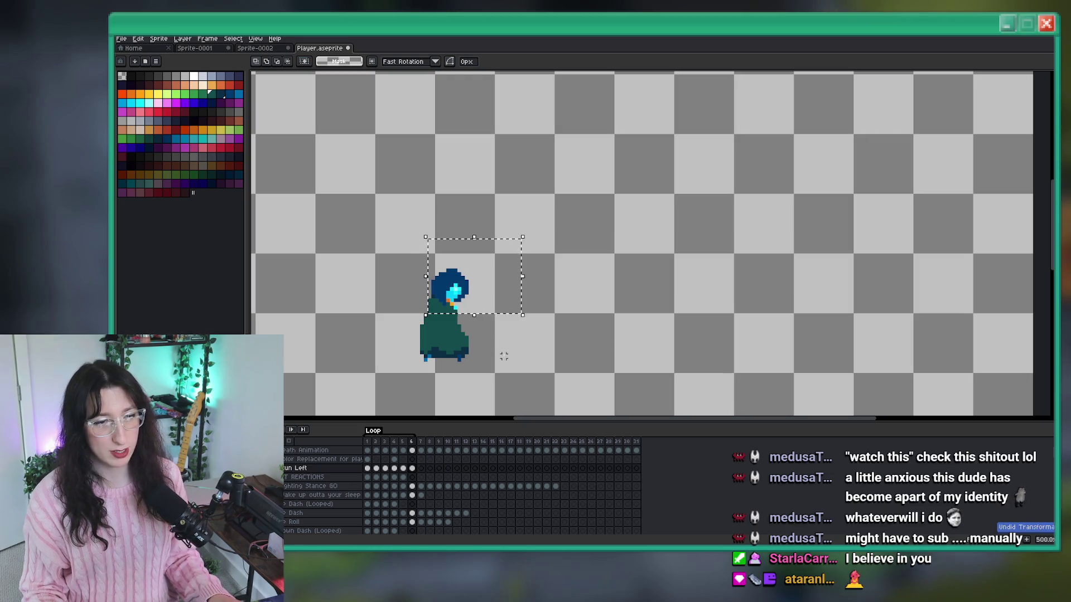
pyautogui.moveTo(532, 240); pyautogui.dragTo(421, 322)
pyautogui.press('Left')
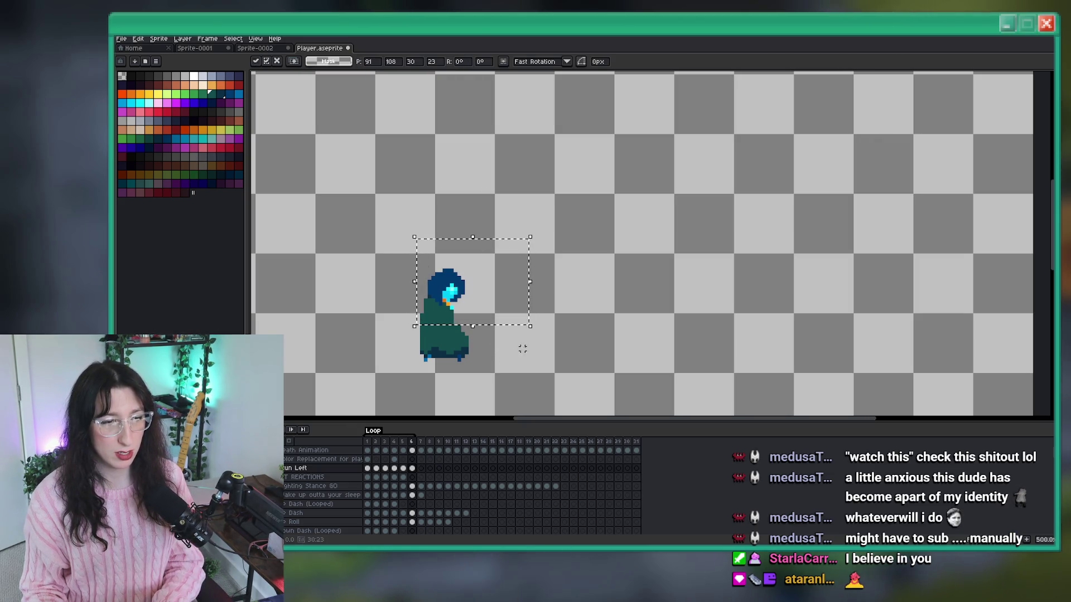
pyautogui.press('Right')
pyautogui.hotkey('ctrl', 'd')
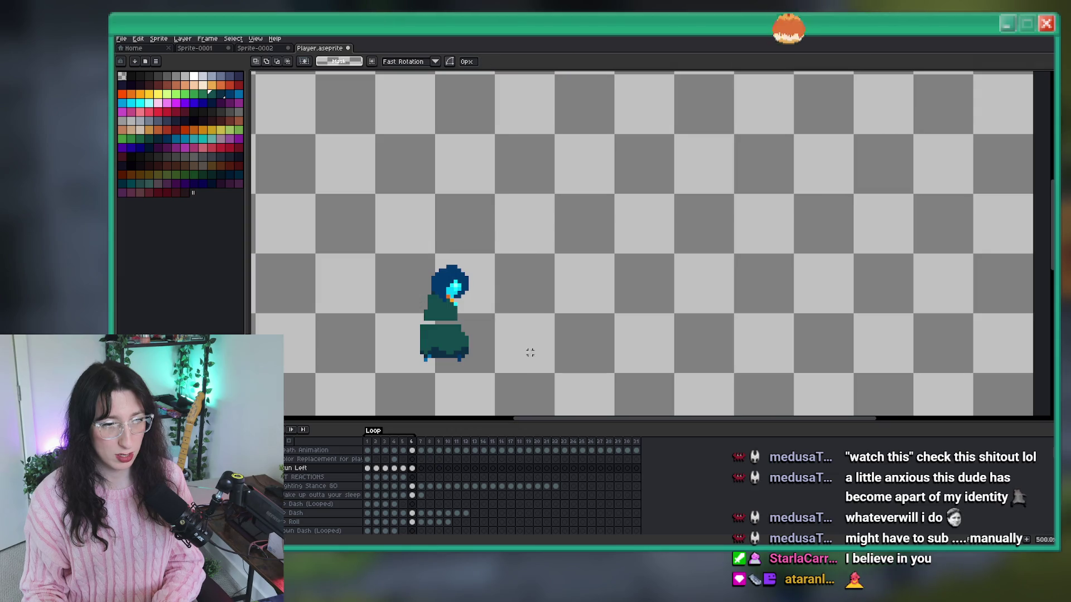
pyautogui.scroll(1, 422, 330)
pyautogui.press('b')
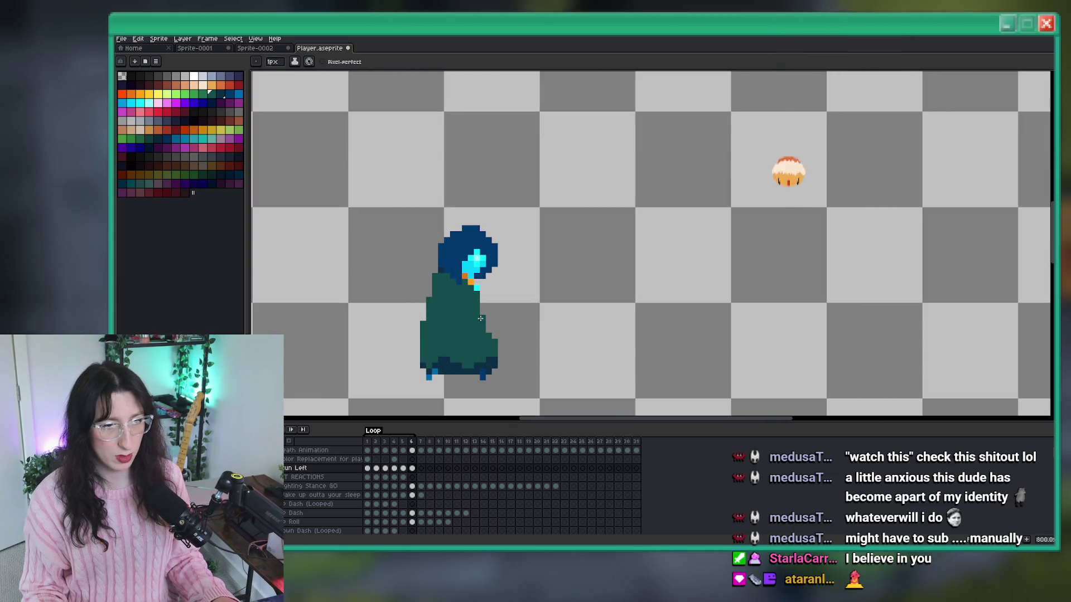
pyautogui.scroll(-3, 482, 332)
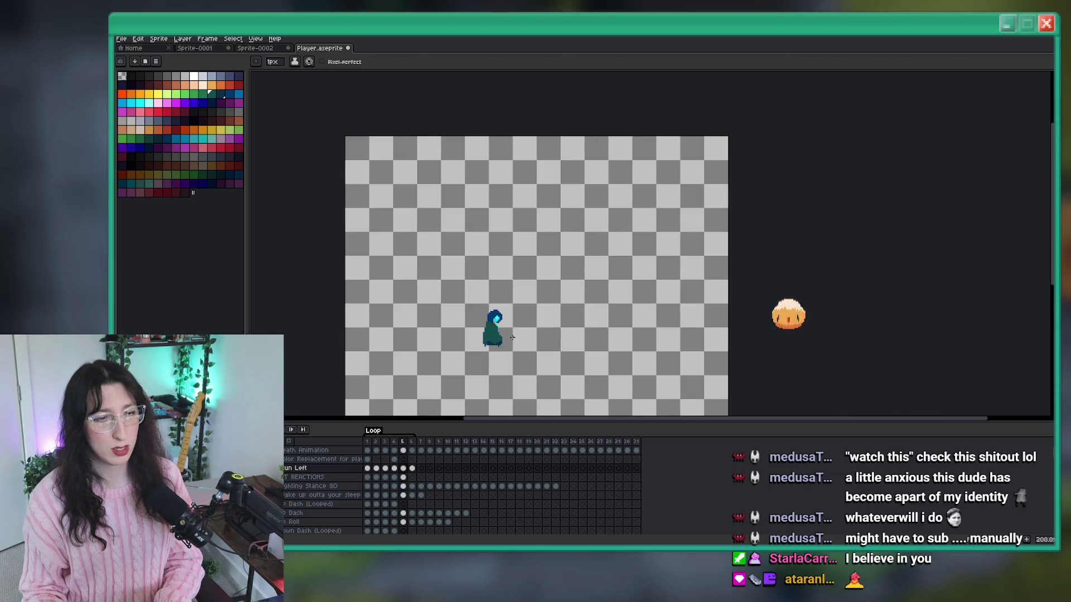
pyautogui.press('Return')
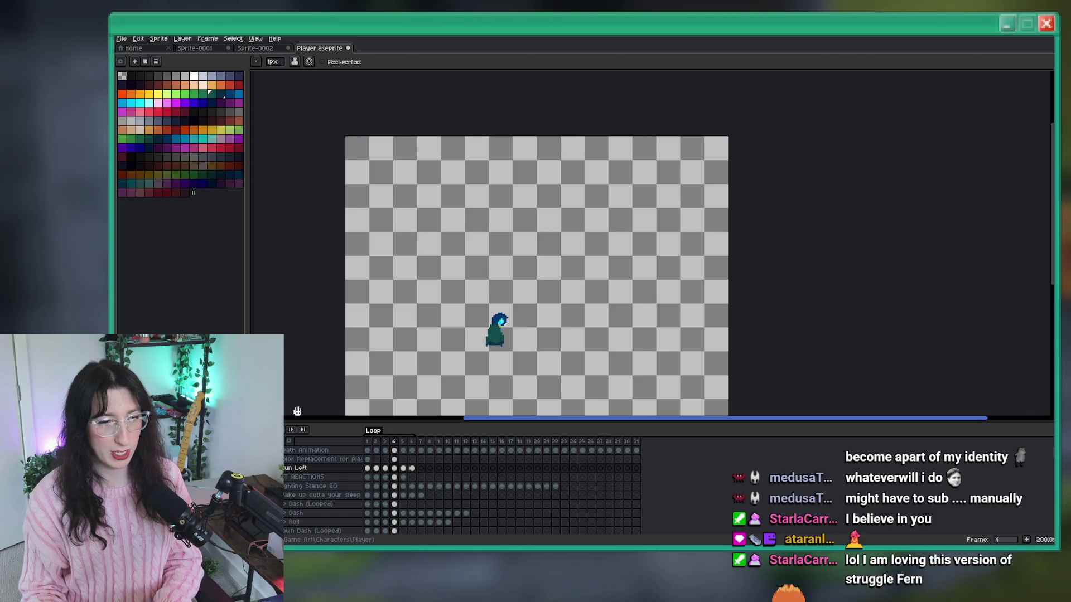
pyautogui.scroll(2, 424, 361)
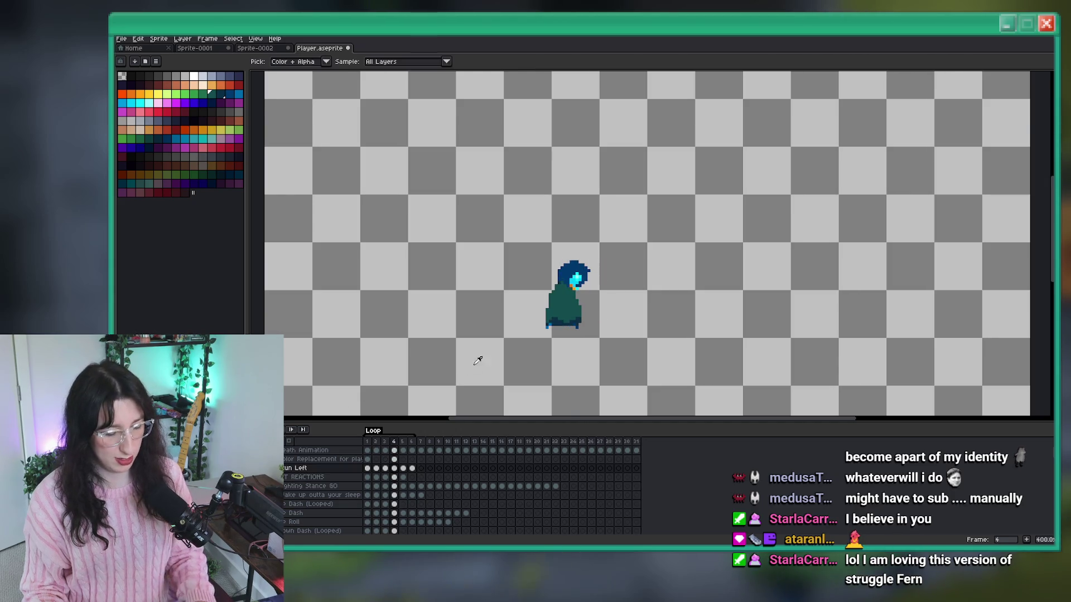
pyautogui.scroll(4, 502, 365)
pyautogui.scroll(-2, 743, 155)
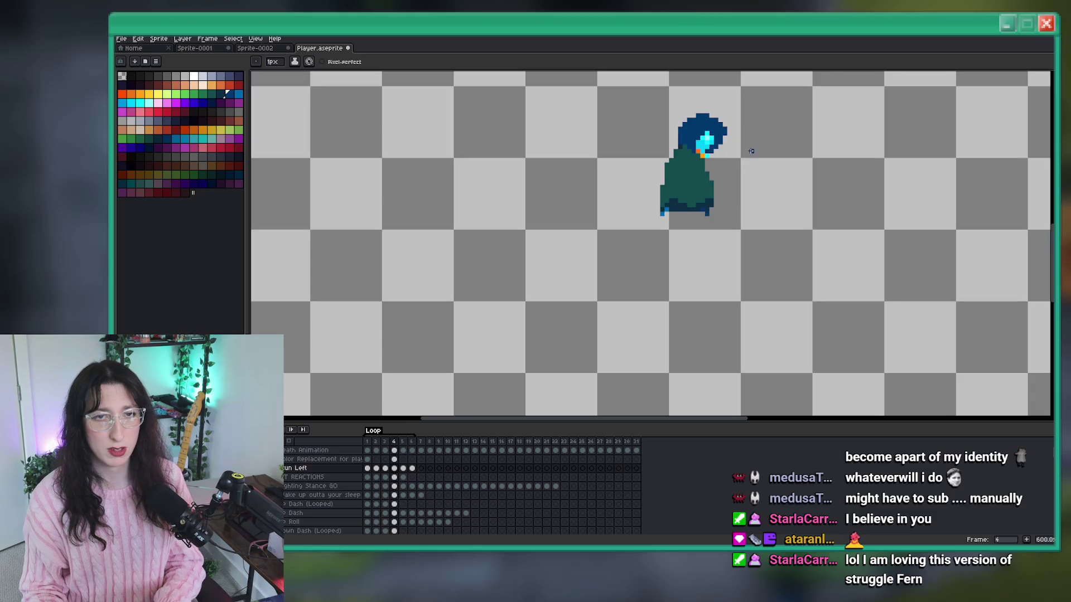
pyautogui.moveTo(748, 148); pyautogui.dragTo(597, 210)
pyautogui.scroll(1, 567, 221)
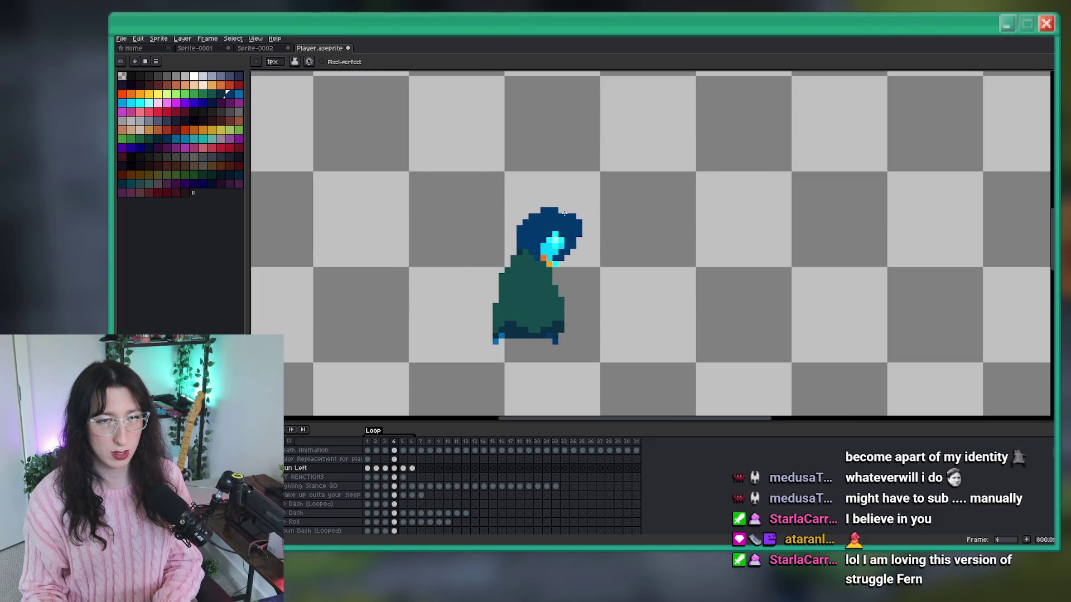
pyautogui.scroll(3, 521, 198)
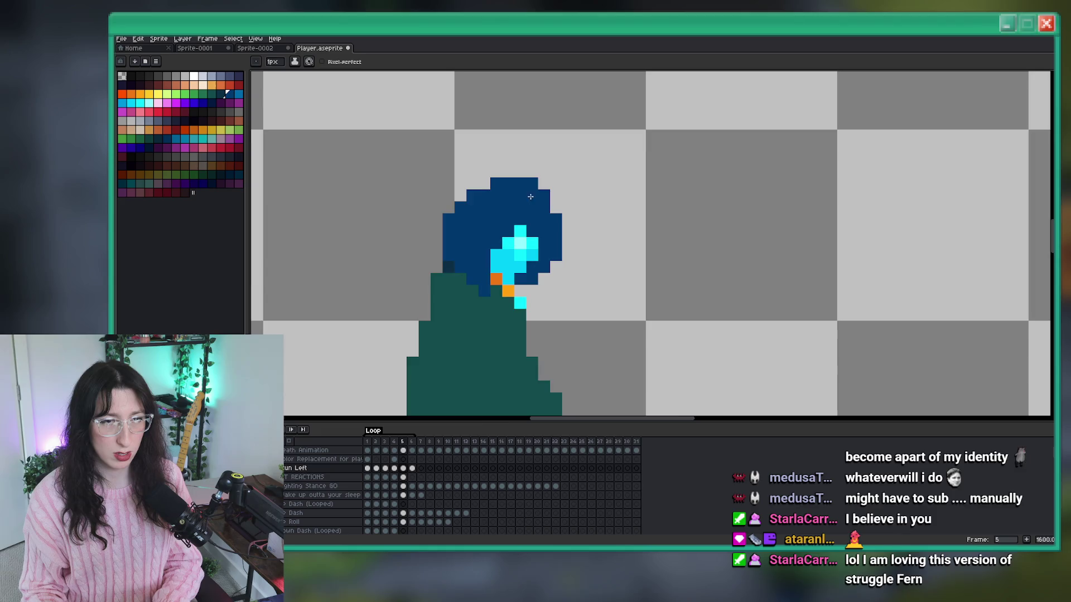
pyautogui.scroll(-3, 531, 196)
pyautogui.scroll(3, 508, 259)
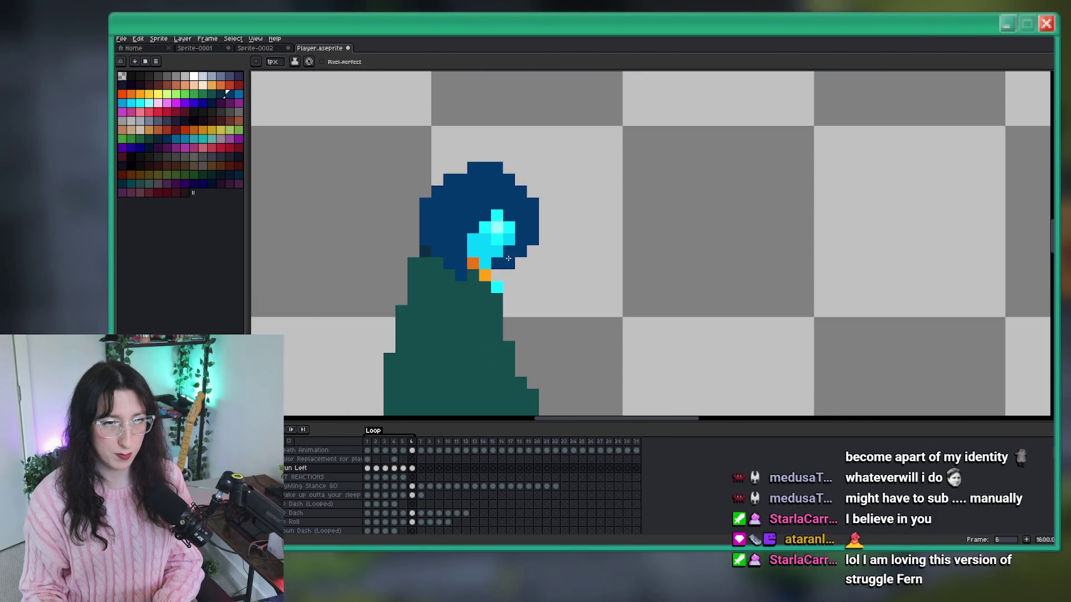
pyautogui.click(500, 299)
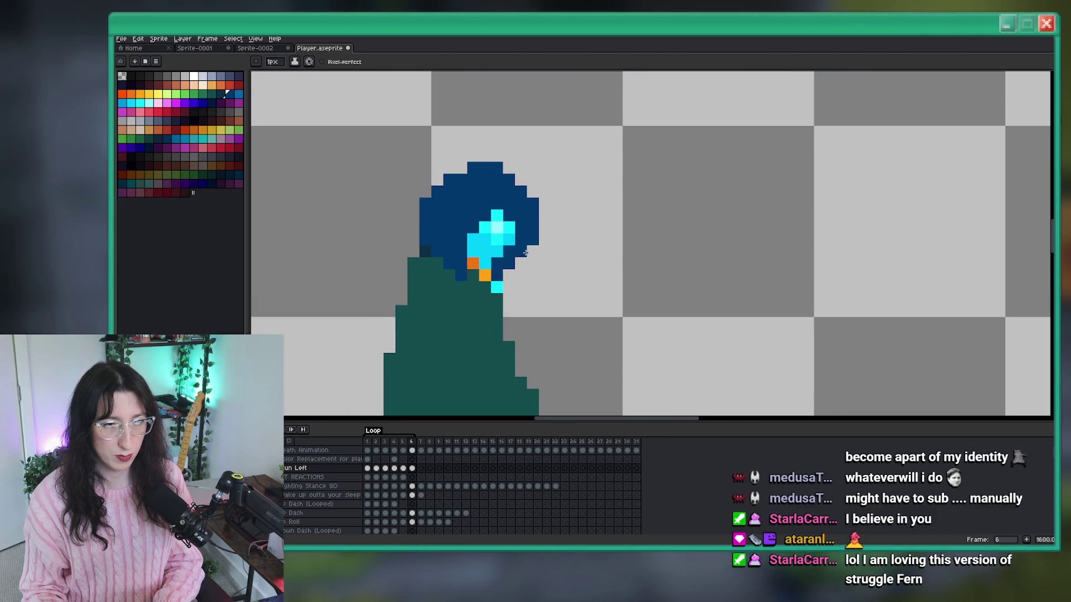
pyautogui.scroll(-6, 520, 258)
pyautogui.hotkey('ctrl', 'z')
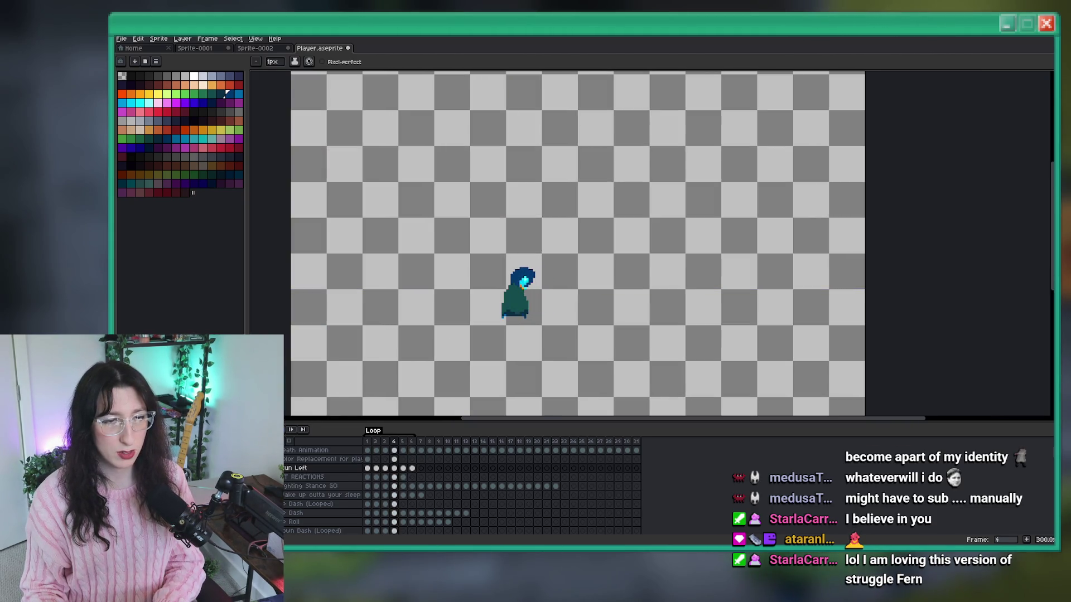
# Sample the cloak colour for the Pencil and bring the lower cloak hem into view.
pyautogui.scroll(7, 443, 345)
pyautogui.press('i')
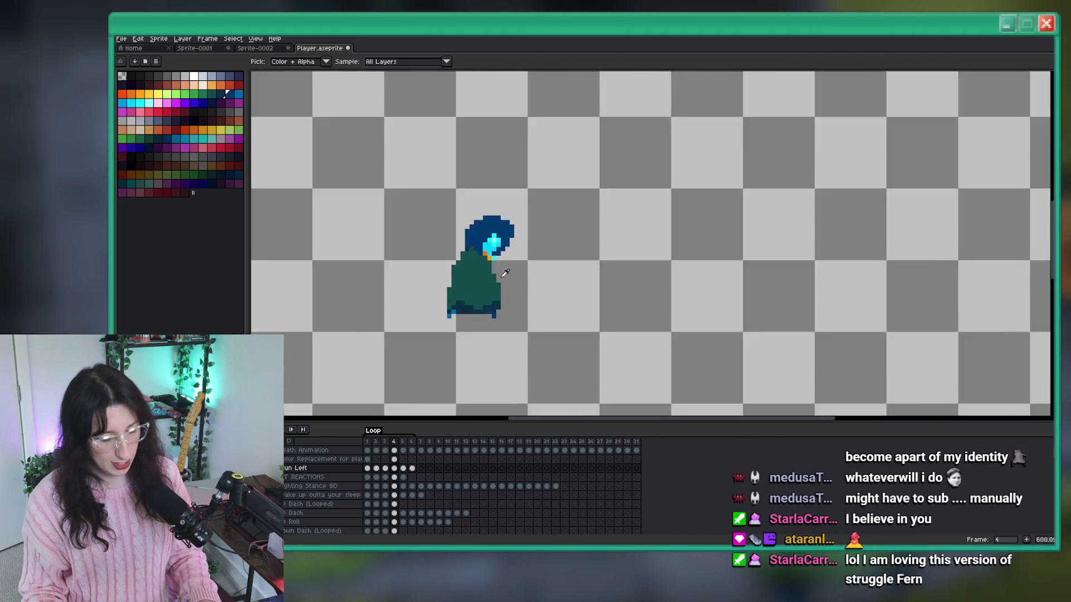
pyautogui.press('b')
pyautogui.moveTo(451, 330); pyautogui.dragTo(504, 265)
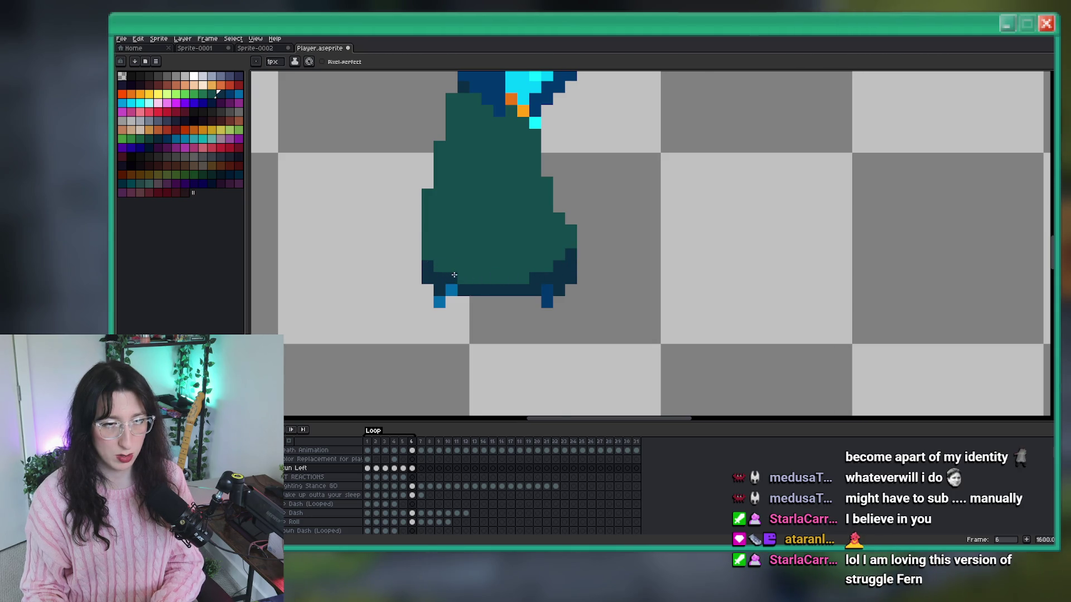
pyautogui.scroll(-6, 454, 275)
pyautogui.scroll(1, 456, 325)
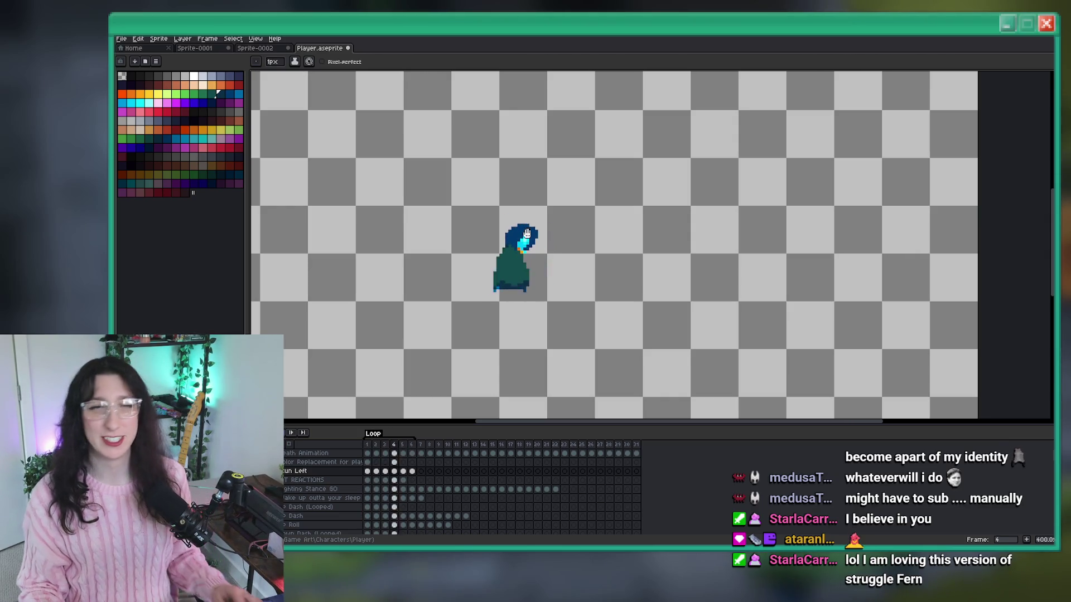
# Move the head slightly right and down, plus one more pixel right, and commit it.
pyautogui.scroll(-1, 450, 293)
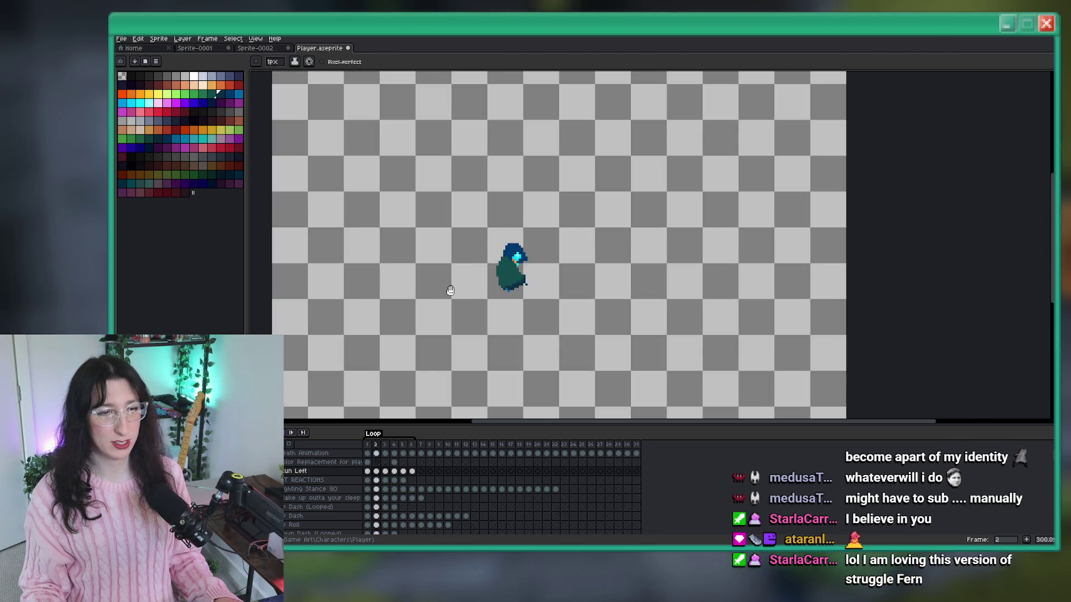
pyautogui.scroll(1, 462, 301)
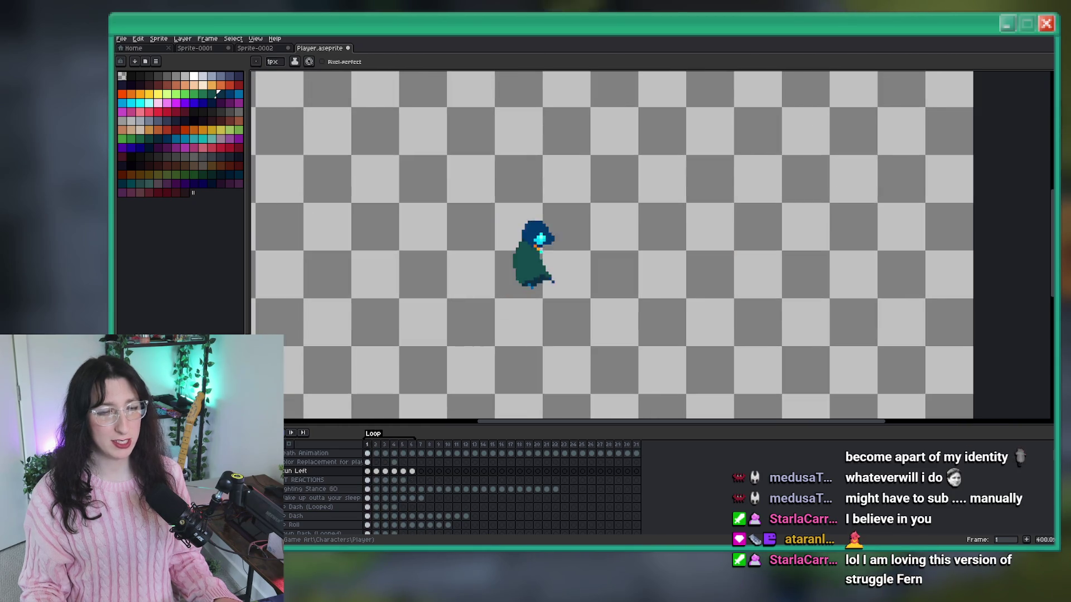
pyautogui.scroll(-2, 537, 184)
pyautogui.scroll(3, 526, 219)
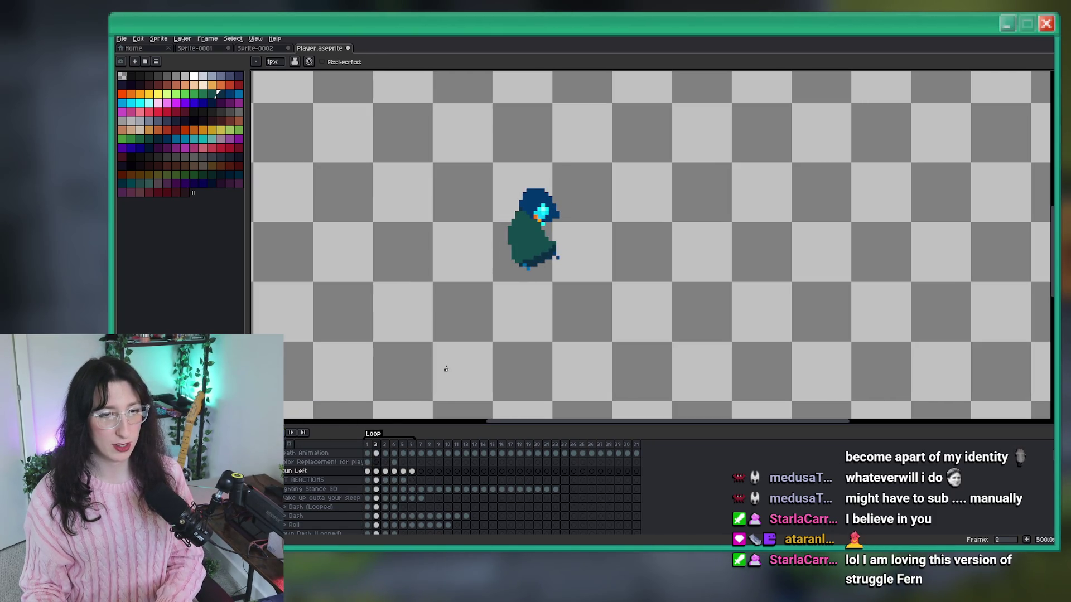
pyautogui.press('v')
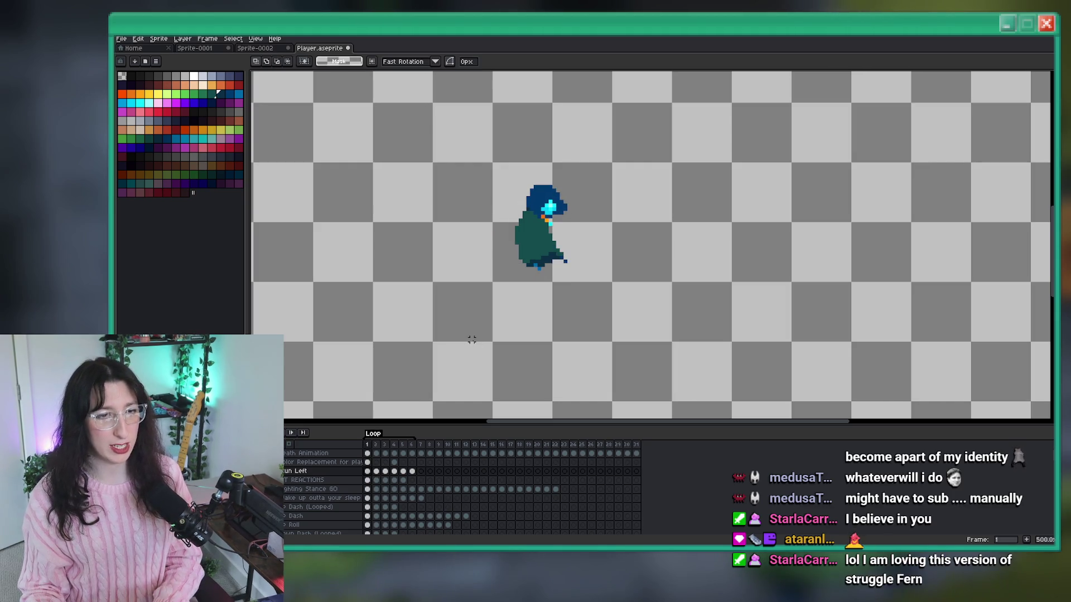
pyautogui.scroll(3, 517, 306)
pyautogui.scroll(-2, 600, 294)
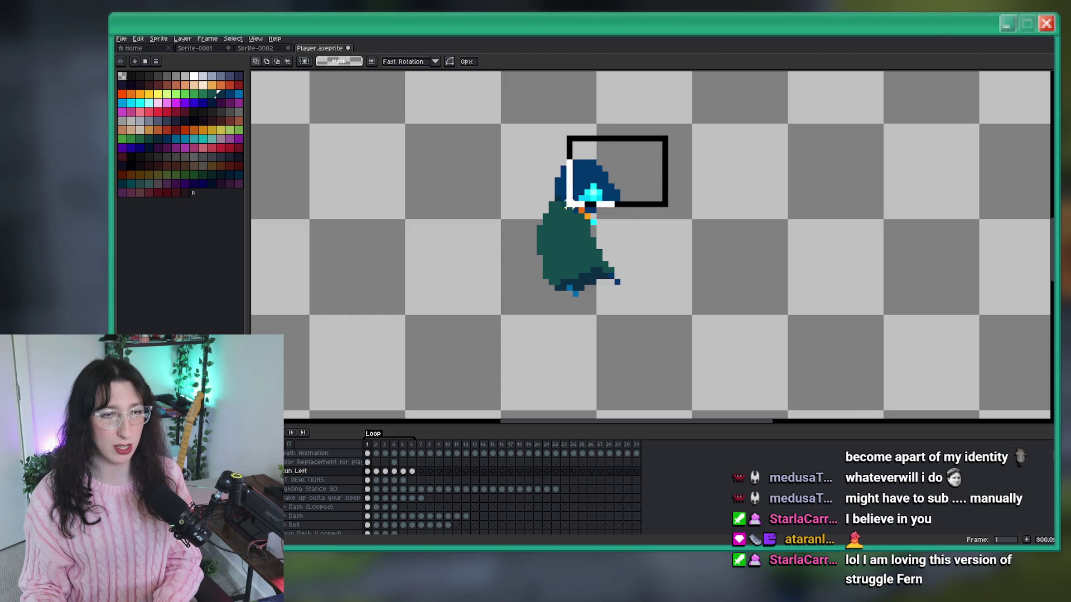
pyautogui.moveTo(539, 221); pyautogui.dragTo(544, 230)
pyautogui.press('Right')
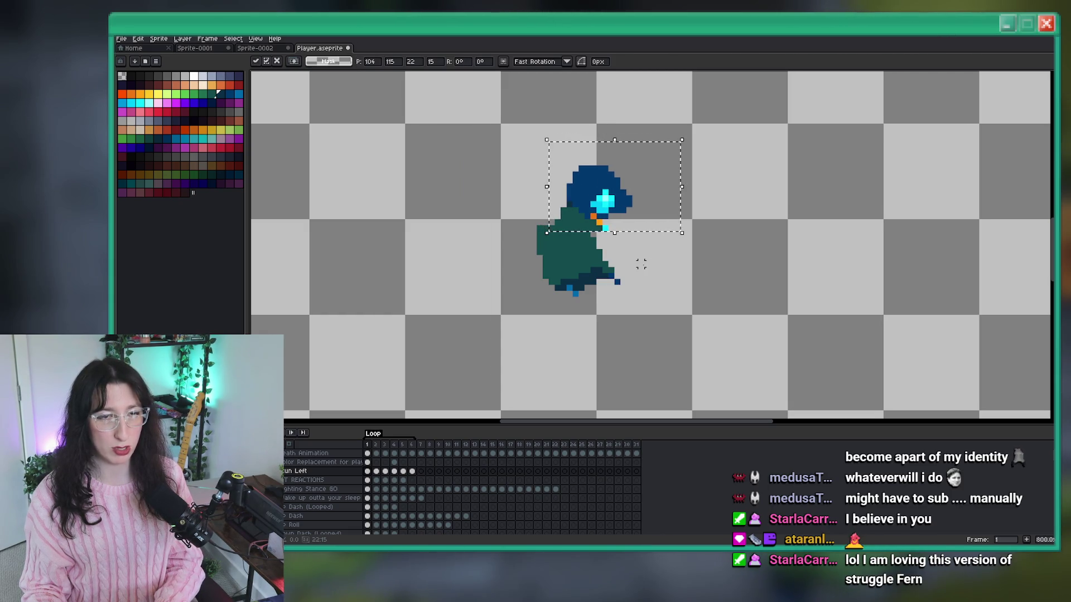
pyautogui.hotkey('ctrl', 'd')
pyautogui.scroll(2, 590, 247)
pyautogui.press('b')
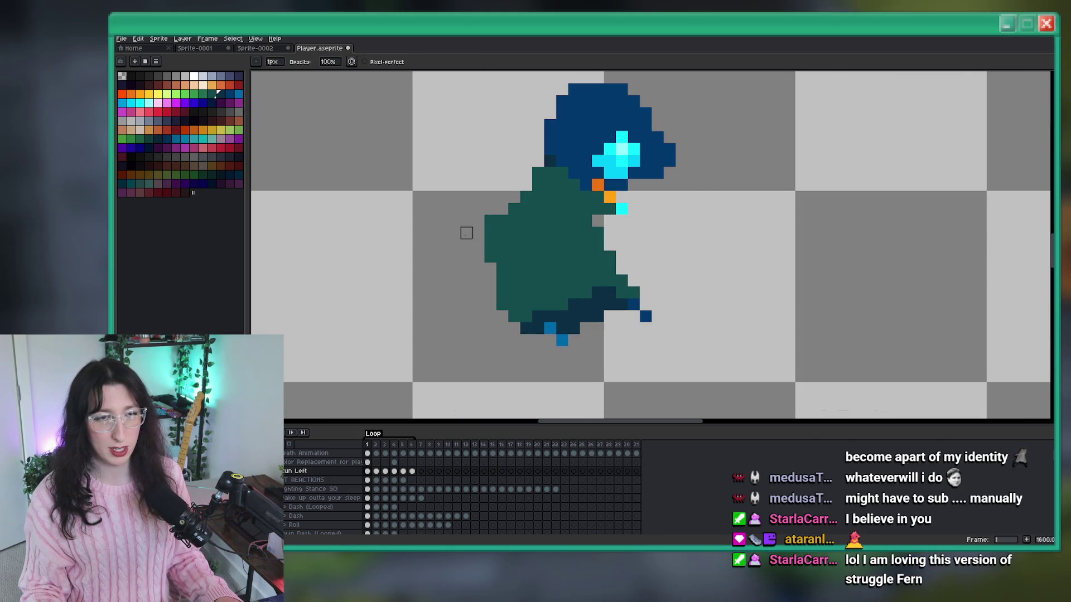
# Pan and zoom around the character's upper body to check the new head position.
pyautogui.scroll(-8, 490, 257)
pyautogui.scroll(10, 518, 260)
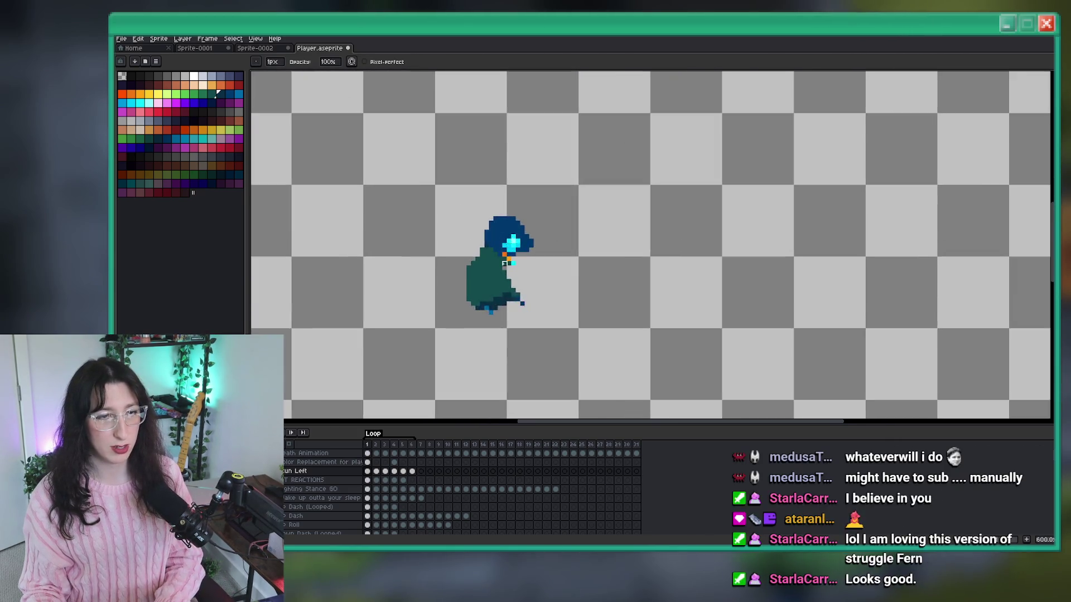
pyautogui.scroll(-10, 517, 260)
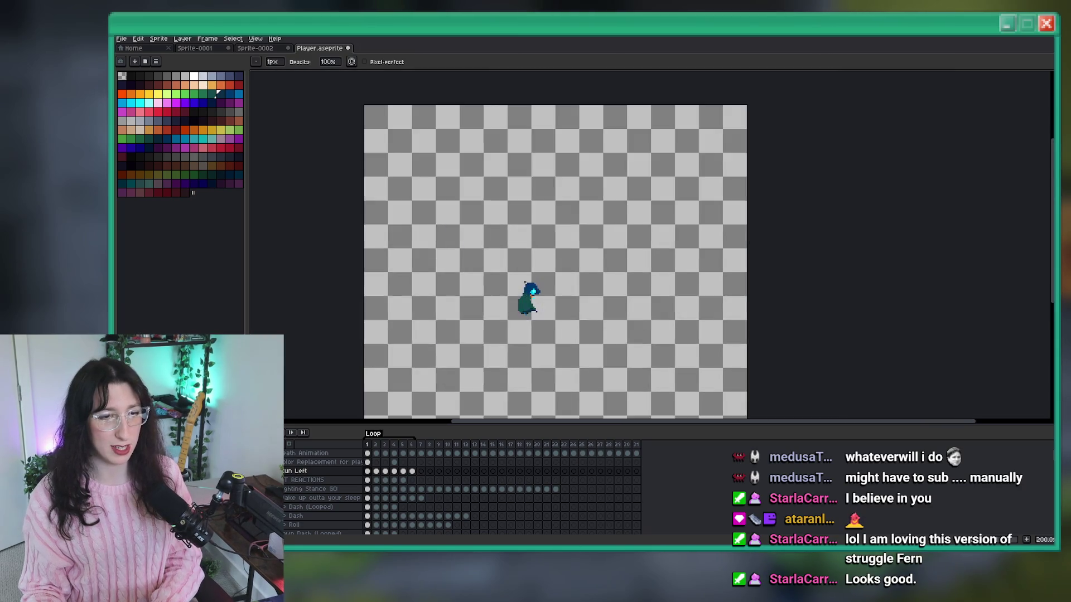
pyautogui.scroll(4, 545, 294)
pyautogui.moveTo(545, 294); pyautogui.dragTo(538, 266)
pyautogui.scroll(3, 480, 279)
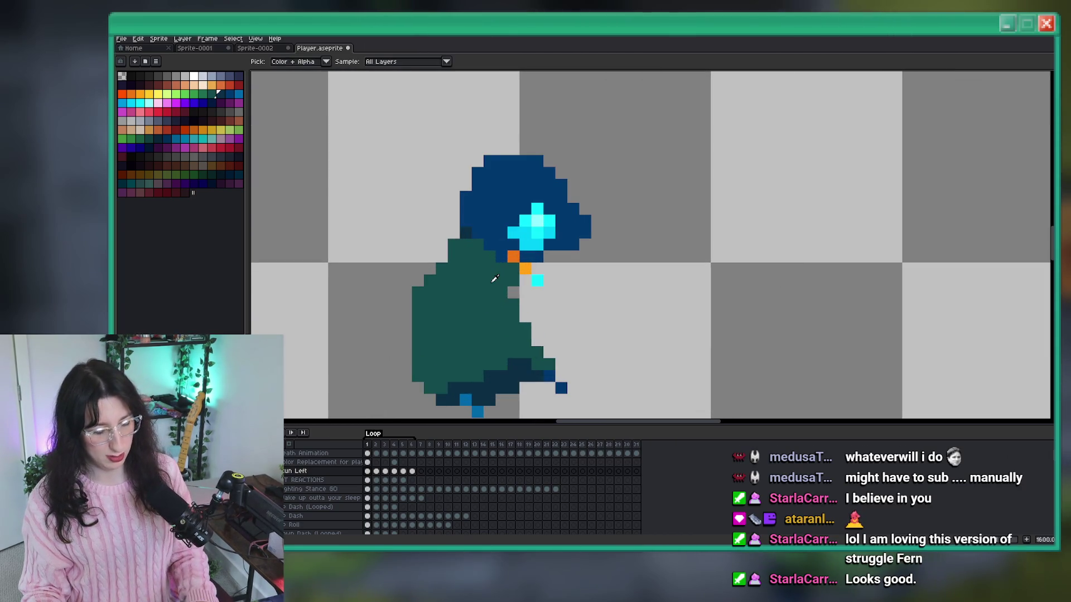
pyautogui.moveTo(478, 281); pyautogui.dragTo(470, 252)
pyautogui.scroll(-5, 483, 305)
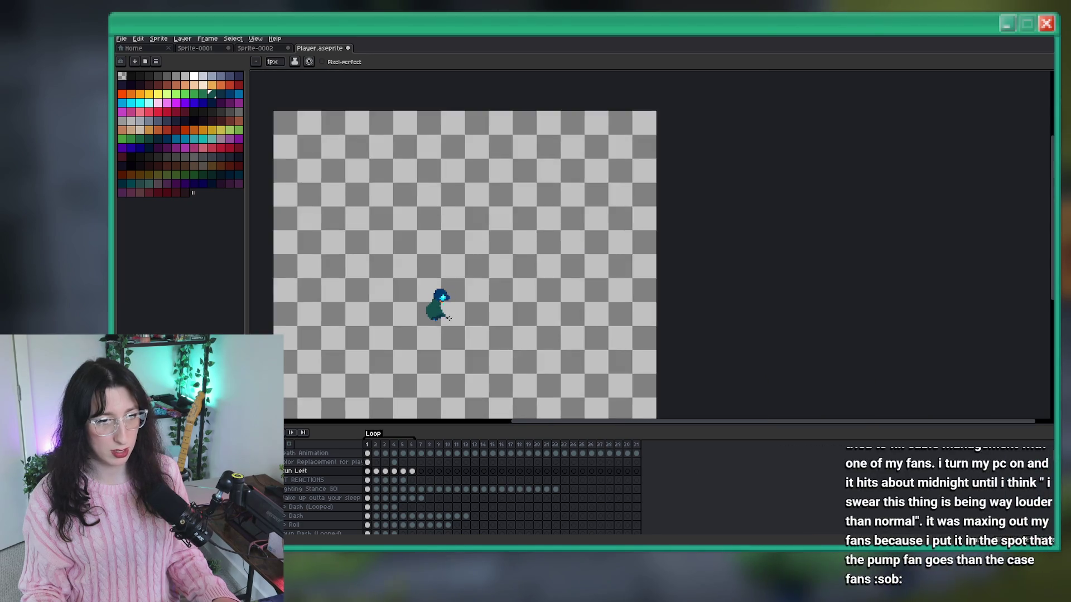
pyautogui.scroll(5, 483, 305)
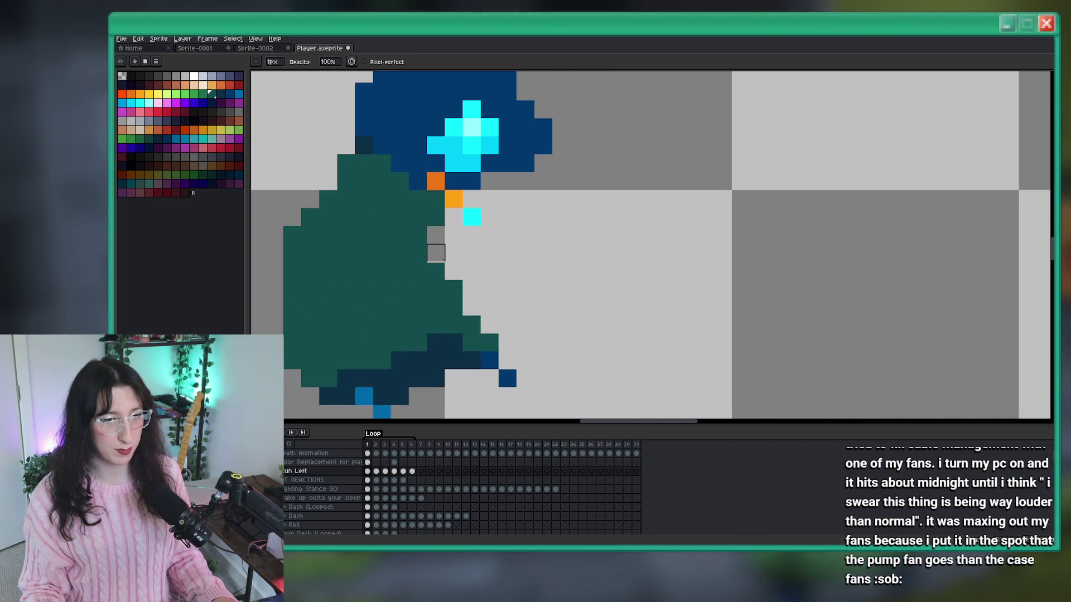
pyautogui.scroll(-4, 435, 271)
pyautogui.scroll(3, 454, 268)
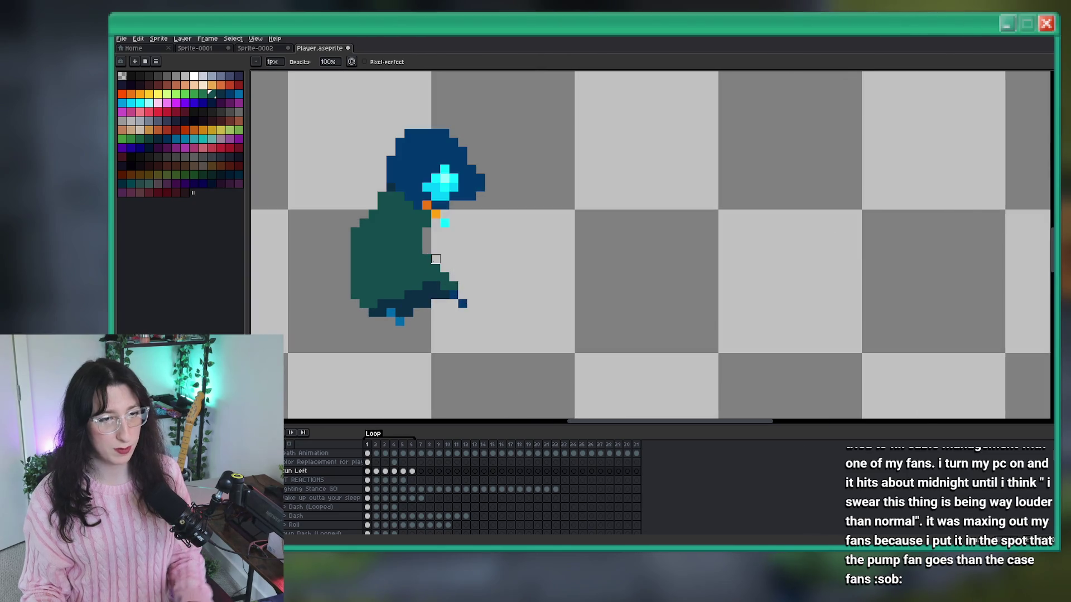
pyautogui.scroll(-4, 435, 259)
pyautogui.scroll(2, 474, 272)
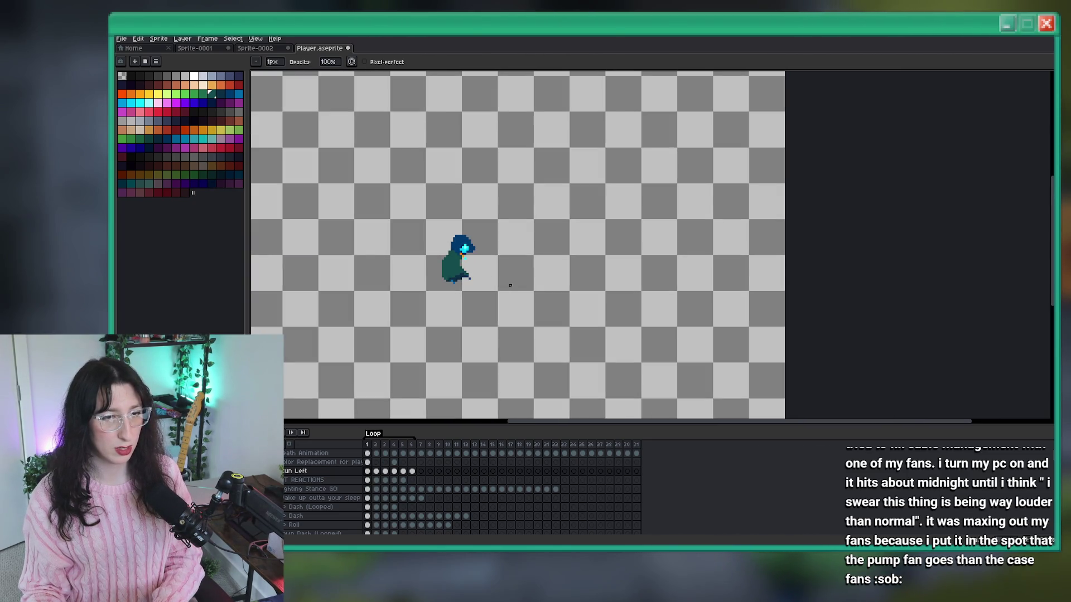
pyautogui.scroll(-4, 503, 286)
pyautogui.scroll(4, 475, 270)
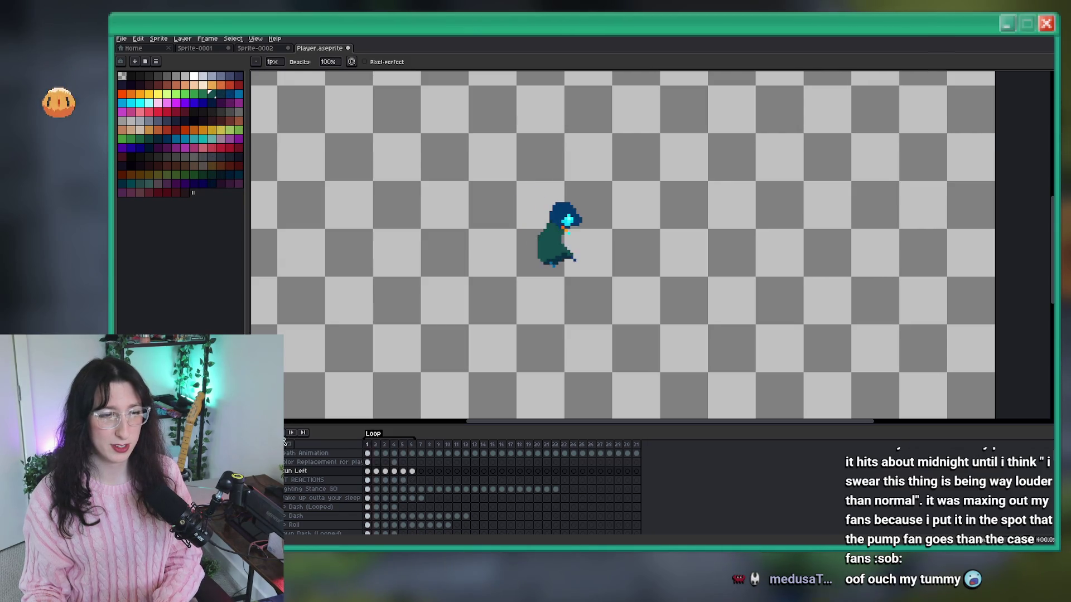
# Raise the cloak's right edge by one pixel and commit the change.
pyautogui.press('m')
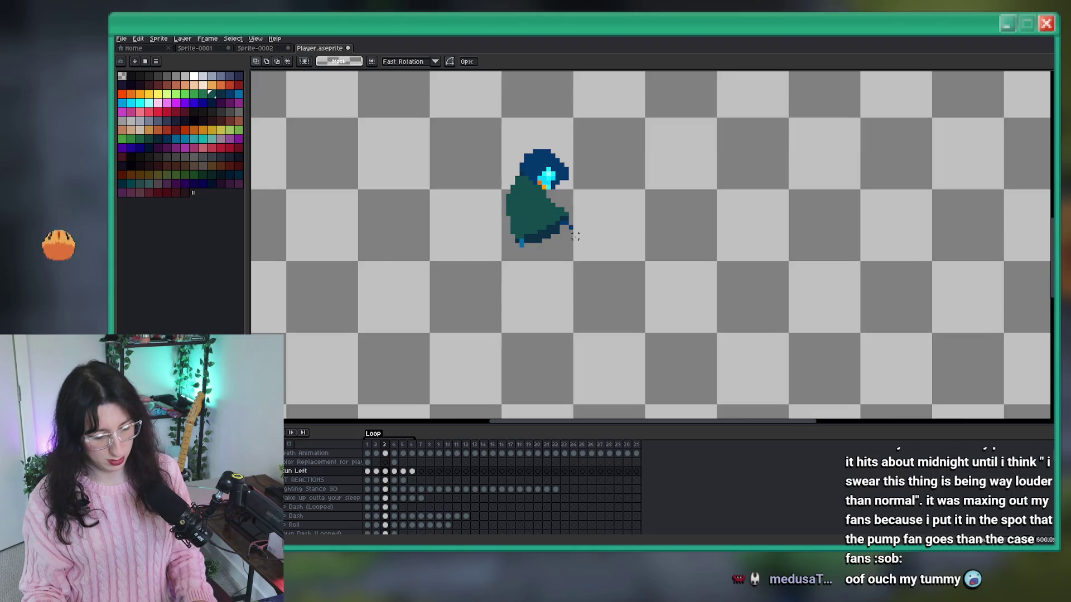
pyautogui.scroll(4, 610, 229)
pyautogui.moveTo(558, 158); pyautogui.dragTo(558, 159)
pyautogui.moveTo(596, 194); pyautogui.dragTo(596, 184)
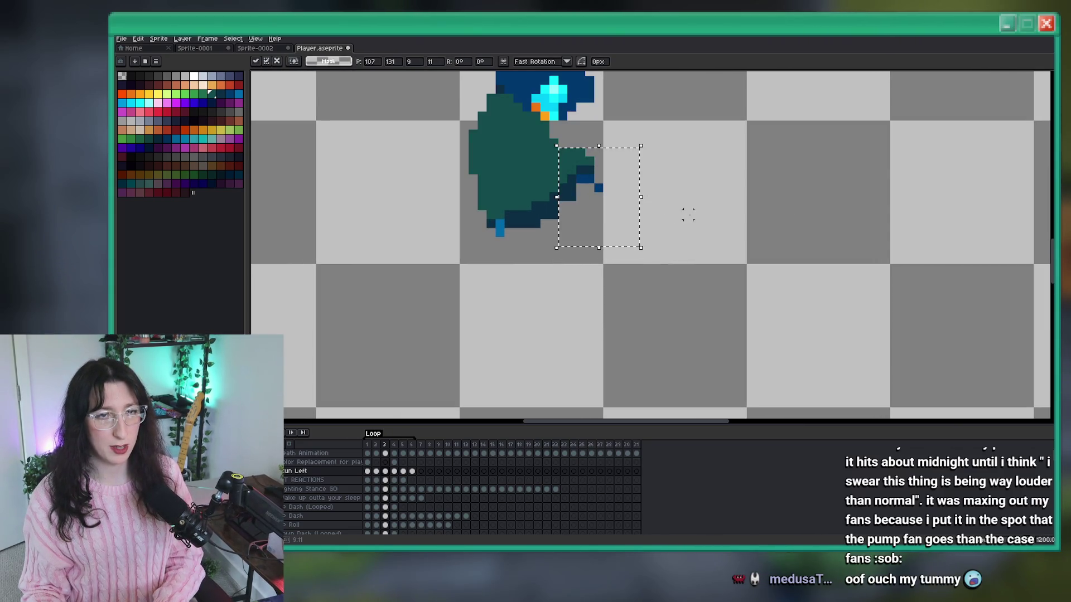
pyautogui.hotkey('ctrl', 'd')
# Marquee an area beside the cloak, clear the selection, and play the animation preview.
pyautogui.scroll(-3, 705, 205)
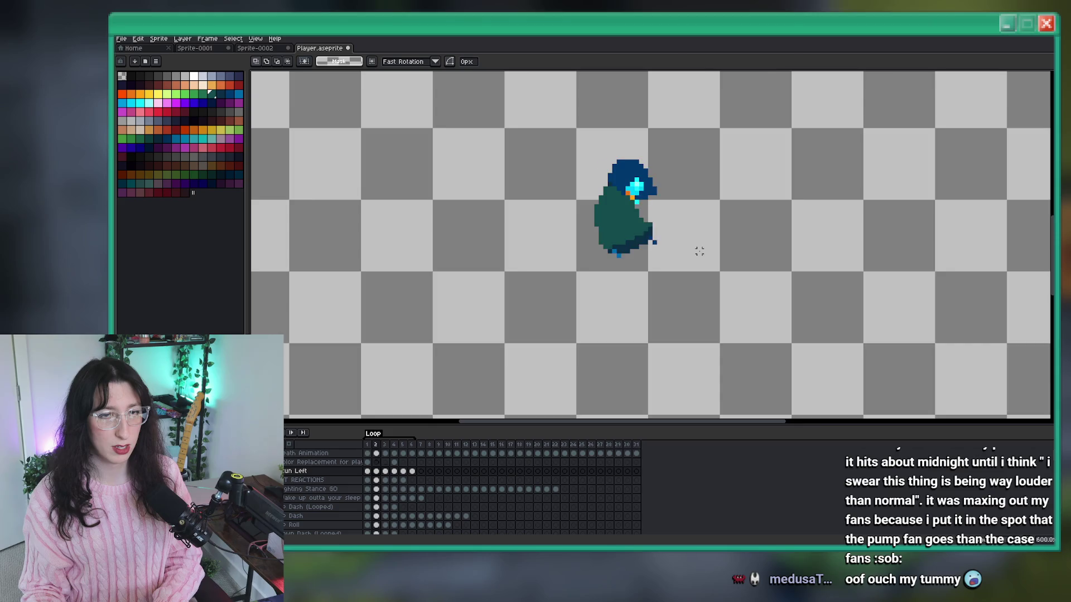
pyautogui.scroll(-2, 699, 251)
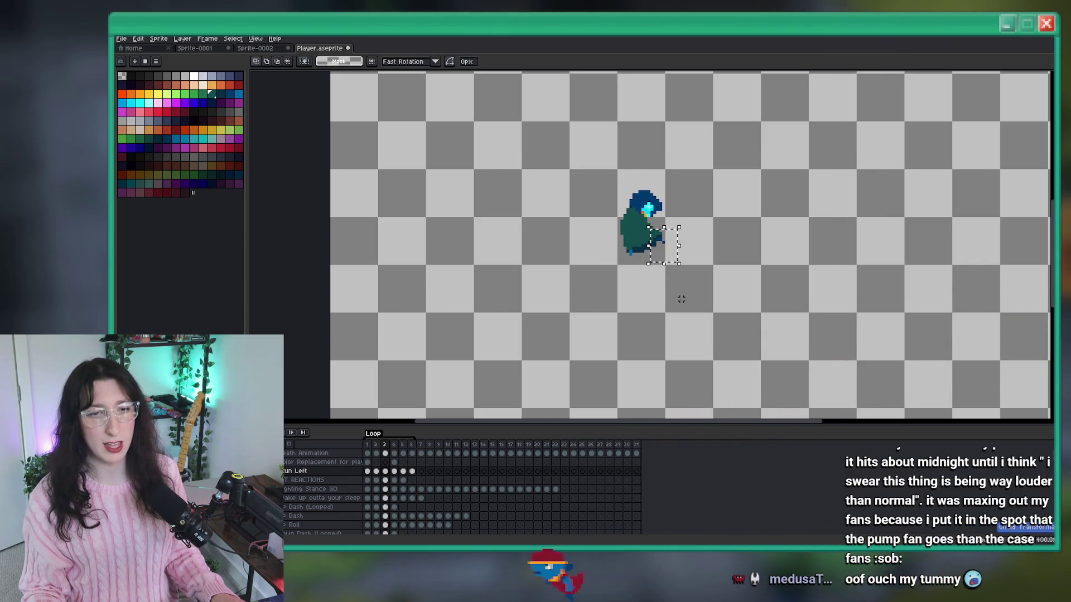
pyautogui.scroll(2, 663, 267)
pyautogui.moveTo(690, 243); pyautogui.dragTo(641, 206)
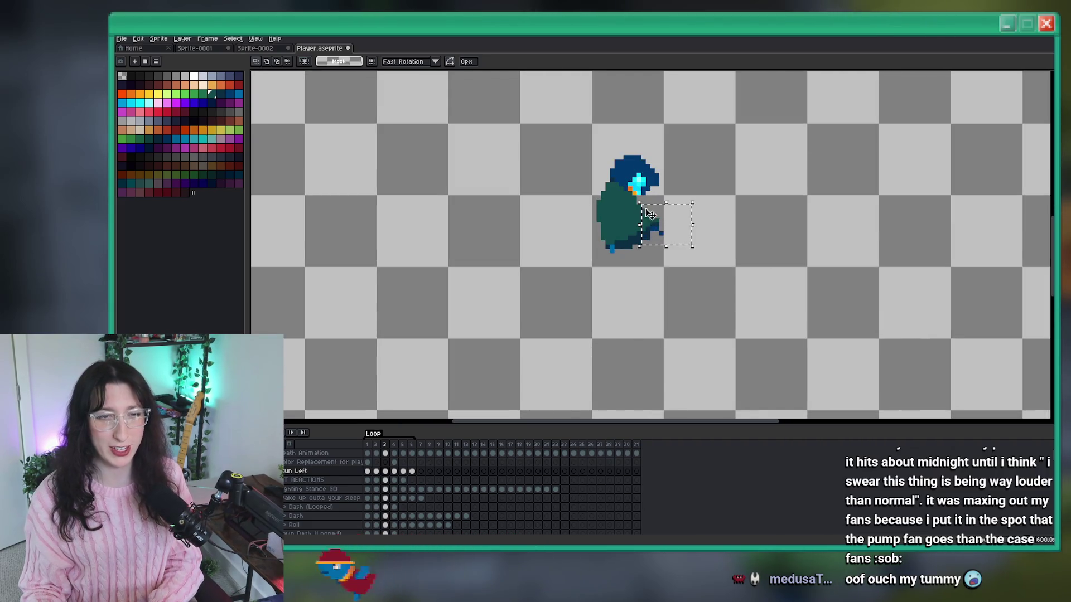
pyautogui.moveTo(716, 266); pyautogui.dragTo(652, 211)
pyautogui.hotkey('ctrl', 'd')
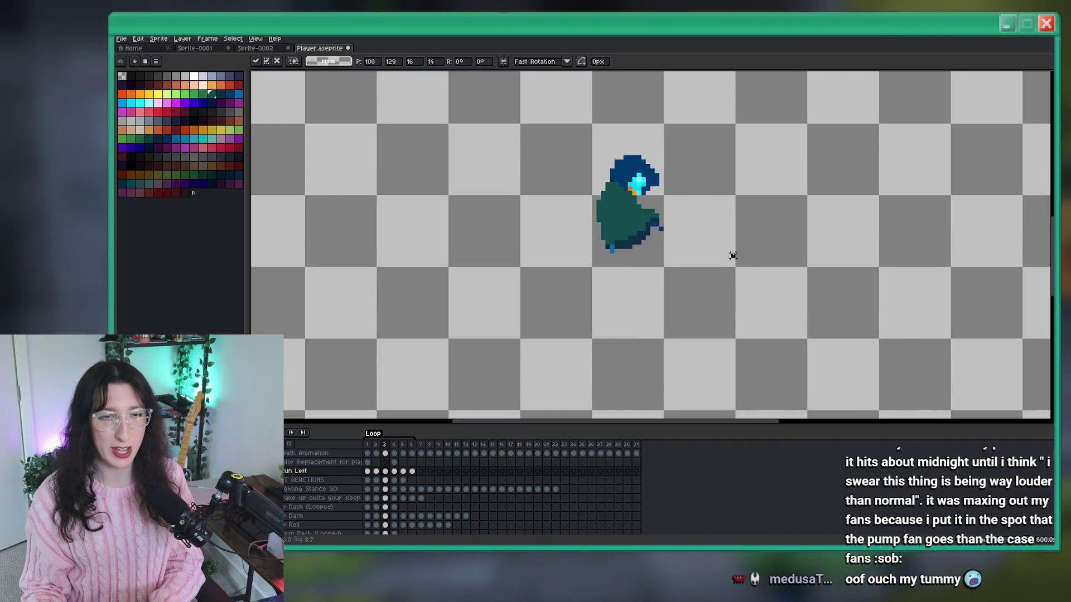
pyautogui.scroll(-3, 734, 256)
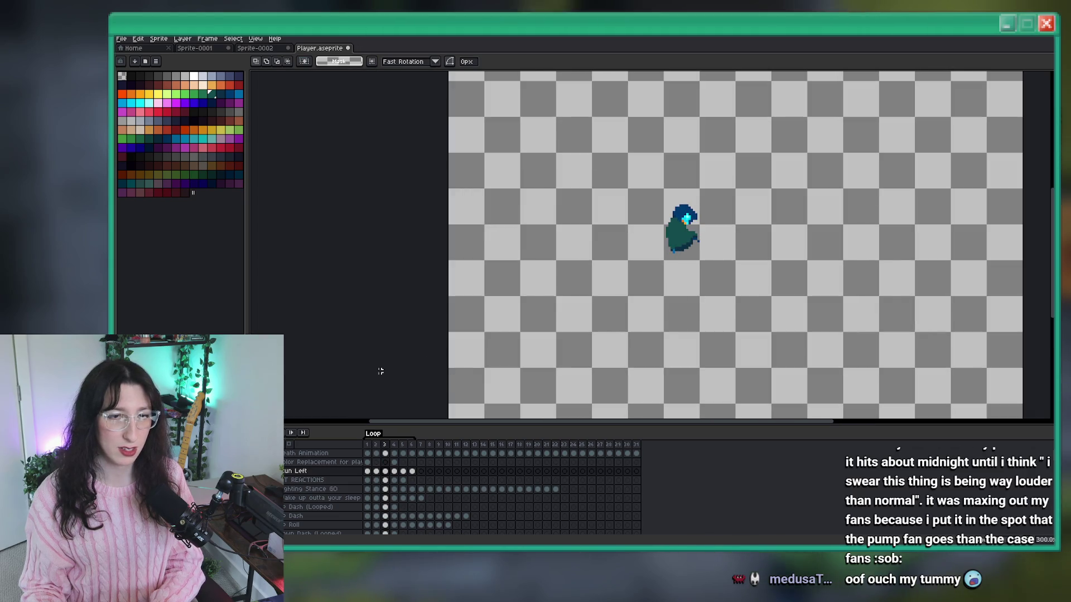
pyautogui.click(290, 434)
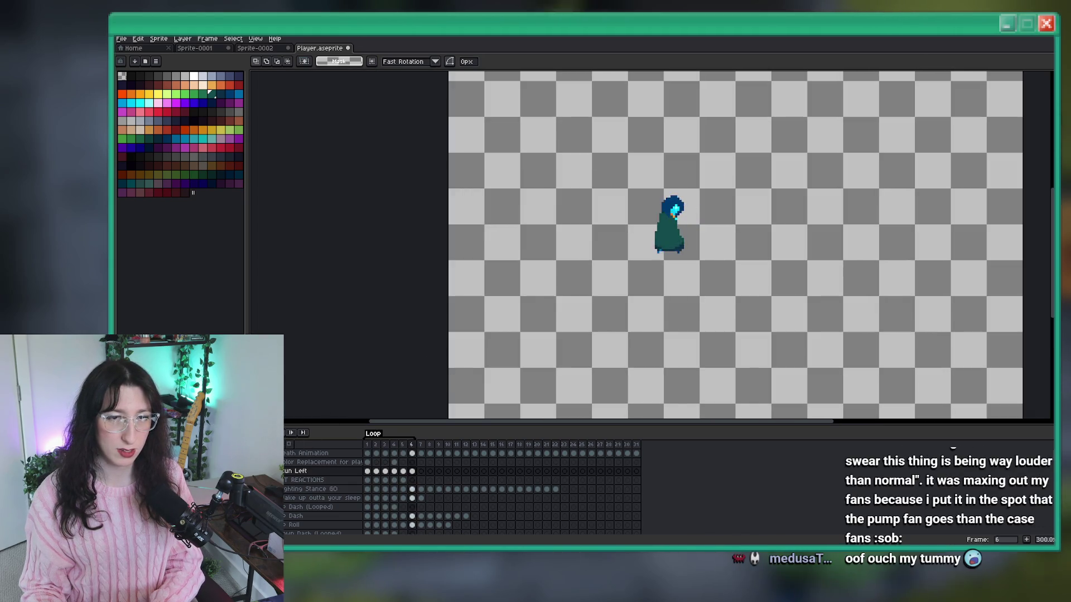
pyautogui.scroll(-1, 524, 17)
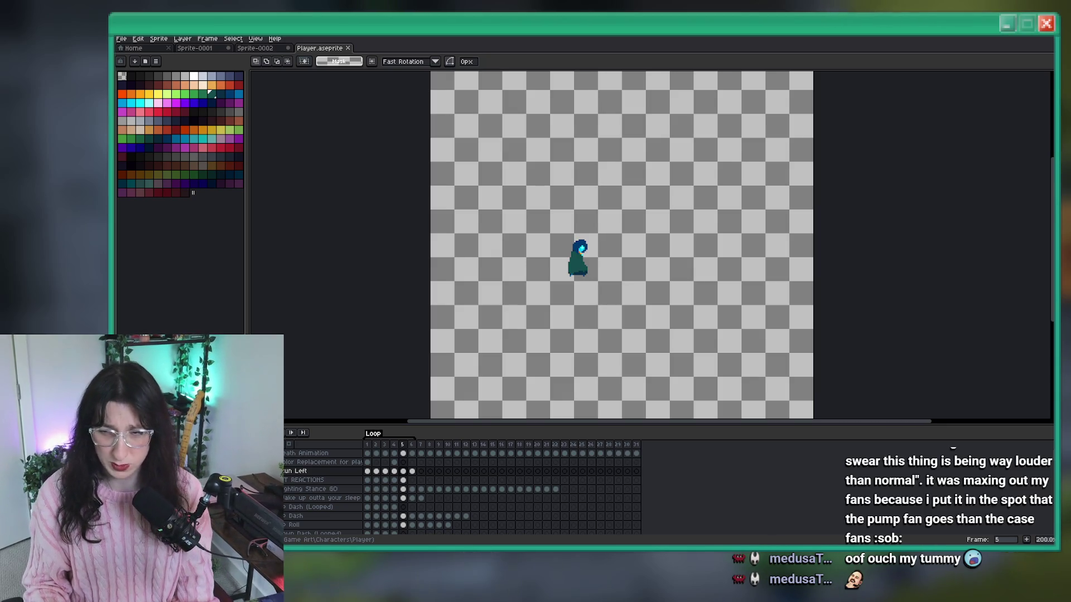
pyautogui.moveTo(632, 235); pyautogui.dragTo(602, 224)
pyautogui.press('Right')
pyautogui.scroll(3, 593, 261)
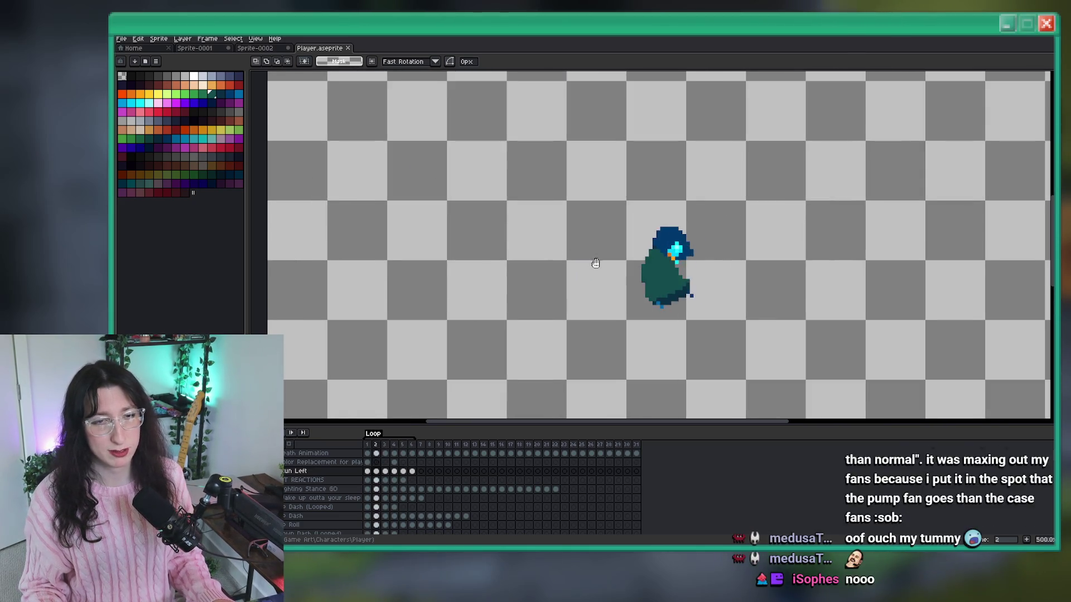
pyautogui.press('Left')
pyautogui.press('Left')
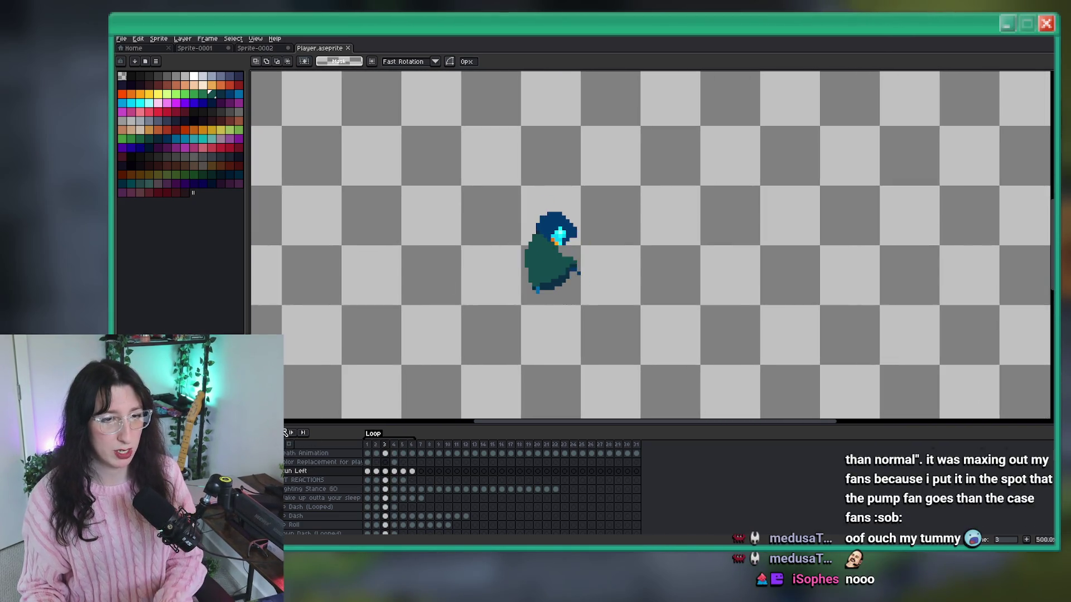
pyautogui.scroll(4, 493, 332)
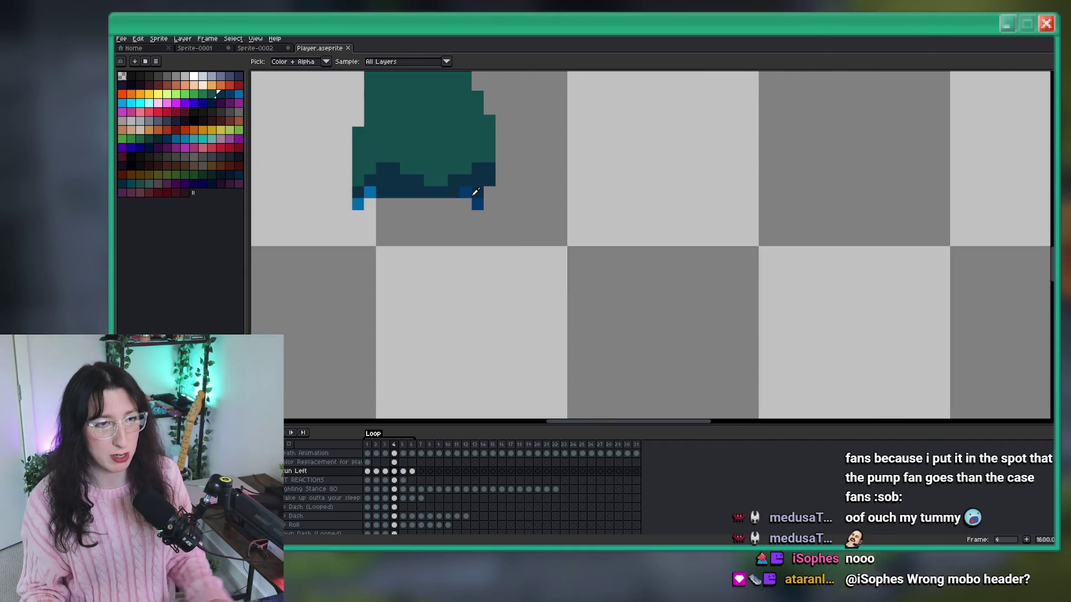
pyautogui.press('b')
pyautogui.scroll(2, 477, 241)
pyautogui.moveTo(477, 241); pyautogui.dragTo(474, 282)
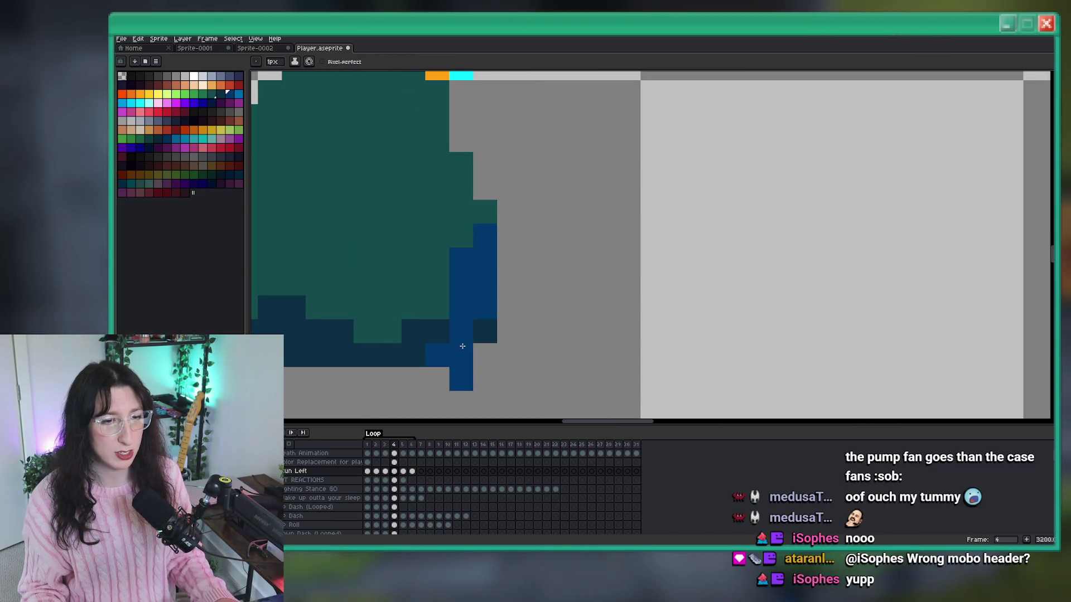
pyautogui.scroll(-9, 486, 335)
pyautogui.press('Left')
pyautogui.press('Right')
pyautogui.scroll(8, 490, 329)
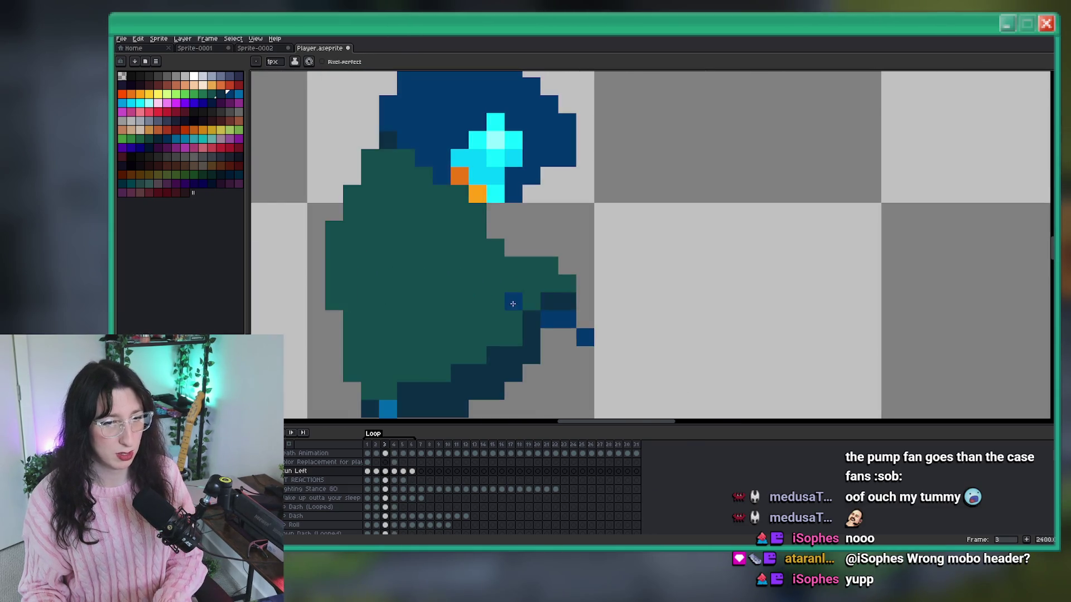
pyautogui.scroll(-9, 494, 323)
pyautogui.press('Left')
pyautogui.press('Right')
pyautogui.scroll(3, 463, 290)
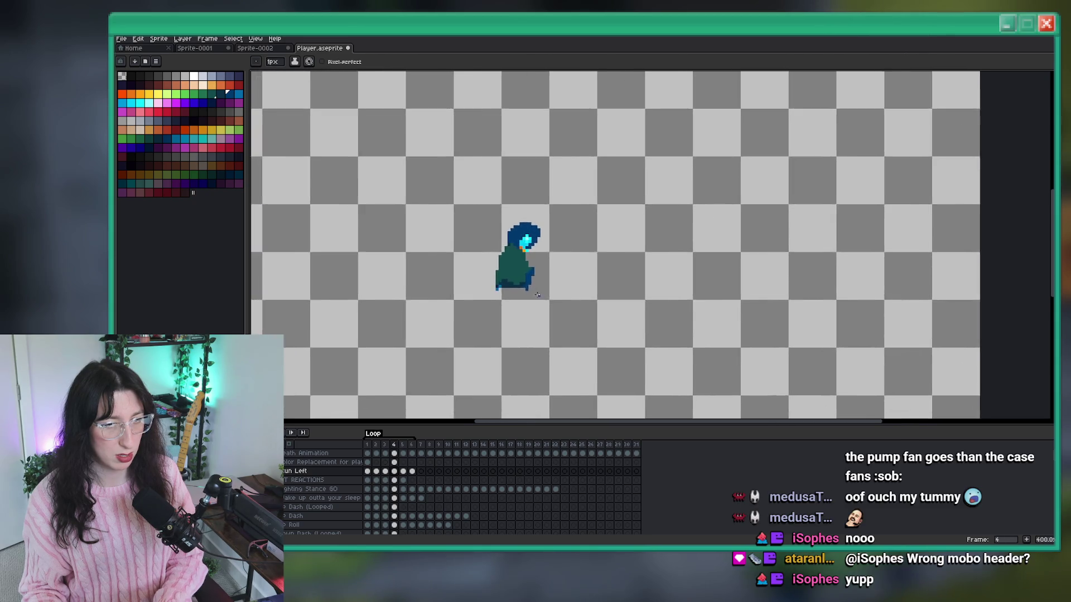
pyautogui.scroll(5, 542, 275)
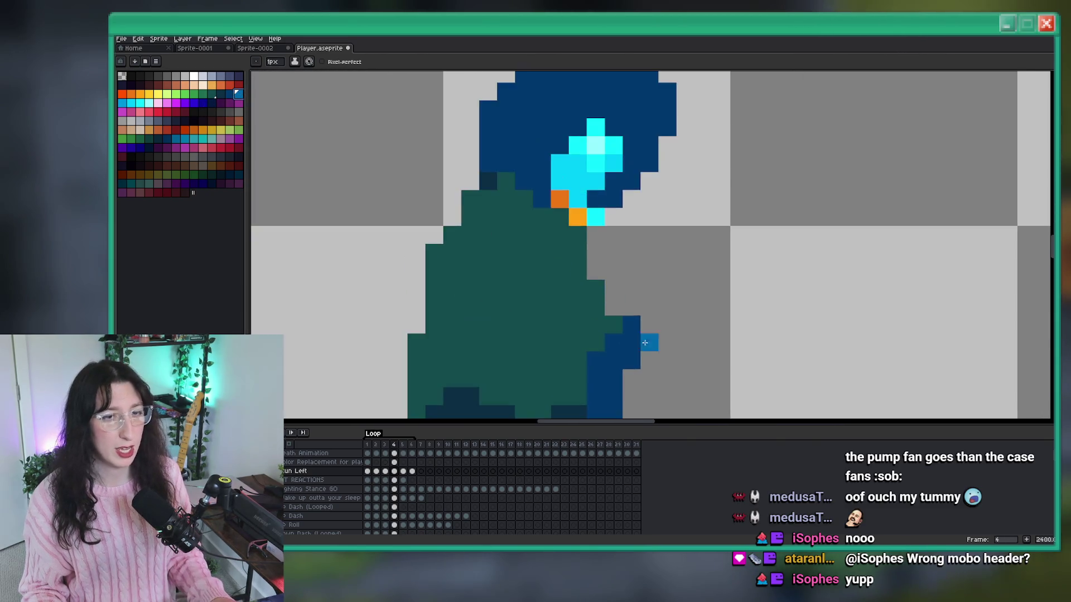
pyautogui.scroll(-6, 587, 327)
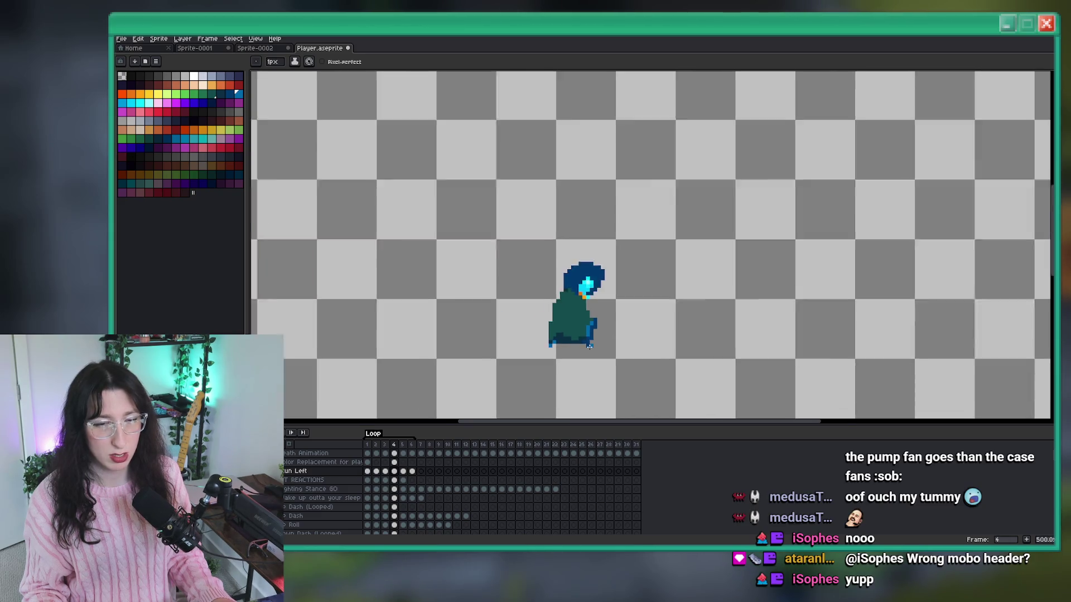
pyautogui.scroll(5, 598, 299)
pyautogui.click(599, 300)
pyautogui.scroll(-6, 604, 276)
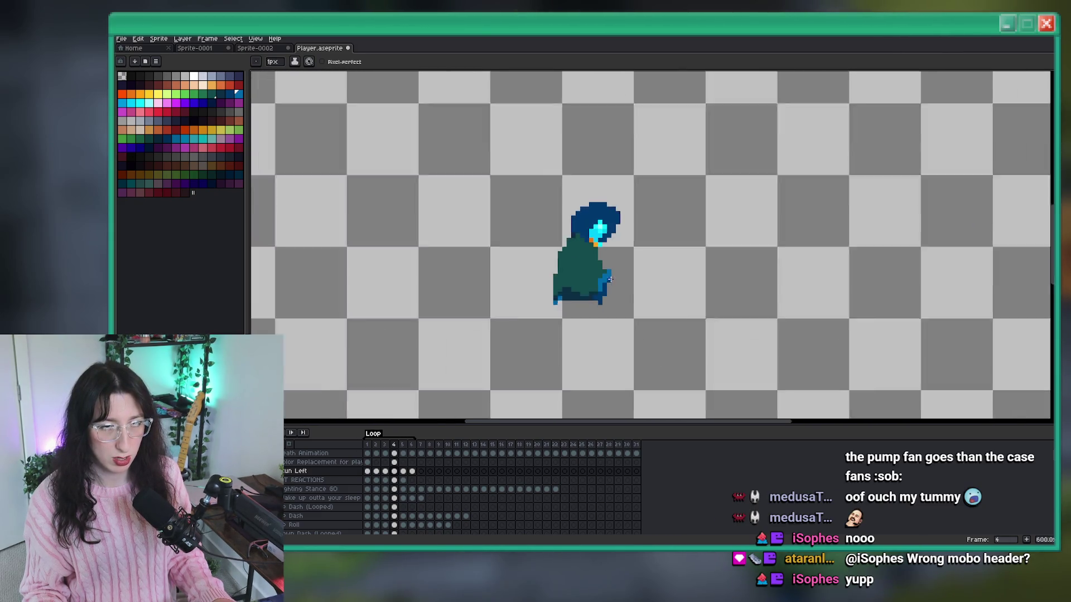
pyautogui.scroll(2, 614, 301)
pyautogui.press('Return')
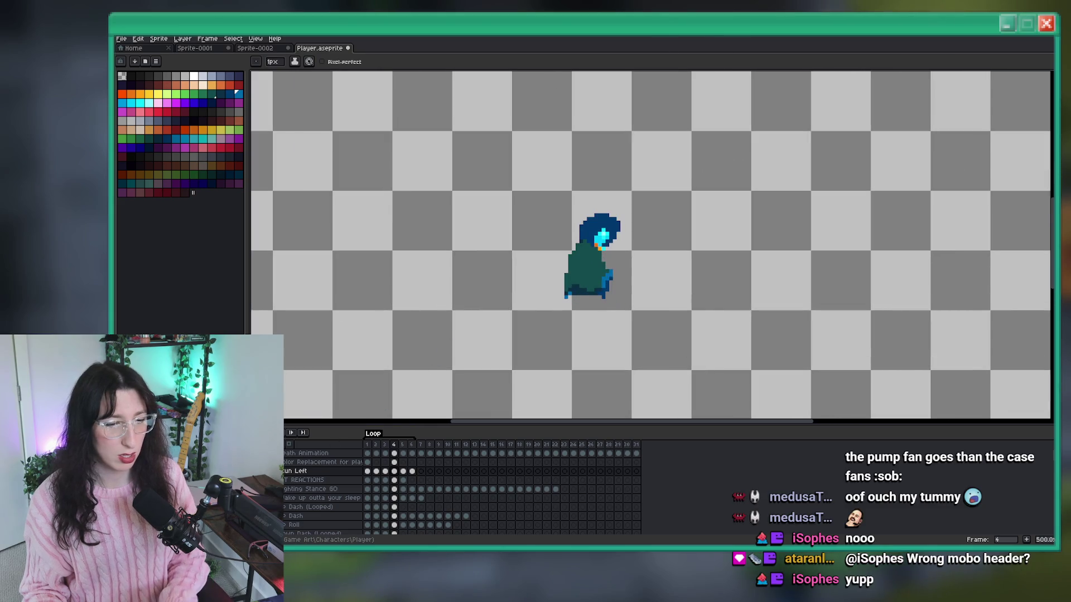
pyautogui.scroll(-2, 424, 282)
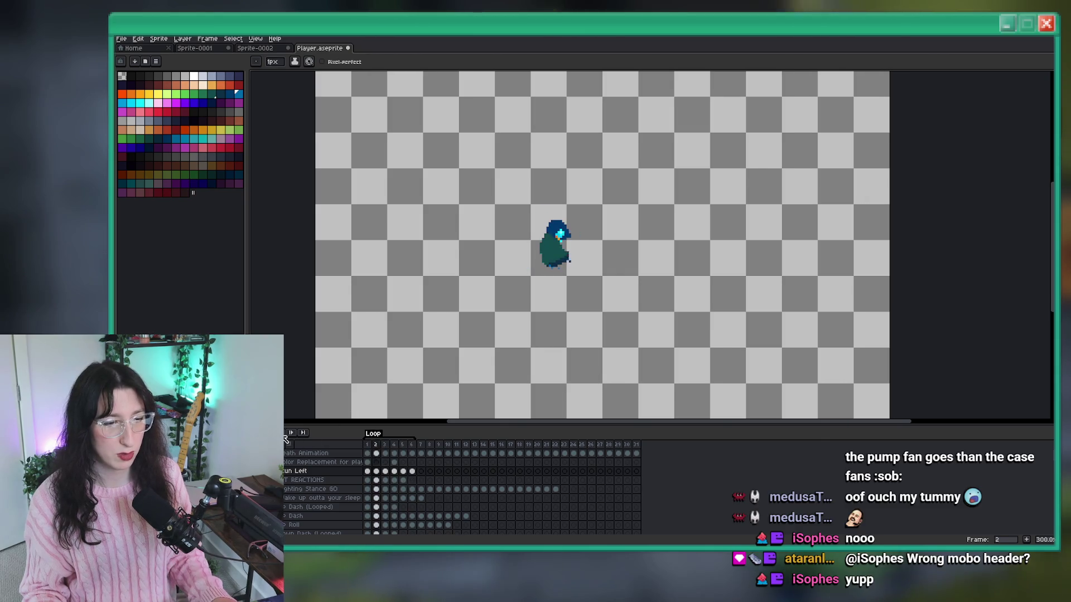
pyautogui.hotkey('ctrl', 'z')
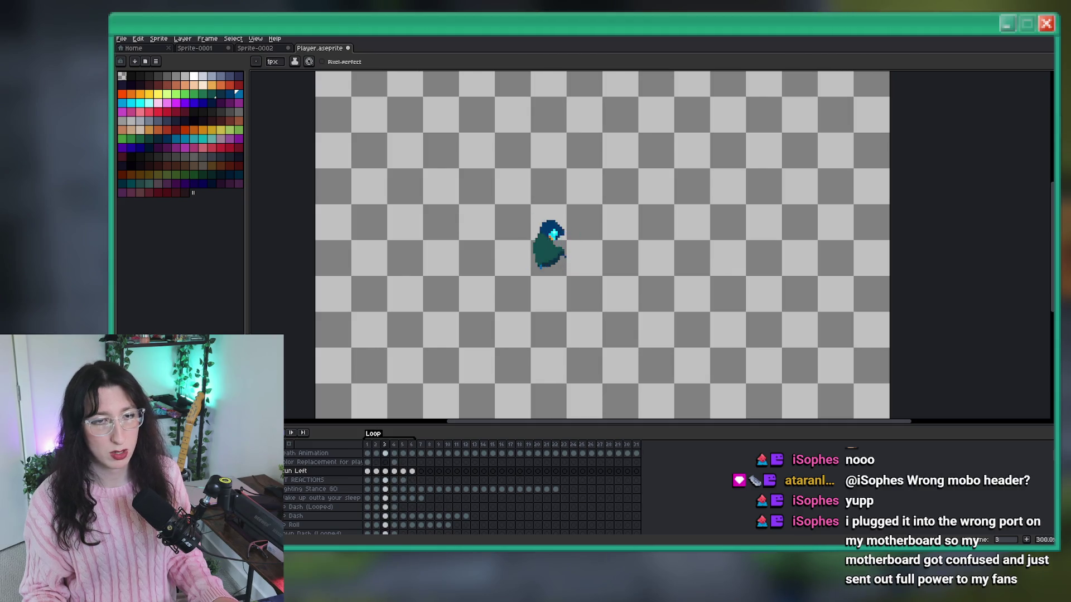
pyautogui.scroll(1, 468, 316)
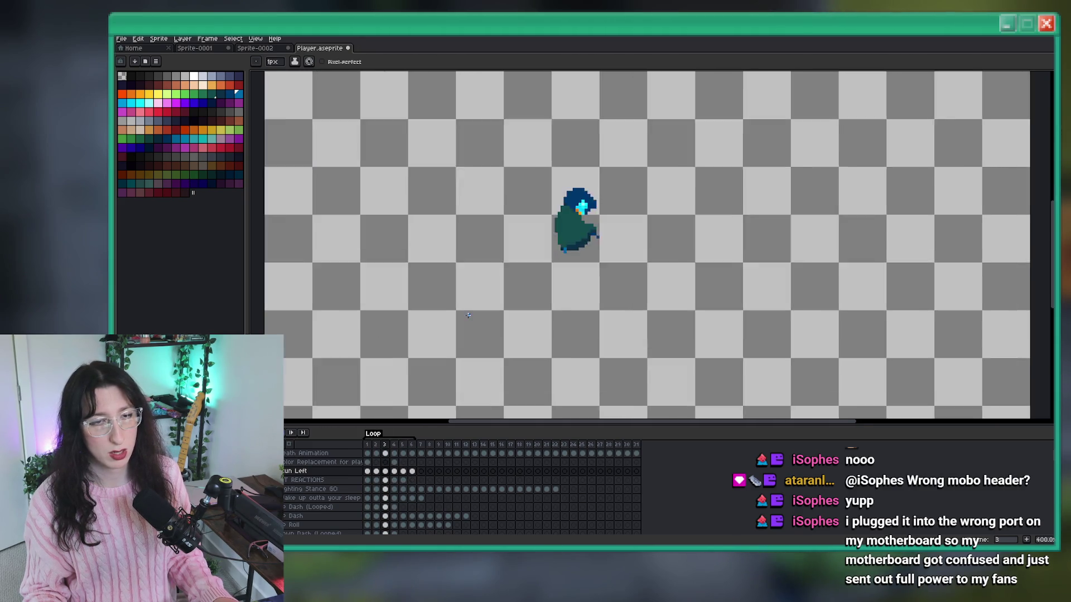
pyautogui.scroll(-1, 554, 270)
pyautogui.scroll(1, 585, 223)
pyautogui.press('i')
pyautogui.scroll(5, 547, 242)
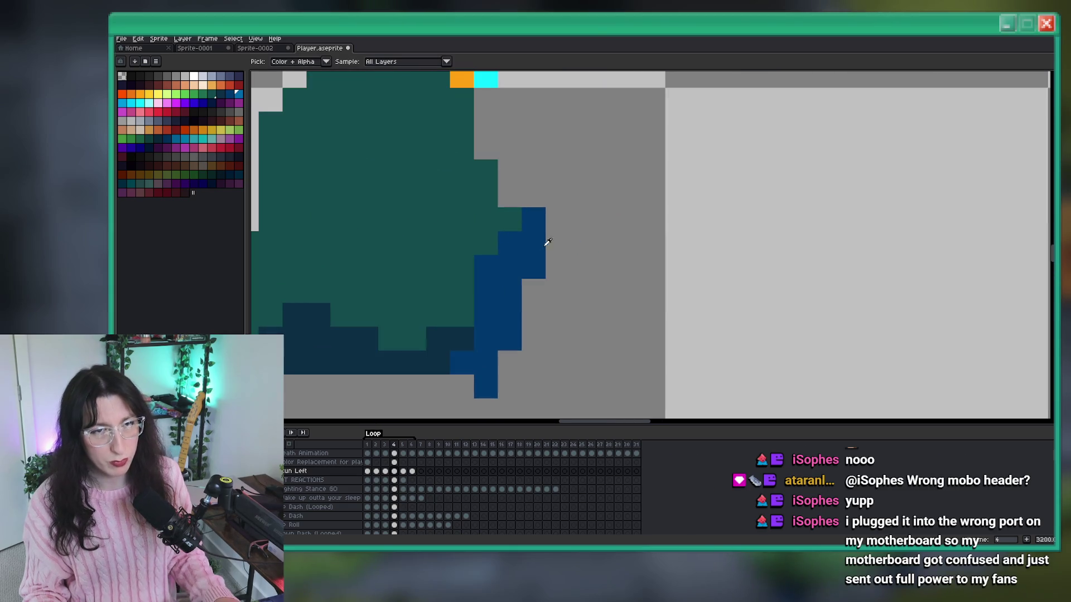
pyautogui.click(547, 242)
pyautogui.press('b')
pyautogui.click(534, 195)
pyautogui.hotkey('ctrl', 'z')
pyautogui.click(536, 189)
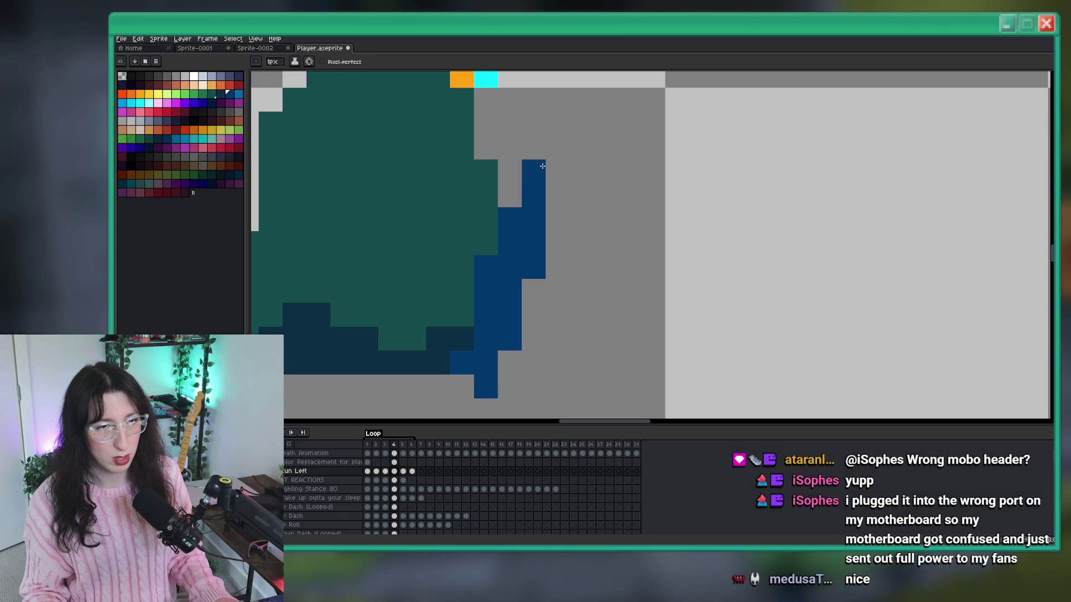
pyautogui.scroll(-5, 538, 206)
pyautogui.press('Return')
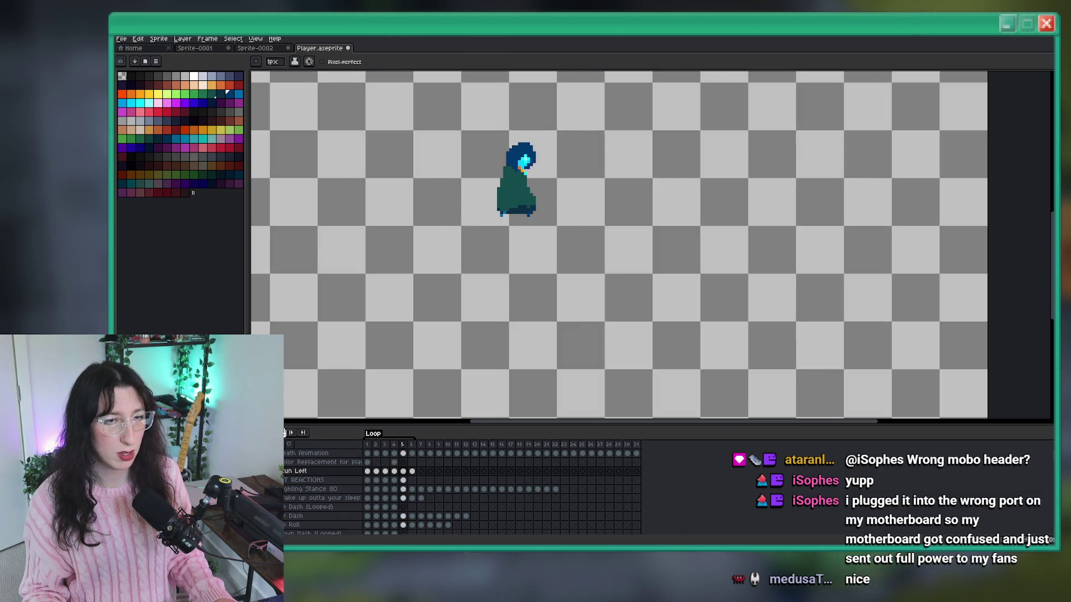
pyautogui.scroll(-2, 343, 386)
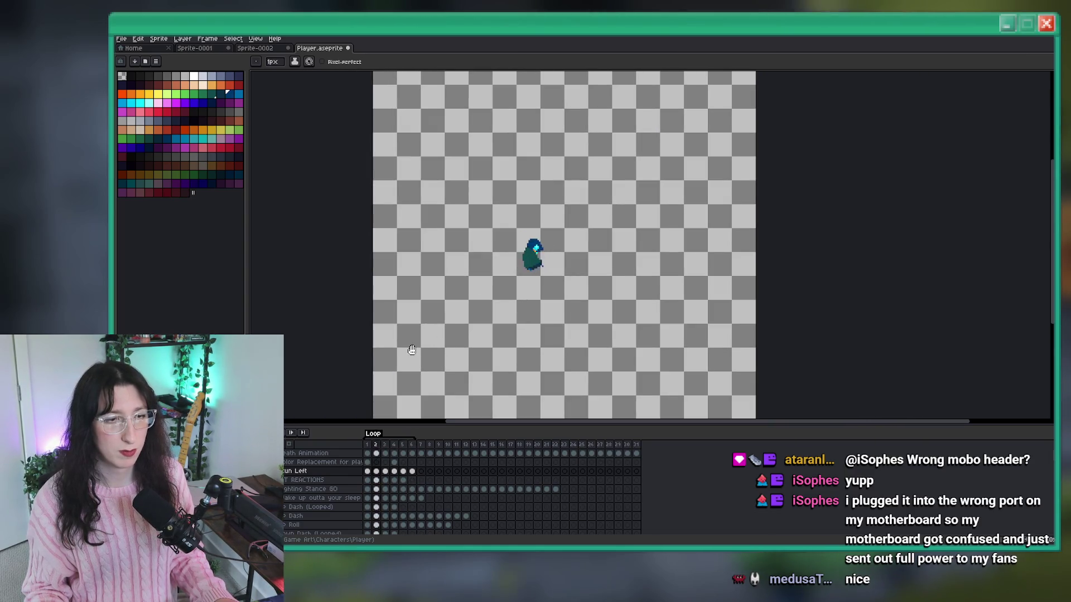
pyautogui.click(290, 434)
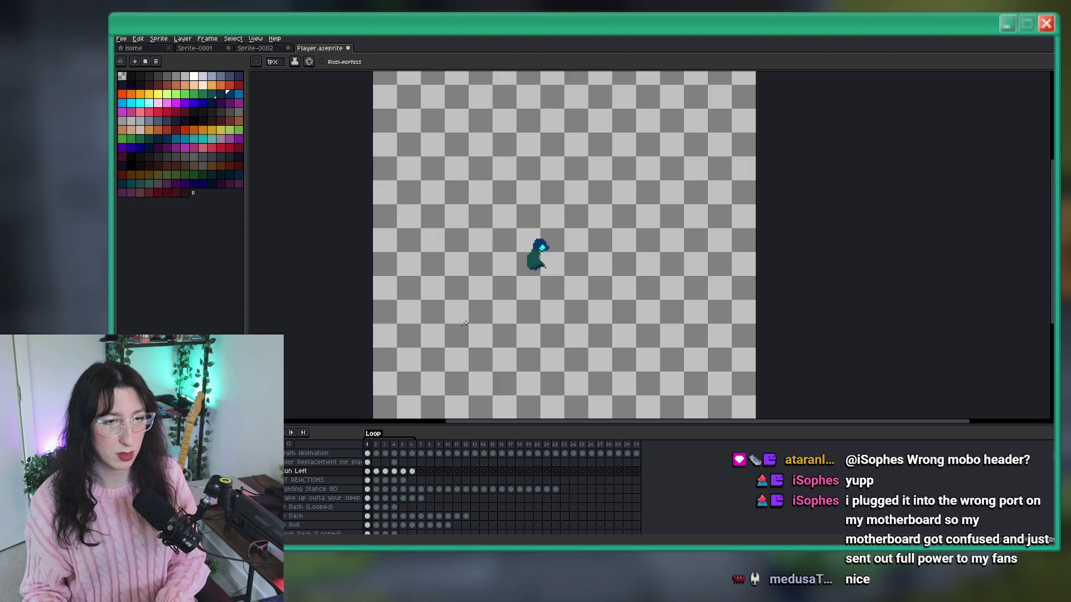
pyautogui.scroll(5, 585, 260)
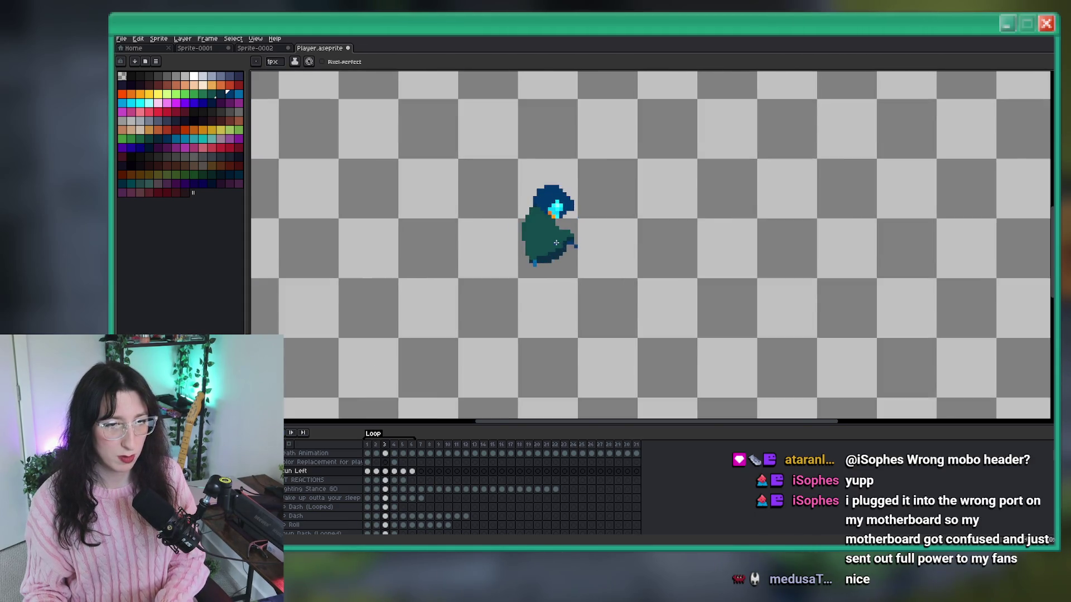
pyautogui.scroll(2, 585, 261)
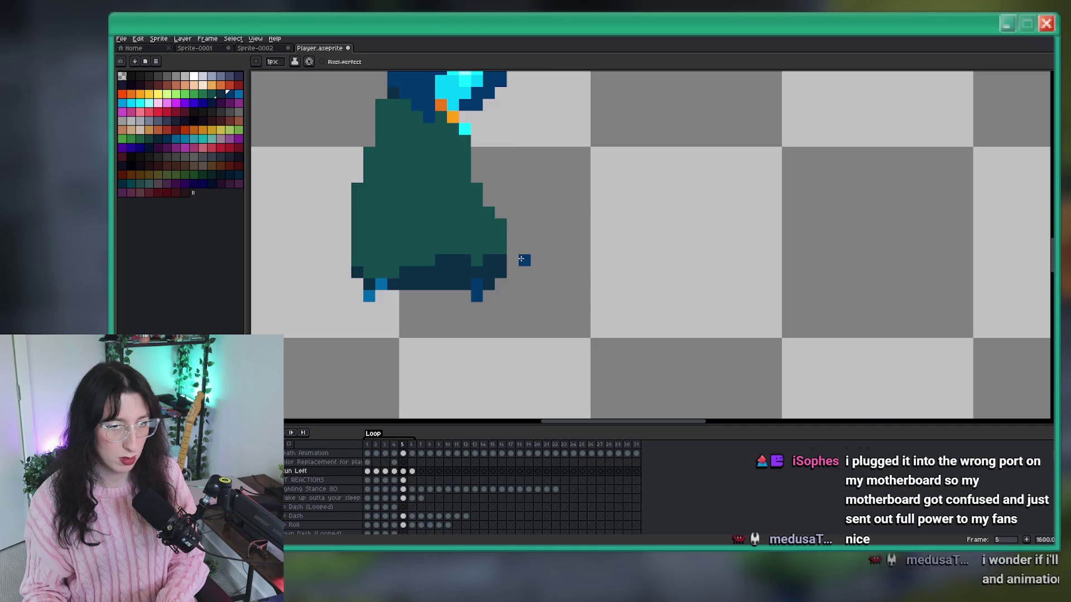
pyautogui.scroll(2, 538, 246)
pyautogui.scroll(-1, 539, 246)
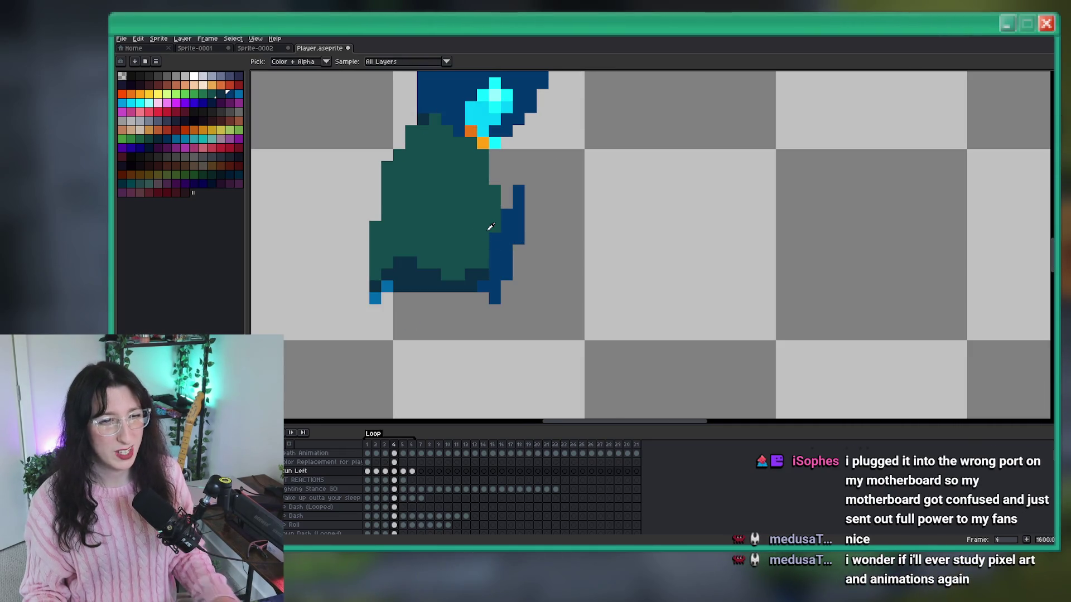
pyautogui.press('b')
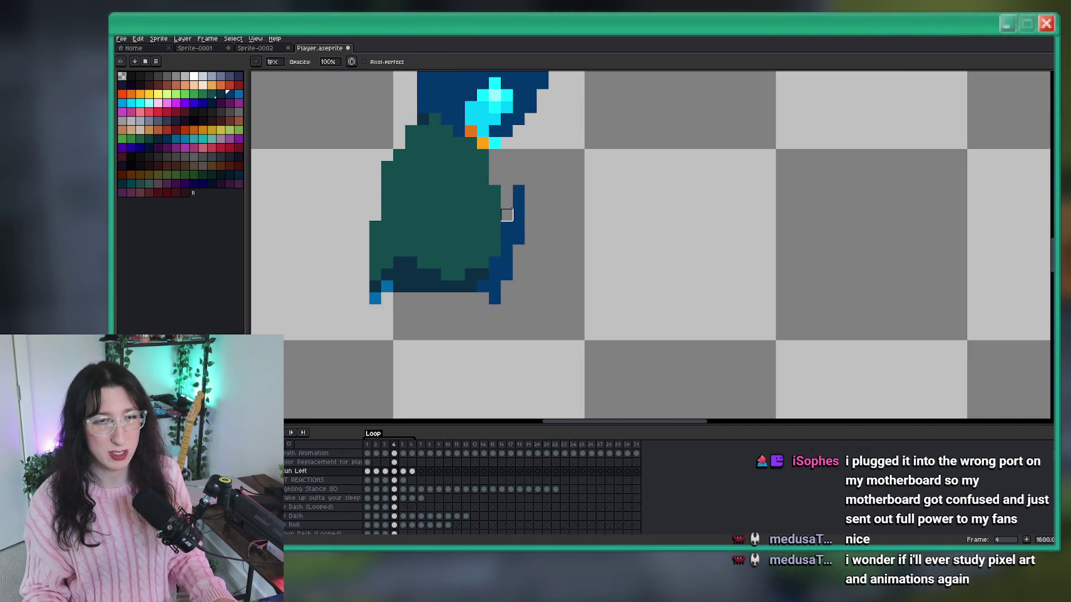
pyautogui.scroll(-5, 519, 191)
pyautogui.press('Return')
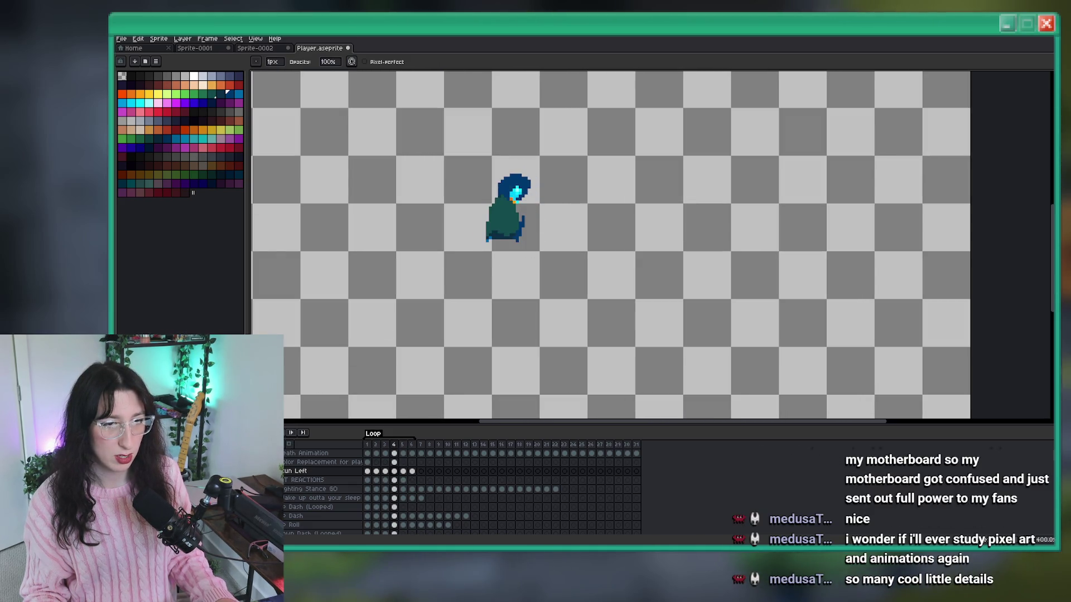
pyautogui.scroll(5, 537, 205)
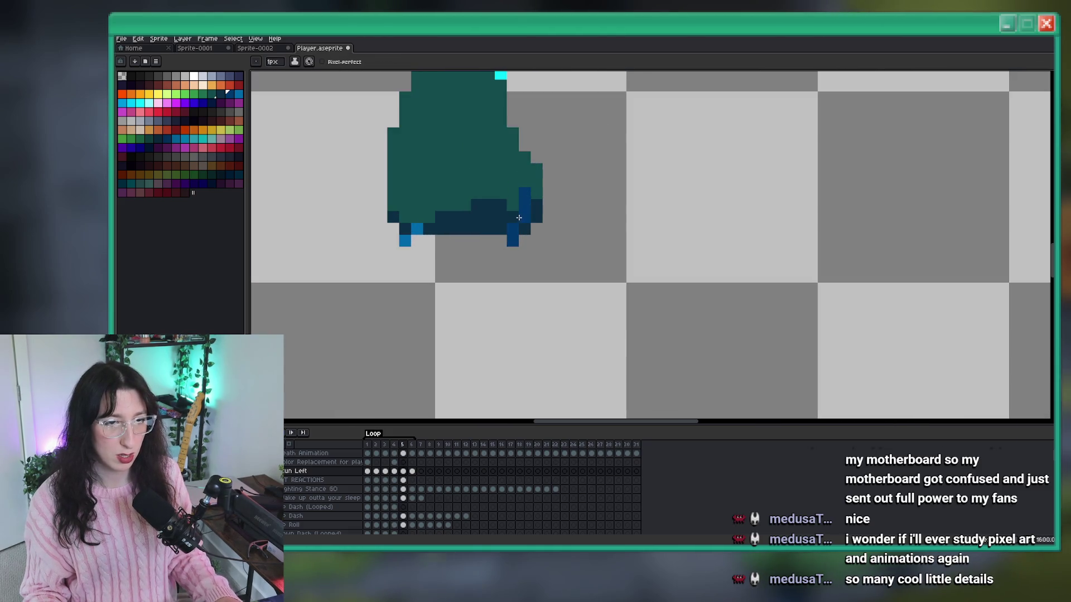
pyautogui.scroll(-5, 518, 217)
pyautogui.scroll(3, 517, 211)
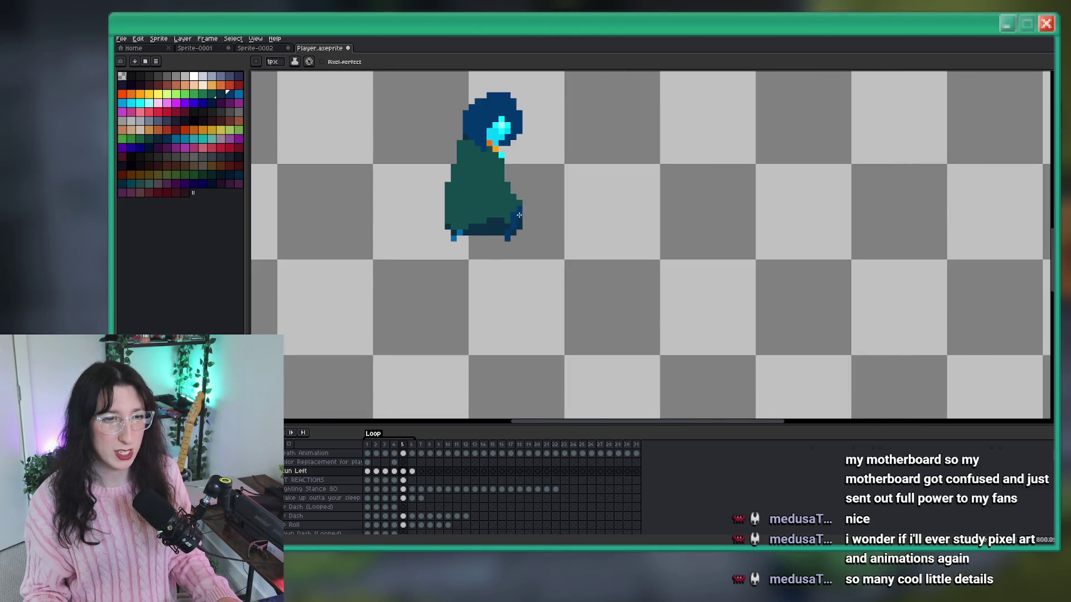
pyautogui.scroll(-3, 519, 215)
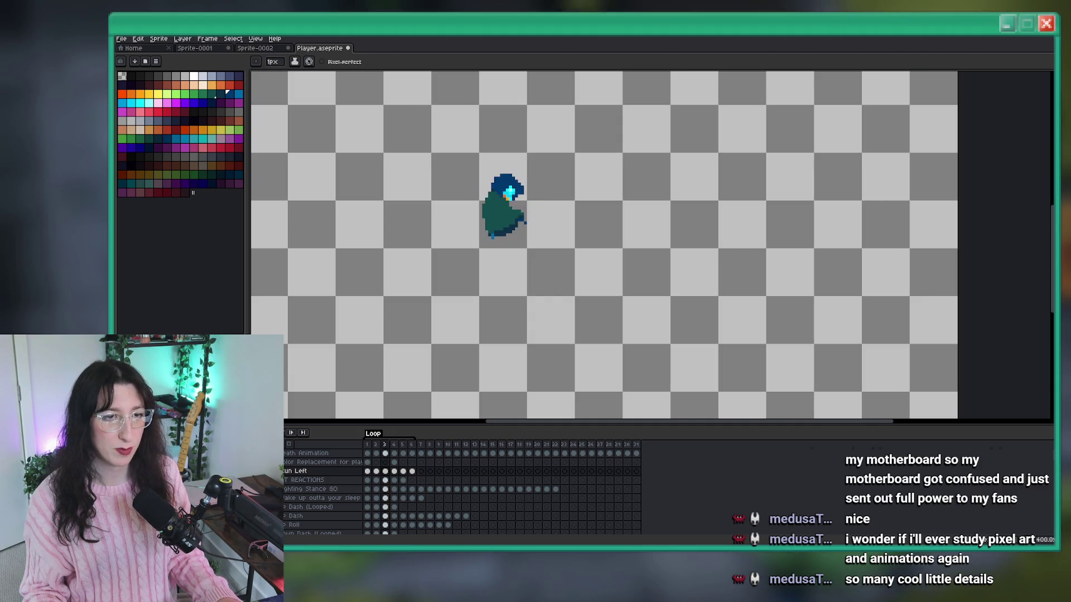
pyautogui.scroll(-1, 334, 356)
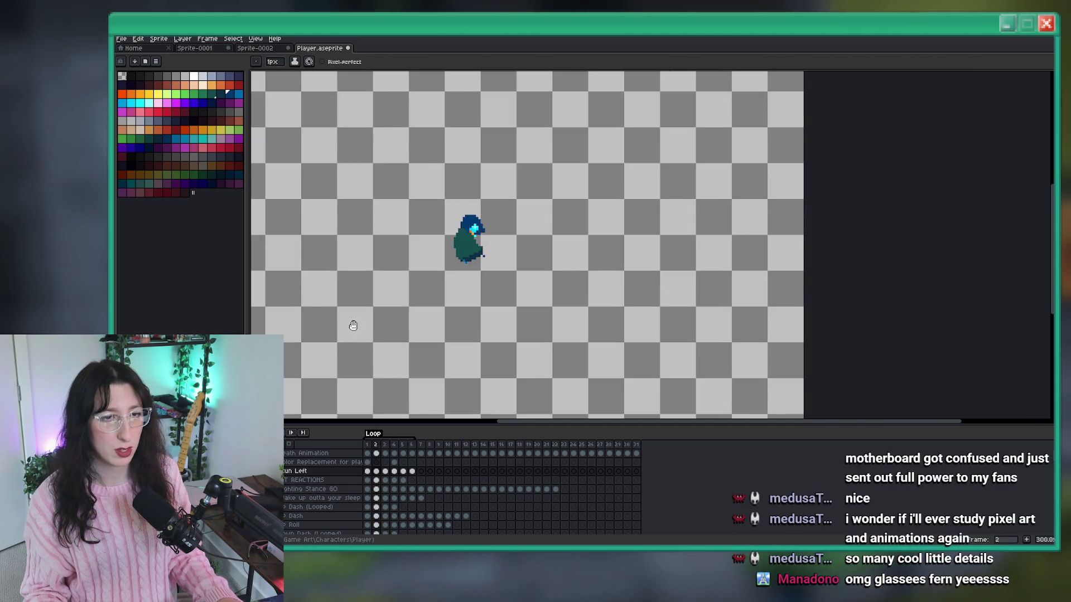
pyautogui.scroll(-1, 357, 318)
pyautogui.scroll(-1, 366, 308)
pyautogui.scroll(1, 366, 308)
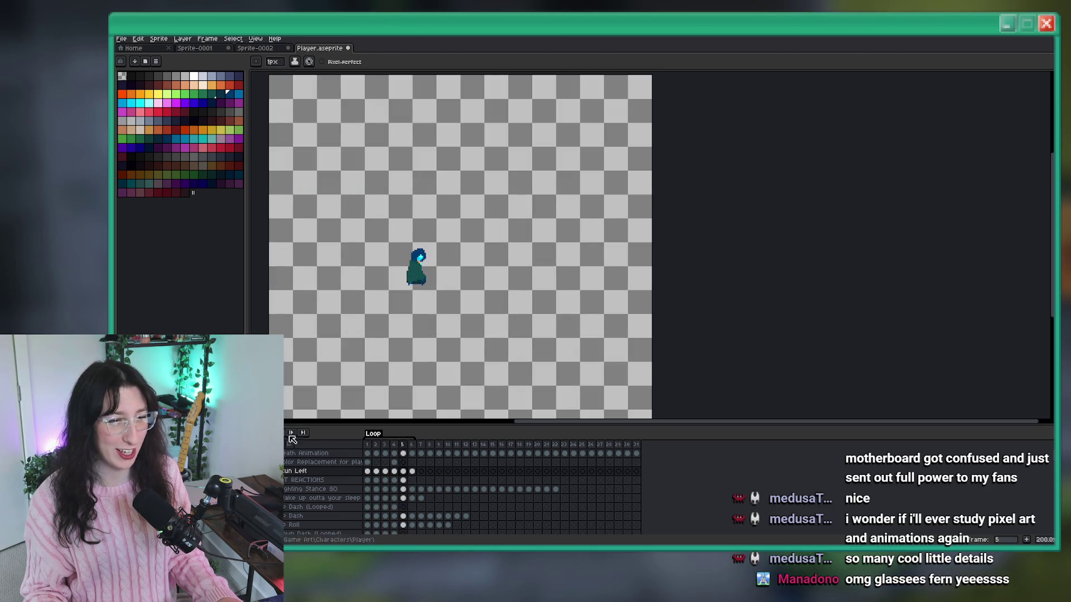
pyautogui.scroll(3, 456, 231)
pyautogui.moveTo(402, 298); pyautogui.dragTo(502, 237)
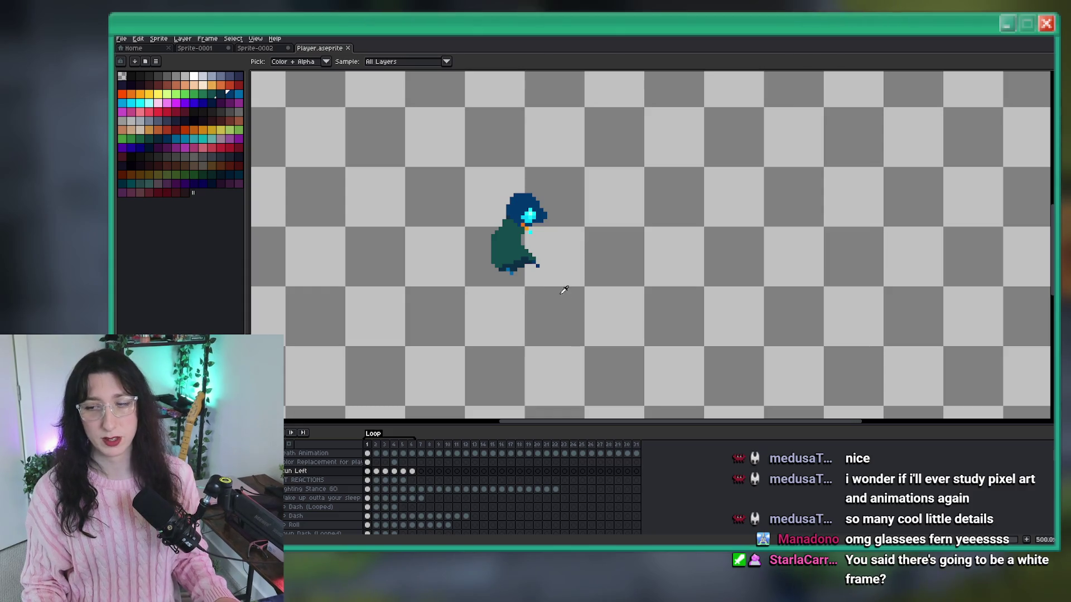
pyautogui.moveTo(611, 217); pyautogui.dragTo(636, 198)
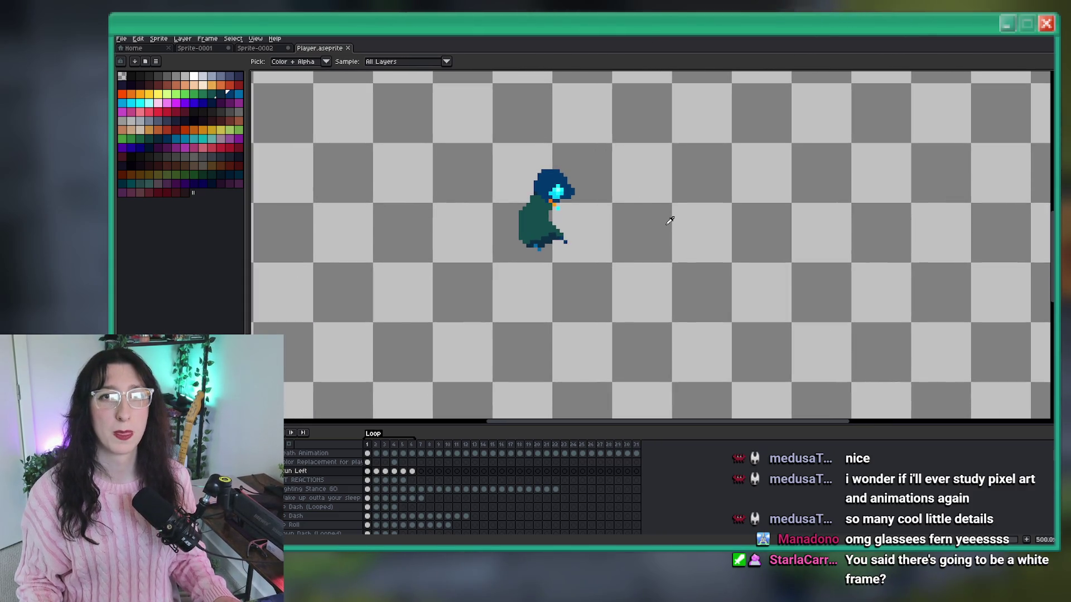
pyautogui.scroll(3, 614, 184)
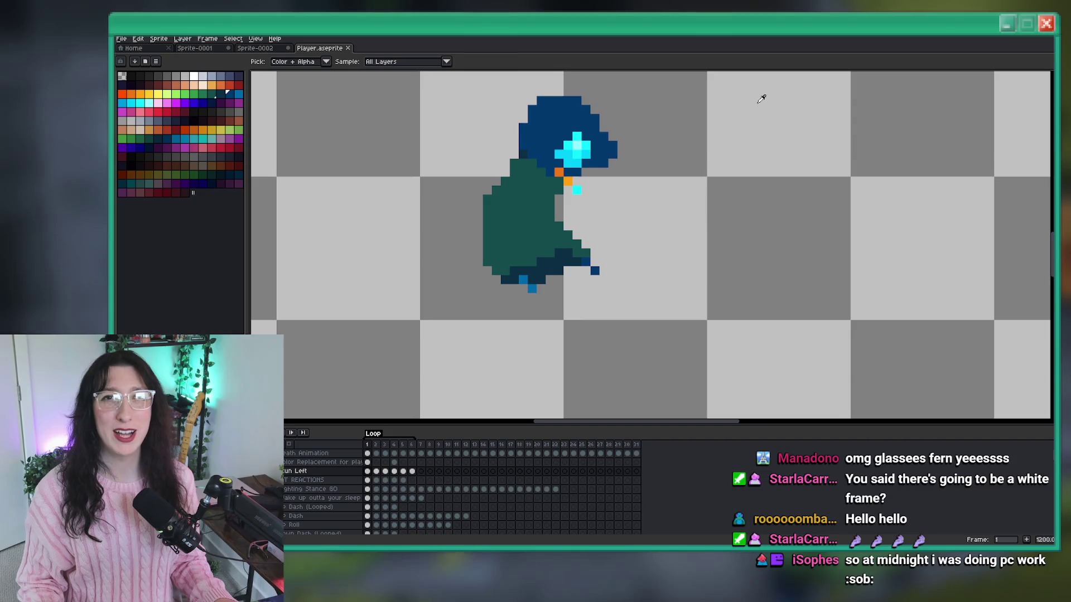
pyautogui.scroll(-2, 680, 232)
pyautogui.scroll(2, 683, 226)
pyautogui.scroll(-1, 641, 220)
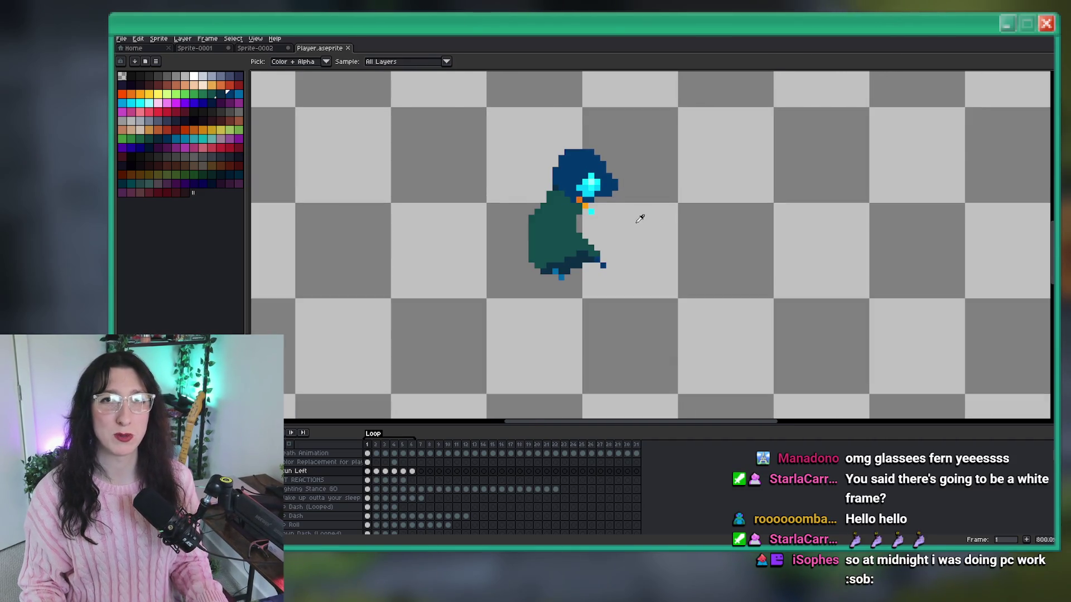
pyautogui.scroll(2, 640, 218)
pyautogui.scroll(-4, 610, 212)
# Draw a dark-navy outstretched hand with spiky fingers reaching from the cloak on frame 1.
pyautogui.click(555, 208)
pyautogui.scroll(3, 609, 219)
pyautogui.press('b')
pyautogui.scroll(4, 600, 243)
pyautogui.click(600, 245)
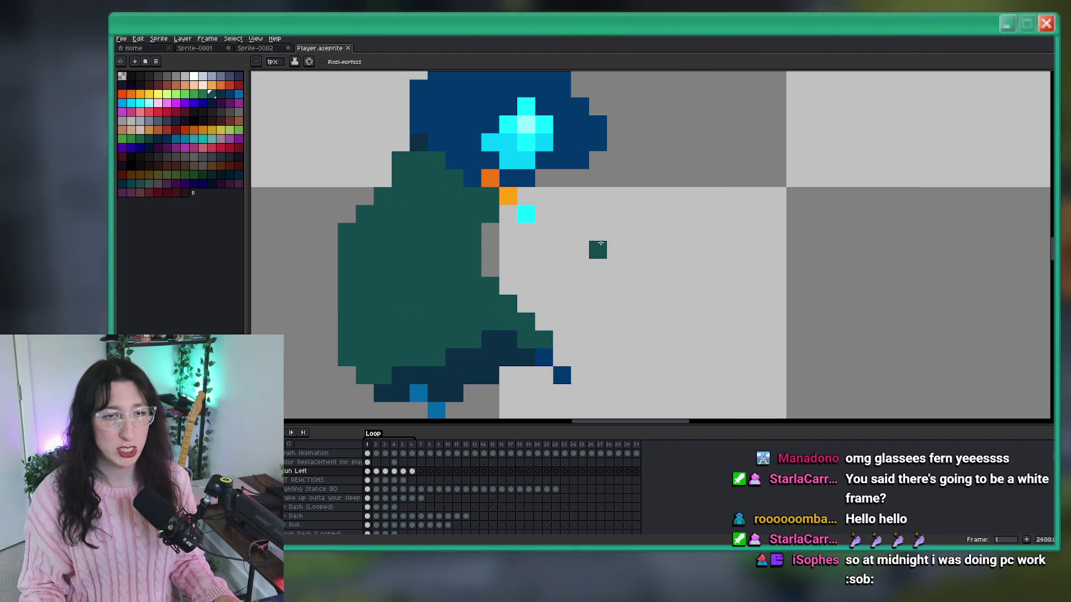
pyautogui.hotkey('ctrl', 'z')
pyautogui.click(217, 94)
pyautogui.moveTo(580, 279); pyautogui.dragTo(490, 293)
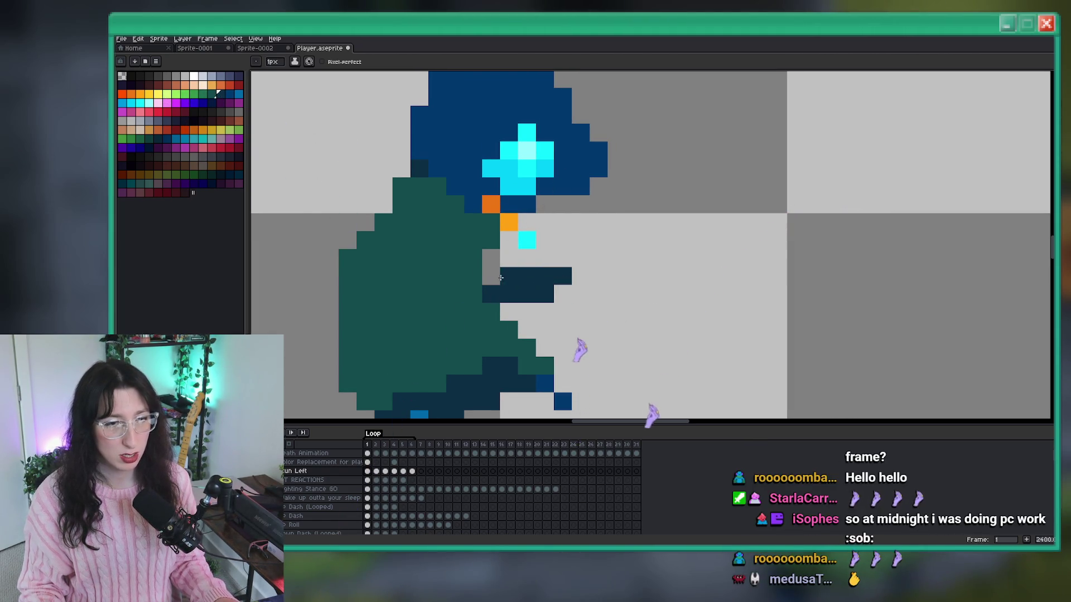
pyautogui.moveTo(510, 258); pyautogui.dragTo(490, 258)
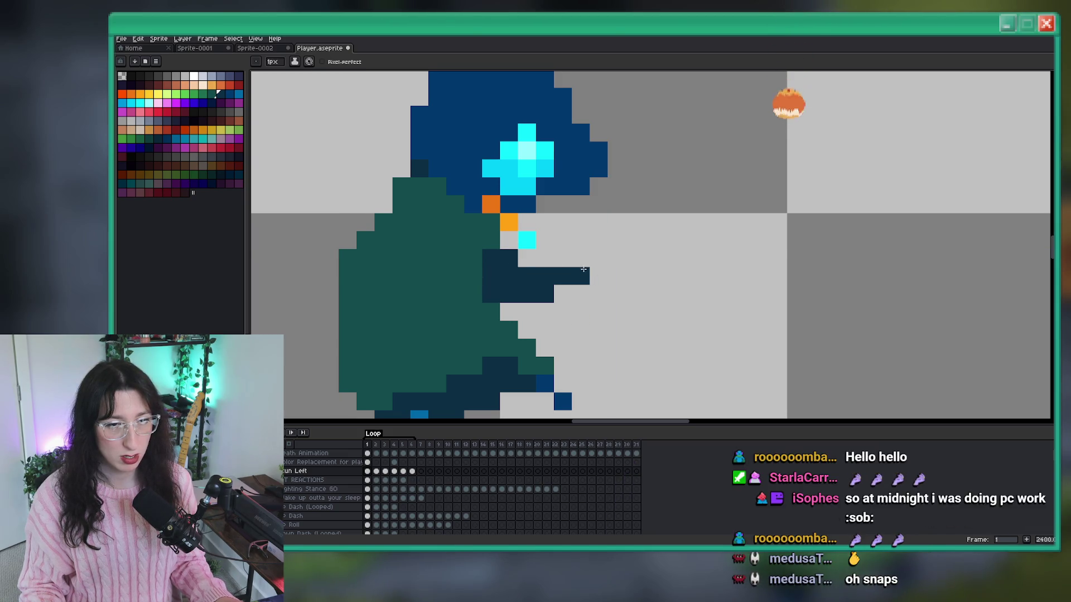
pyautogui.moveTo(598, 241)
pyautogui.mouseDown()
pyautogui.moveTo(527, 258)
pyautogui.moveTo(599, 240)
pyautogui.mouseUp()
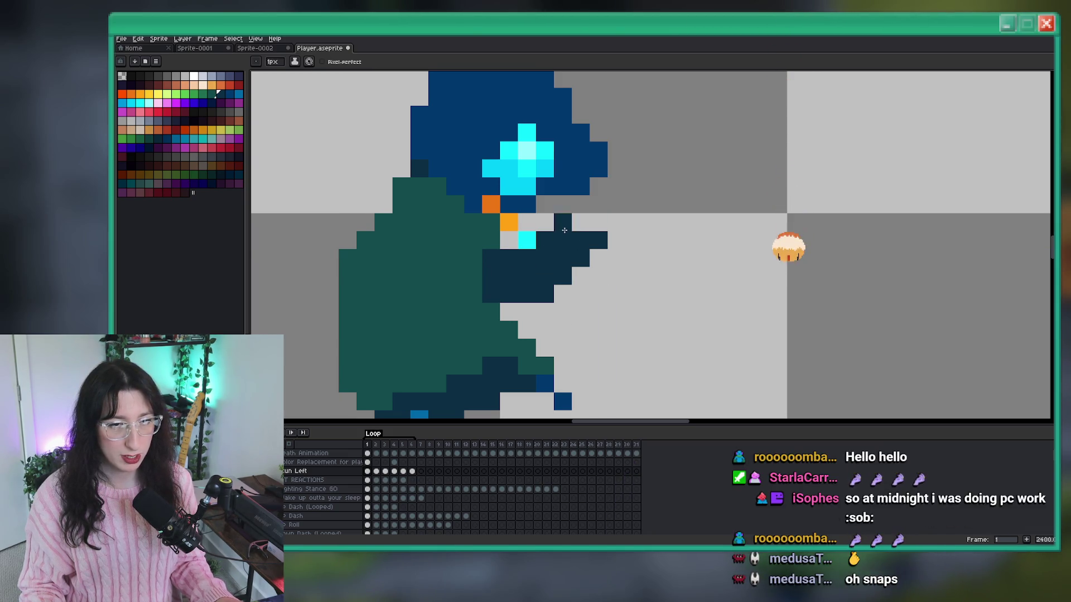
pyautogui.scroll(1, 680, 341)
pyautogui.moveTo(571, 277); pyautogui.dragTo(456, 303)
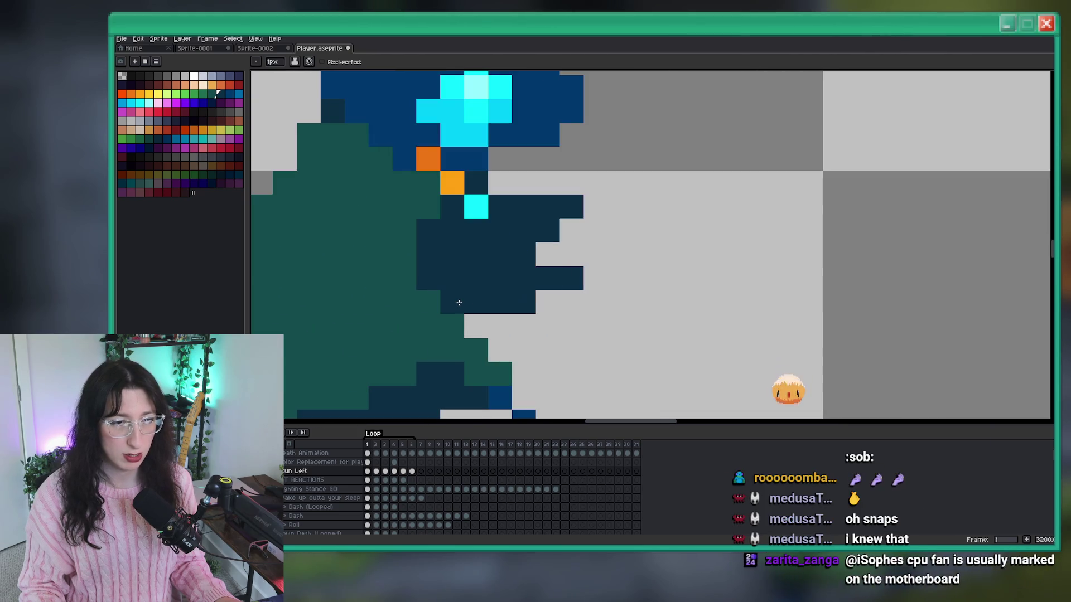
pyautogui.scroll(-1, 541, 273)
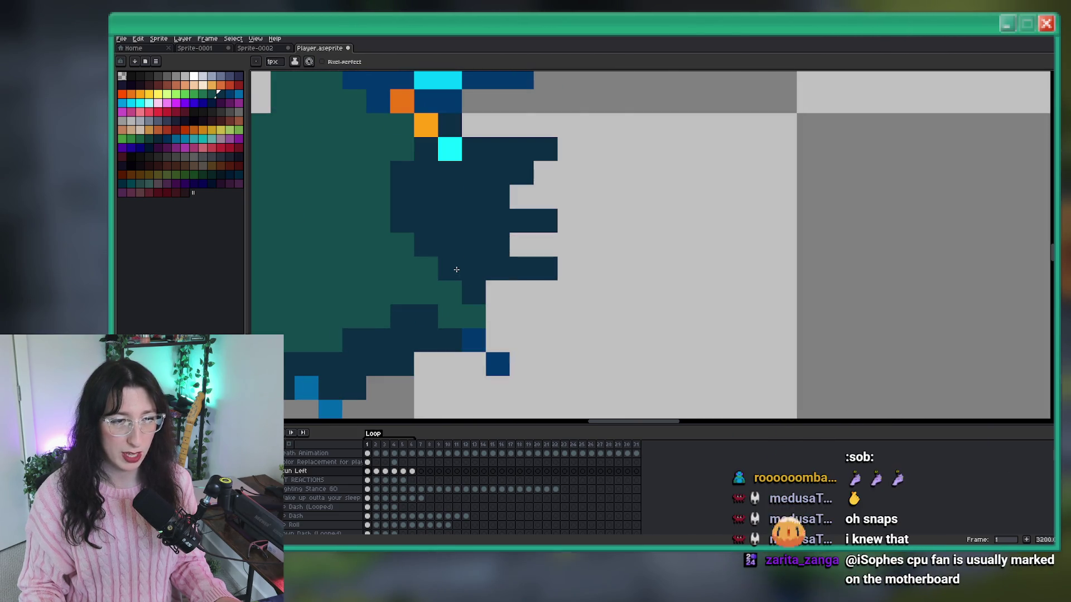
pyautogui.scroll(-5, 471, 293)
pyautogui.scroll(5, 476, 261)
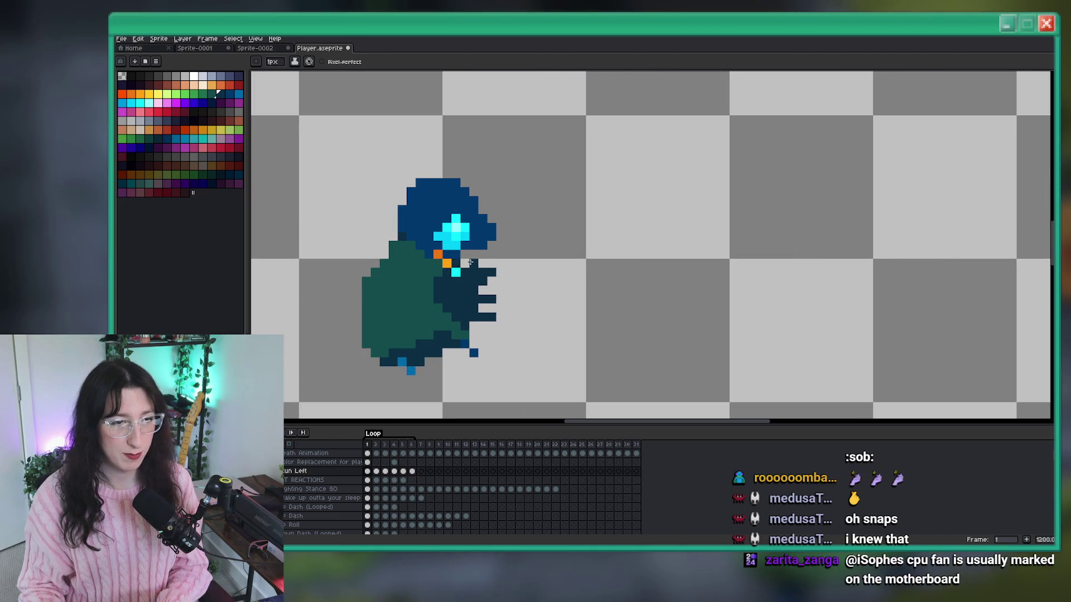
pyautogui.scroll(-5, 465, 252)
# Draw the matching navy hand and fingers on frame 2.
pyautogui.press('Right')
pyautogui.scroll(4, 442, 206)
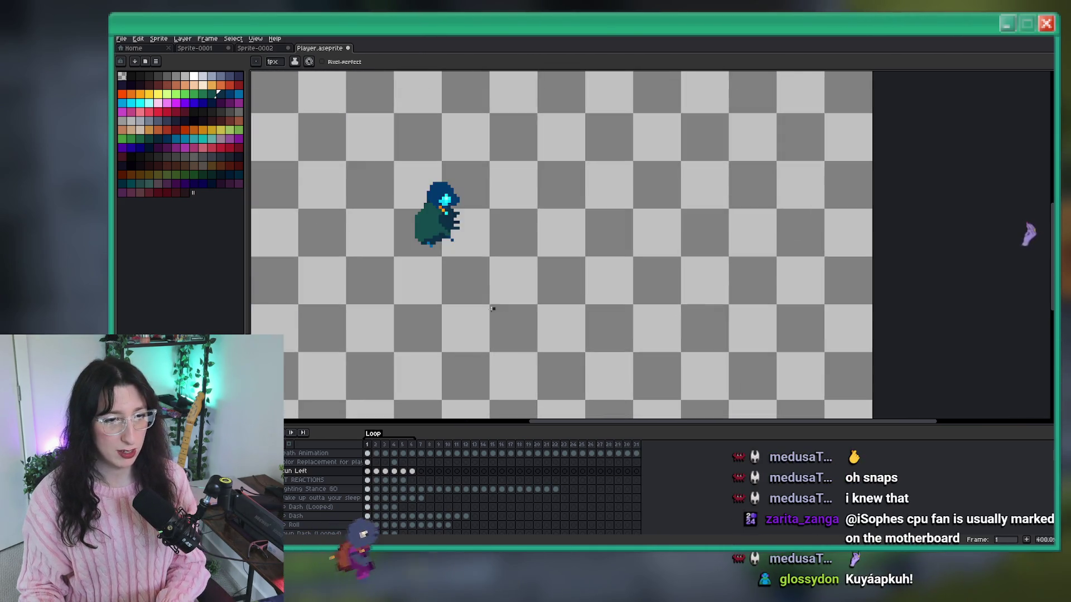
pyautogui.scroll(5, 441, 206)
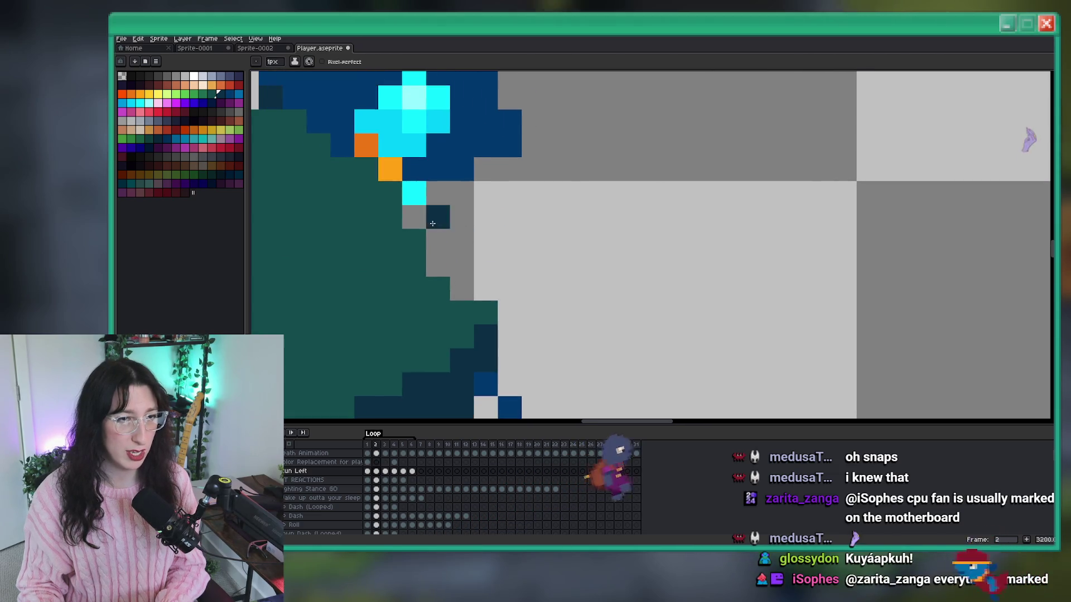
pyautogui.moveTo(450, 216)
pyautogui.mouseDown()
pyautogui.moveTo(438, 193)
pyautogui.moveTo(481, 241)
pyautogui.moveTo(462, 264)
pyautogui.moveTo(471, 271)
pyautogui.mouseUp()
pyautogui.scroll(-3, 471, 271)
pyautogui.scroll(2, 471, 271)
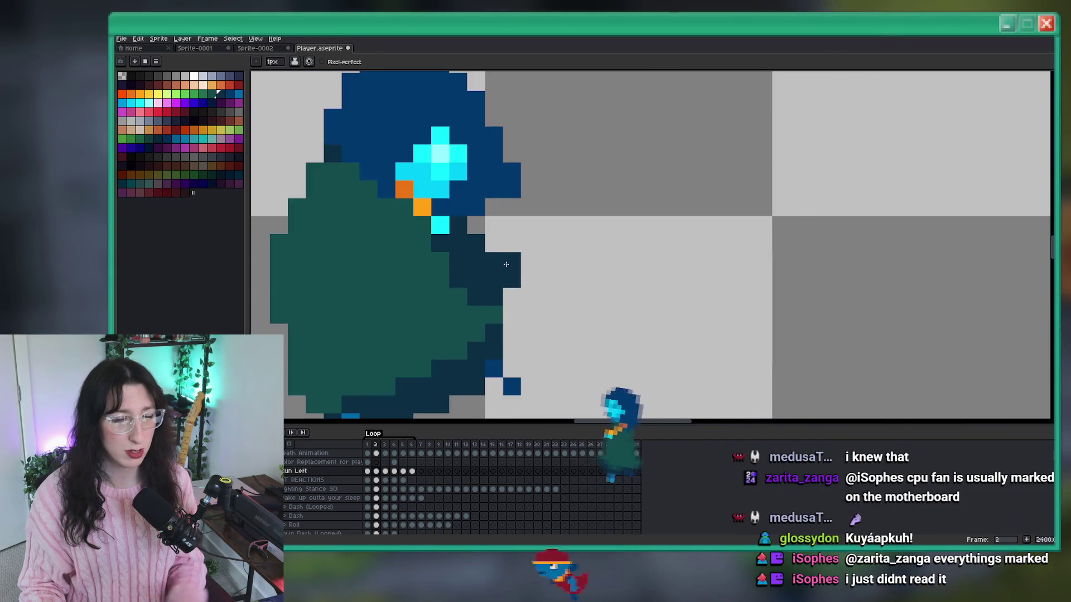
pyautogui.click(512, 256)
pyautogui.click(512, 386)
pyautogui.moveTo(476, 279); pyautogui.dragTo(514, 225)
pyautogui.scroll(-5, 514, 225)
pyautogui.scroll(3, 549, 262)
pyautogui.scroll(-4, 553, 265)
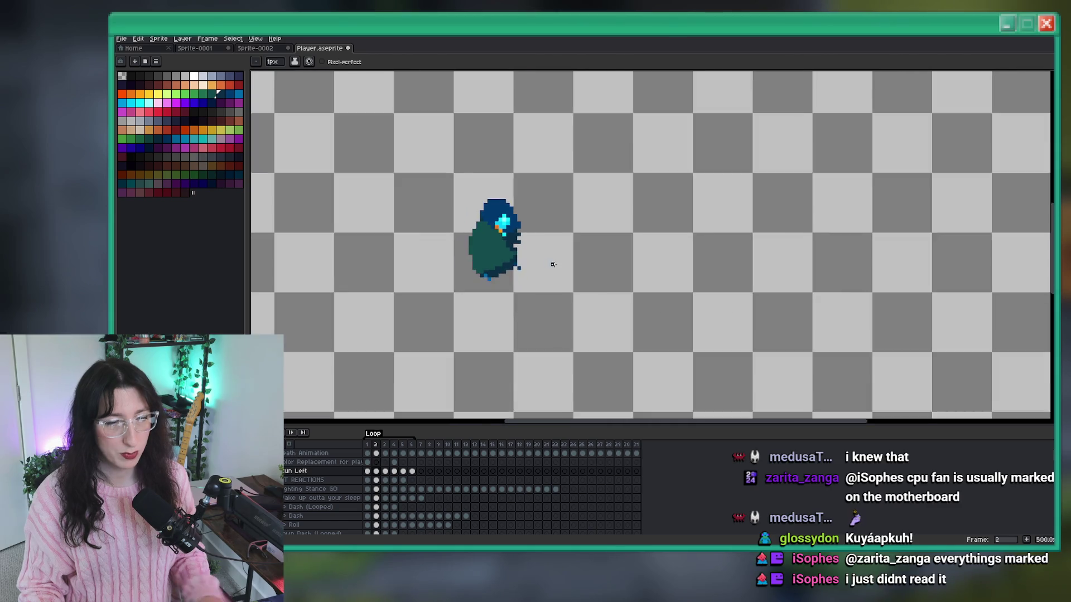
# Compare frames 1 and 2 and play the animation to preview the new hand.
pyautogui.press('Left')
pyautogui.press('Right')
pyautogui.press('Right')
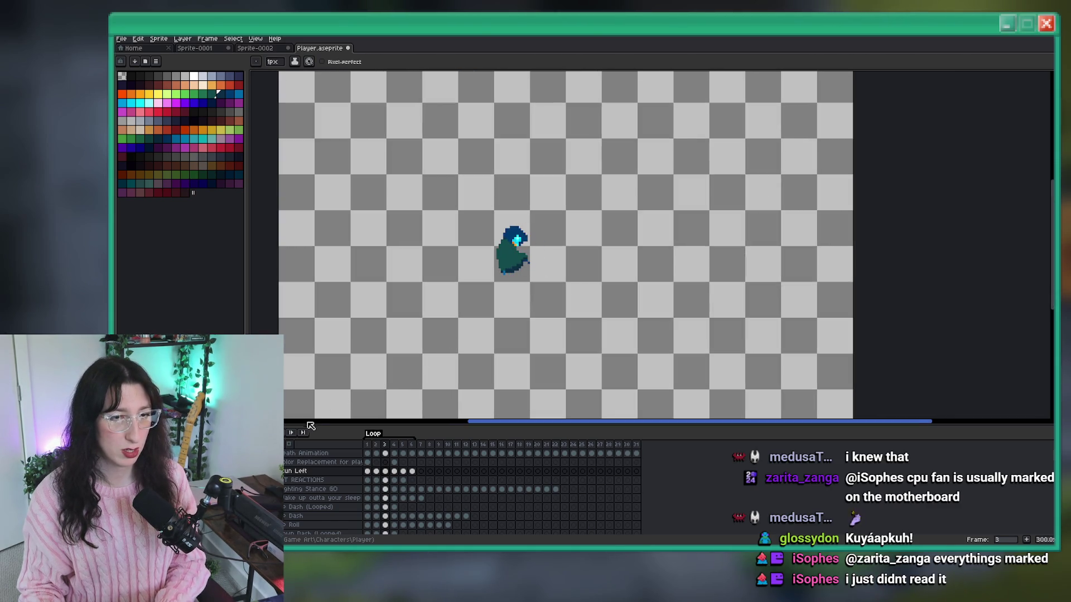
pyautogui.click(284, 433)
pyautogui.scroll(-1, 468, 279)
pyautogui.scroll(-1, 468, 290)
pyautogui.scroll(1, 457, 301)
pyautogui.moveTo(410, 330); pyautogui.dragTo(472, 313)
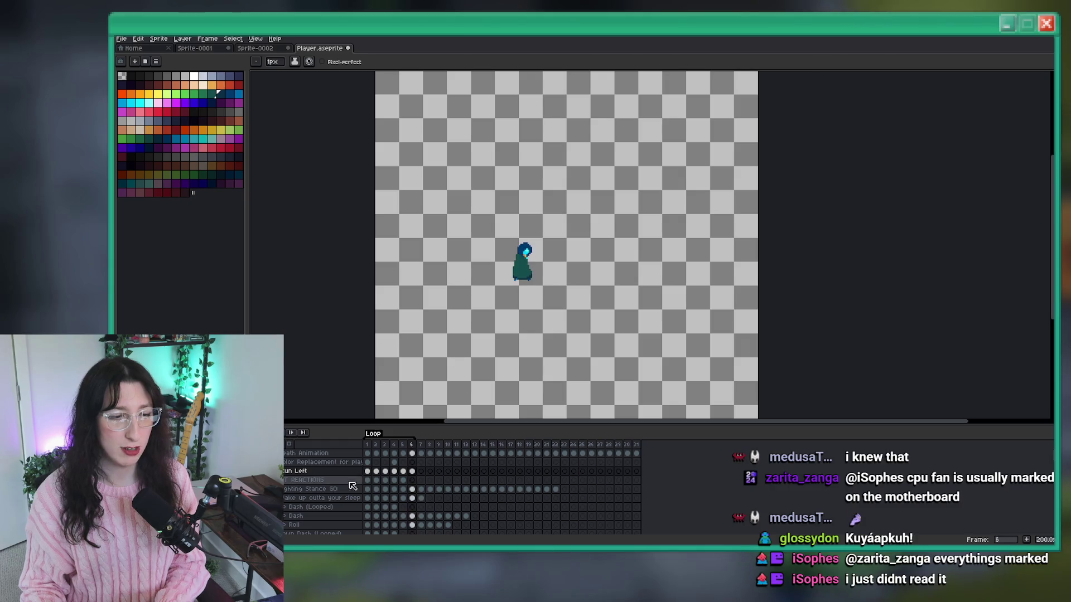
pyautogui.scroll(3, 547, 237)
pyautogui.scroll(6, 547, 236)
# Bucket-fill the navy hand with a lighter green at tolerance 0, then play the animation.
pyautogui.press('i')
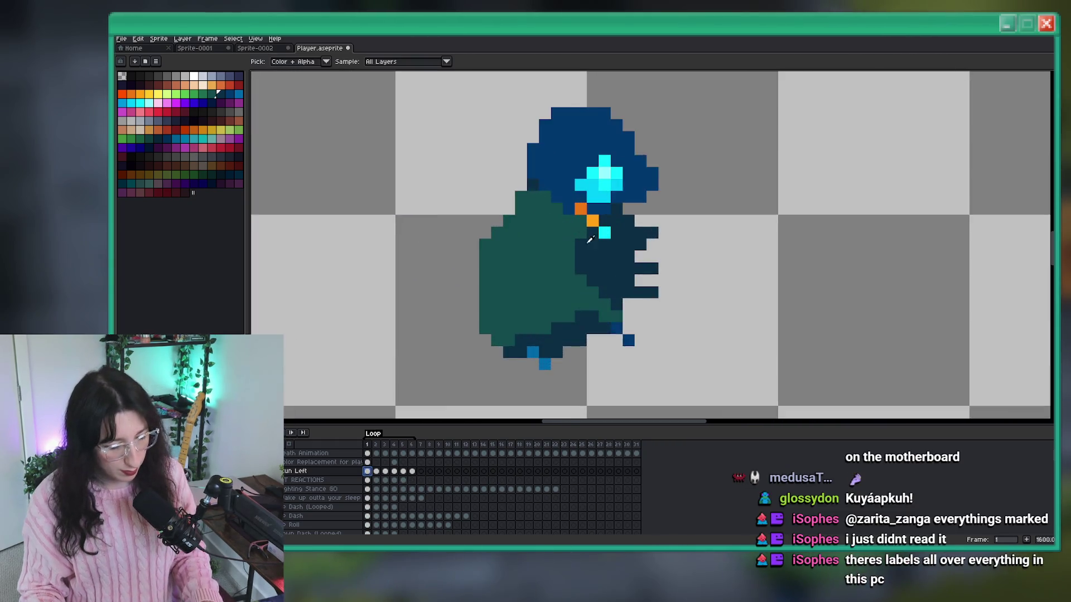
pyautogui.press('g')
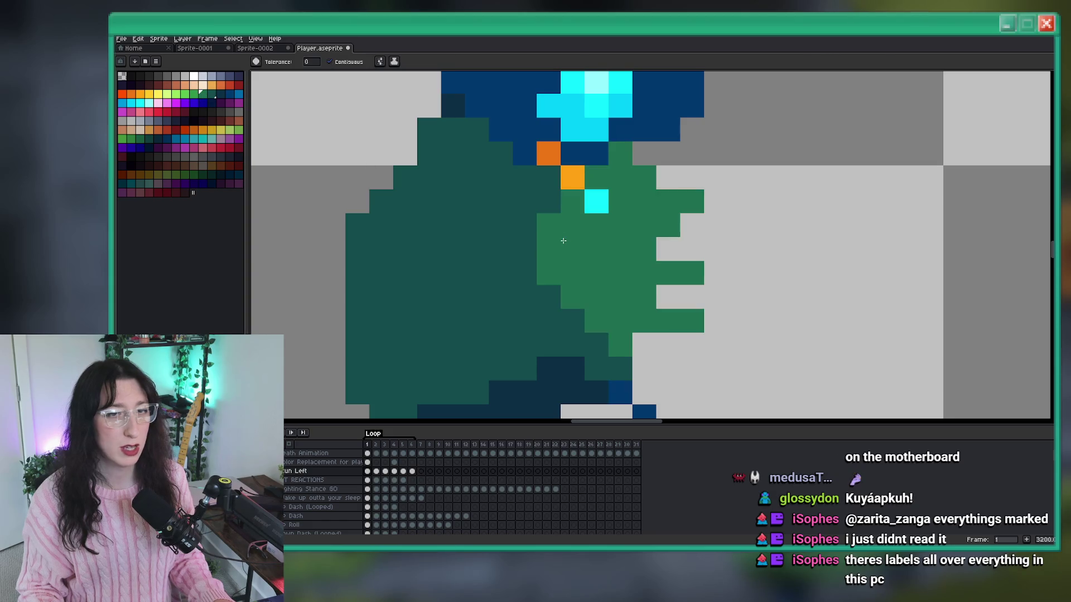
pyautogui.scroll(-9, 653, 305)
pyautogui.scroll(2, 592, 258)
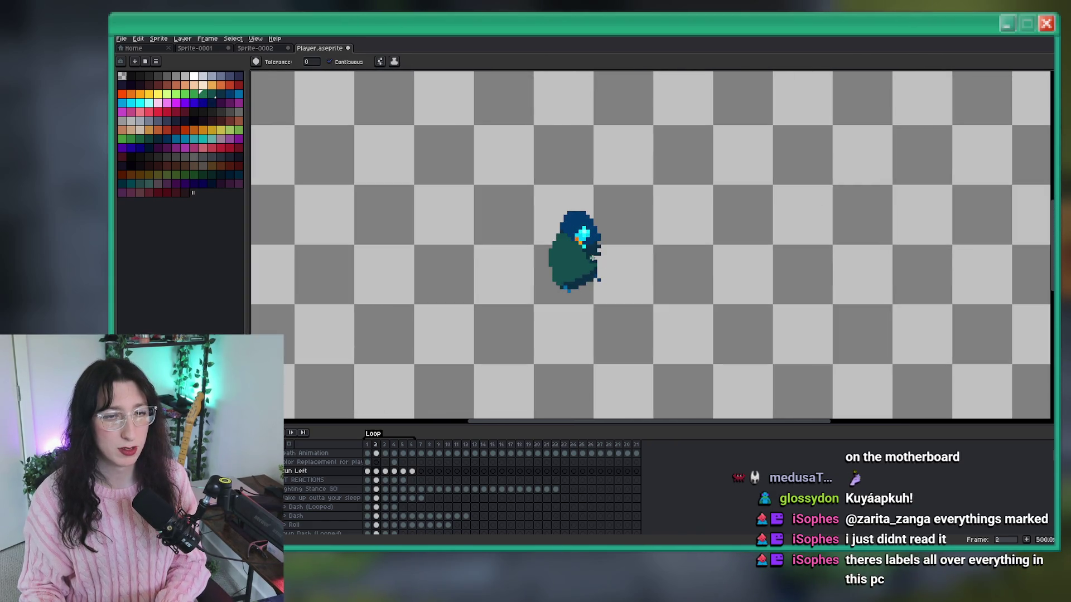
pyautogui.press('Return')
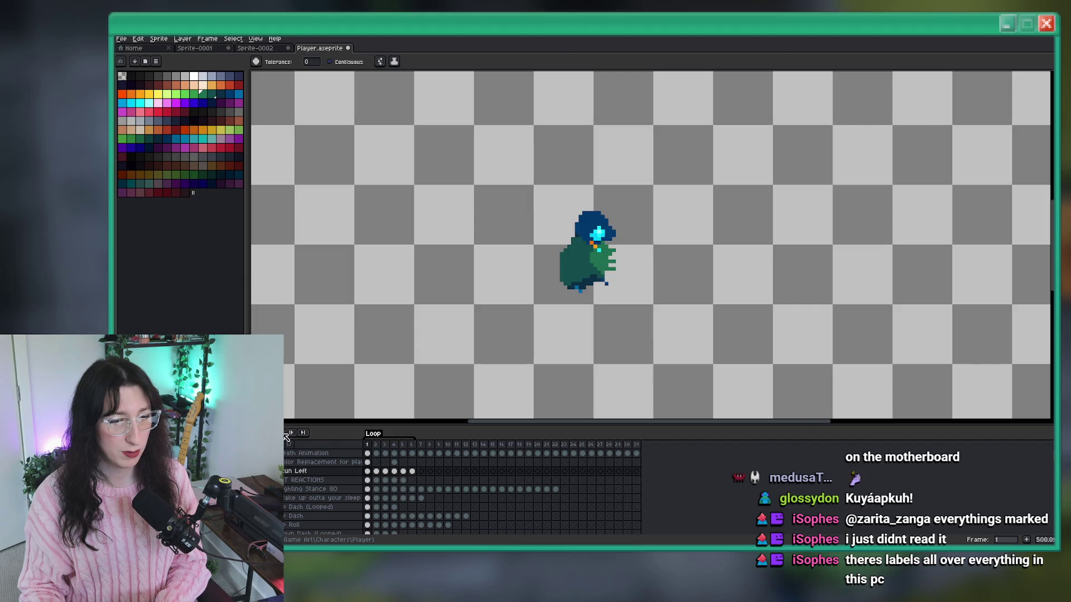
pyautogui.scroll(-3, 363, 364)
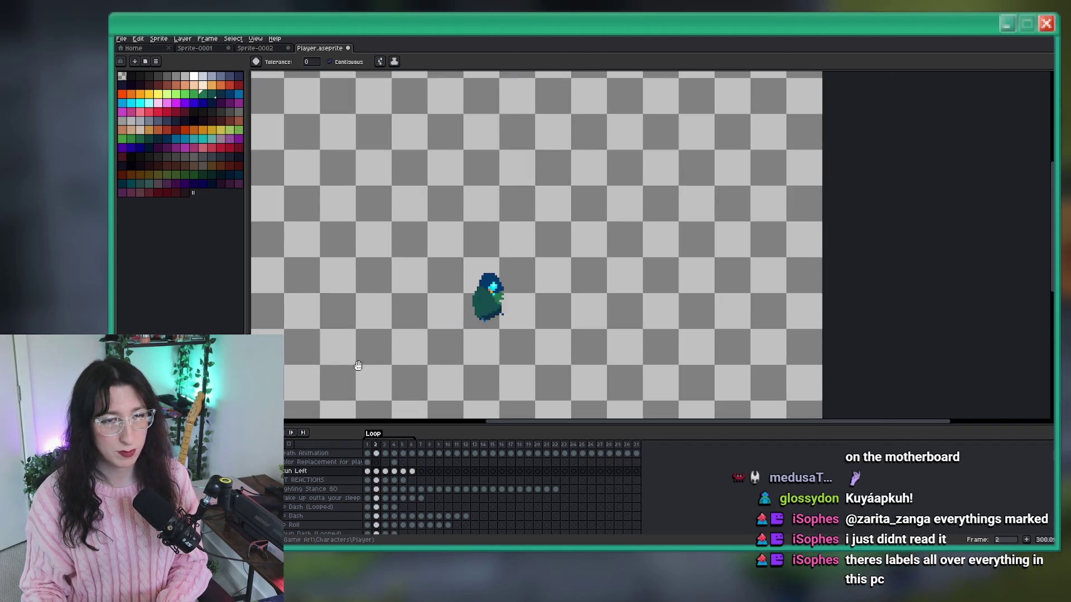
pyautogui.moveTo(434, 329); pyautogui.dragTo(511, 292)
pyautogui.moveTo(523, 363)
pyautogui.mouseDown()
pyautogui.moveTo(569, 294)
pyautogui.moveTo(594, 280)
pyautogui.mouseUp()
pyautogui.scroll(2, 572, 193)
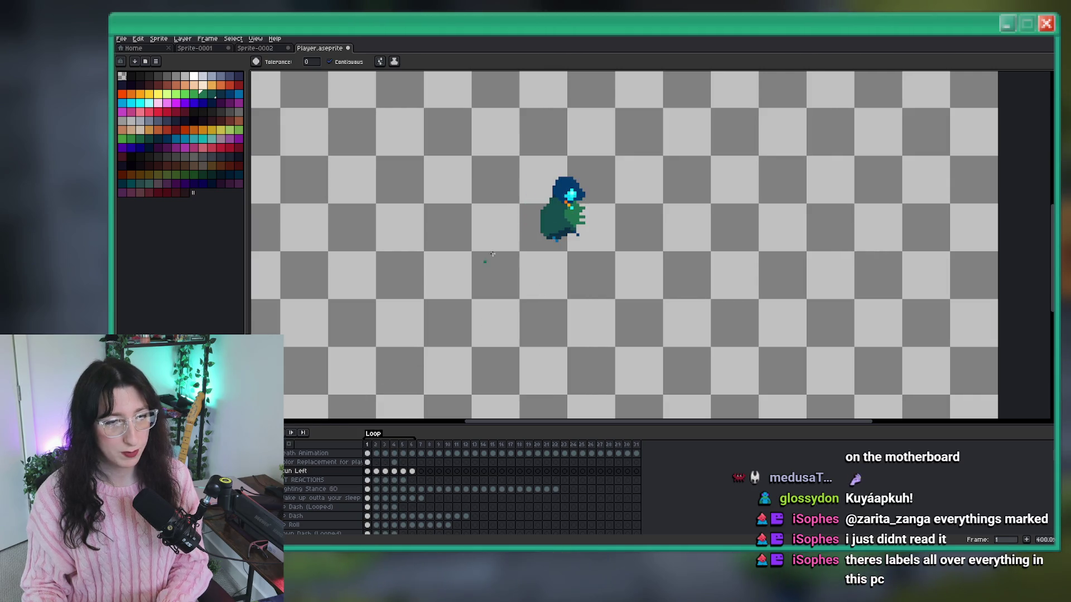
pyautogui.scroll(3, 563, 191)
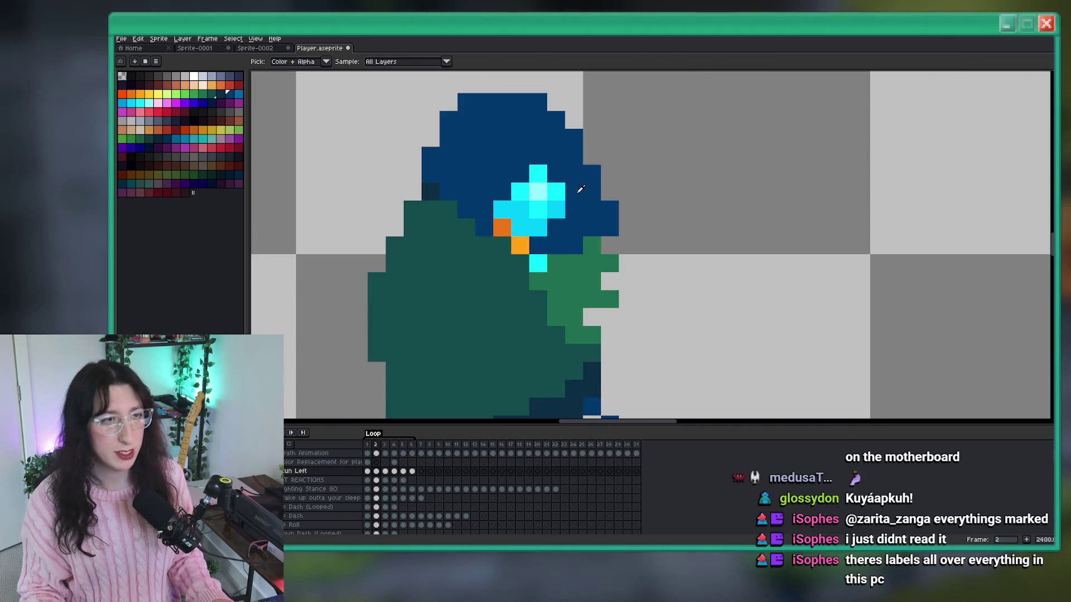
# Paint light-blue spikes along the right edge of the hood on frame 2.
pyautogui.click(616, 214)
pyautogui.moveTo(617, 216); pyautogui.dragTo(627, 220)
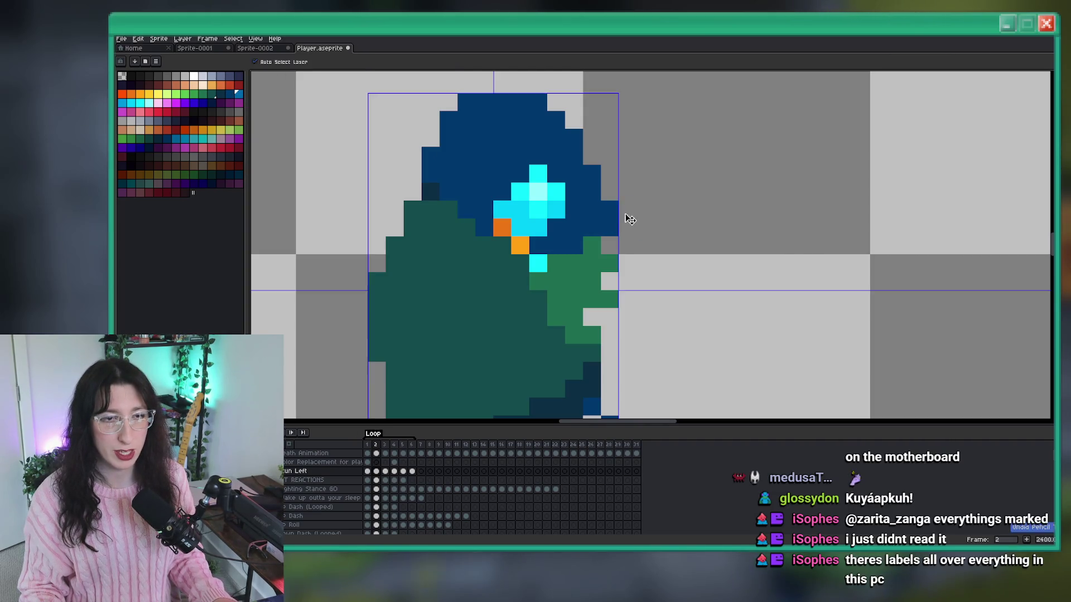
pyautogui.click(605, 193)
pyautogui.moveTo(592, 156); pyautogui.dragTo(591, 138)
pyautogui.click(639, 203)
pyautogui.click(664, 192)
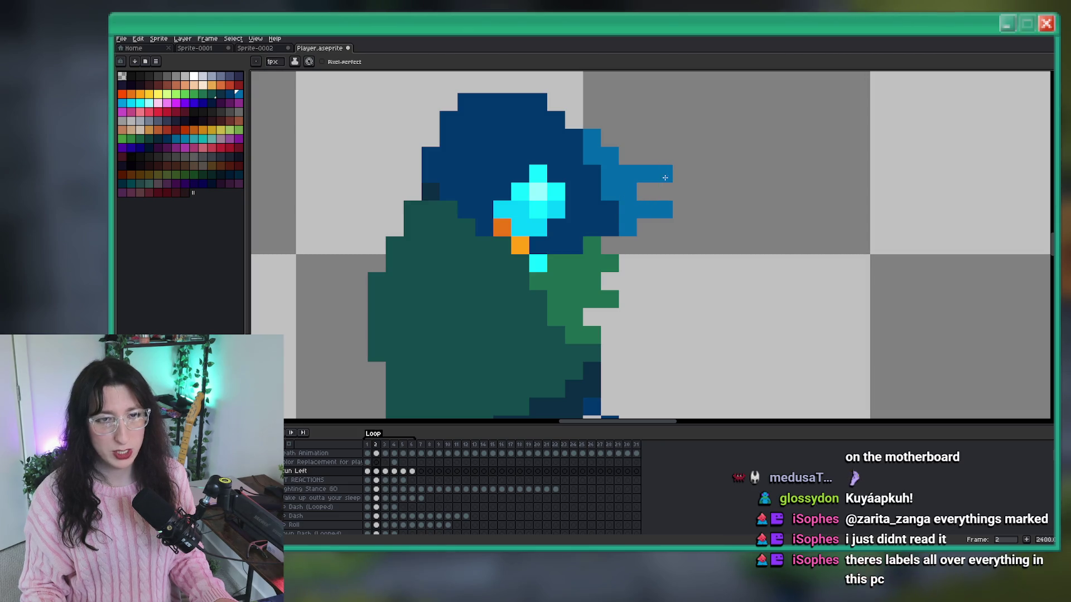
pyautogui.click(627, 155)
pyautogui.scroll(-6, 659, 182)
# Add a matching spiky light-blue tuft to the hood's right edge on frame 1.
pyautogui.press('.')
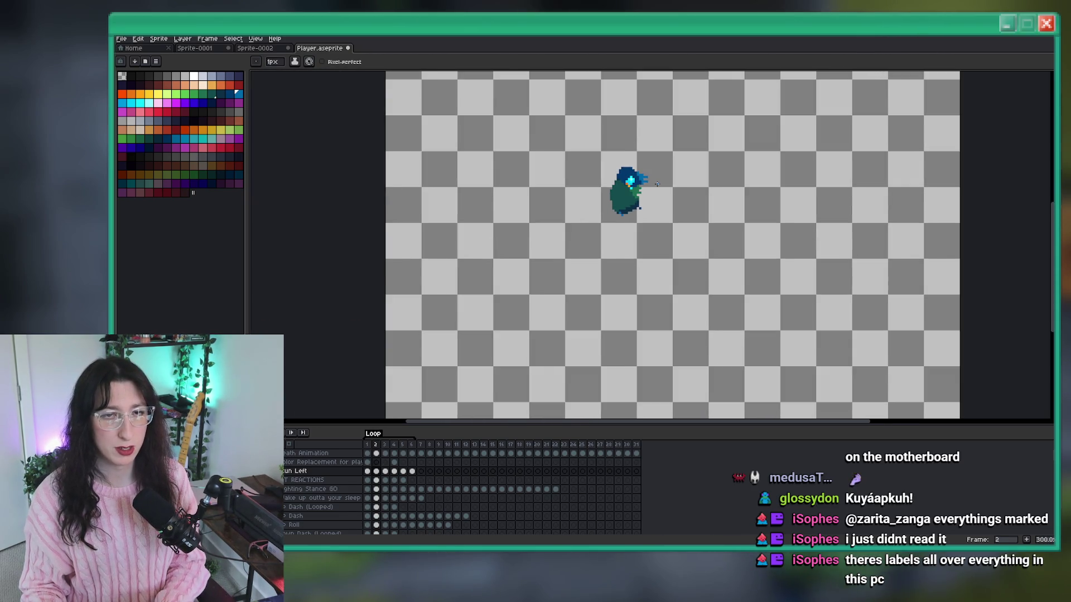
pyautogui.scroll(5, 619, 178)
pyautogui.press(',')
pyautogui.press(',')
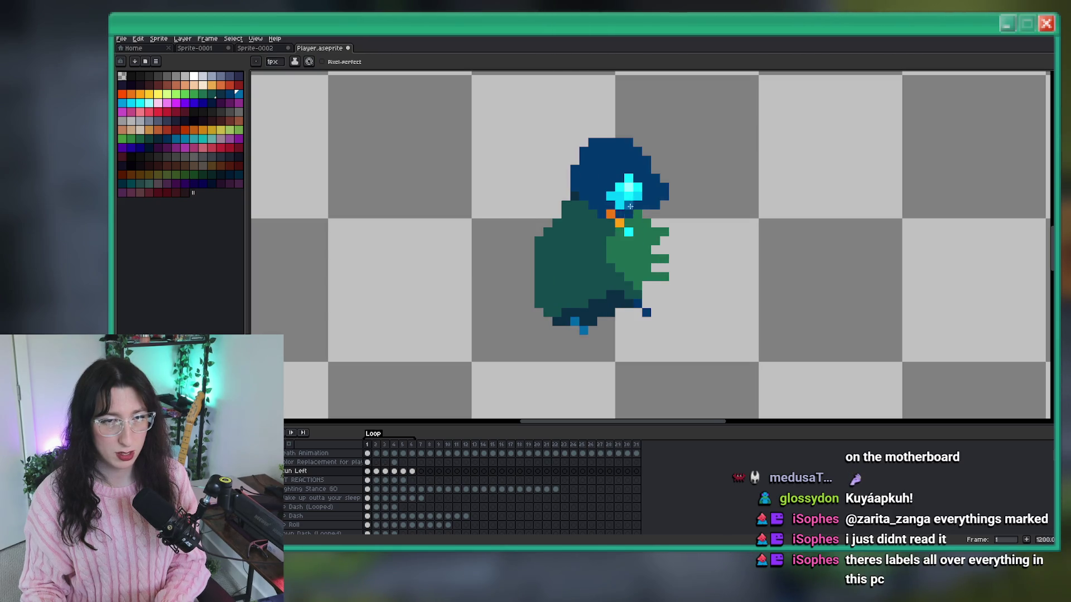
pyautogui.scroll(3, 698, 184)
pyautogui.click(684, 209)
pyautogui.click(703, 191)
pyautogui.click(698, 176)
pyautogui.click(684, 157)
pyautogui.click(666, 119)
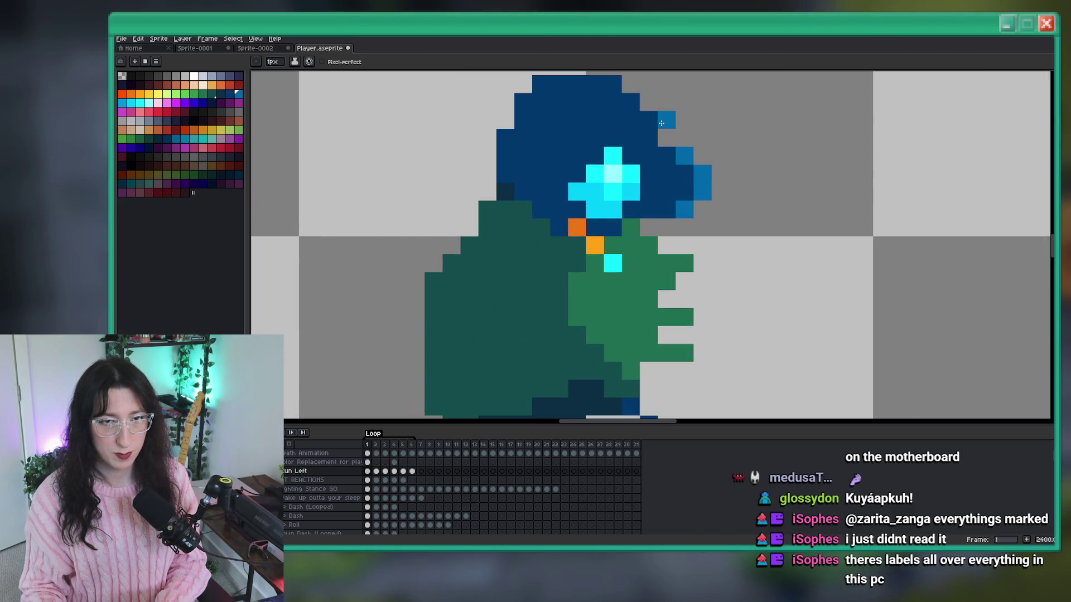
pyautogui.click(684, 138)
pyautogui.click(703, 138)
pyautogui.click(719, 138)
pyautogui.click(722, 173)
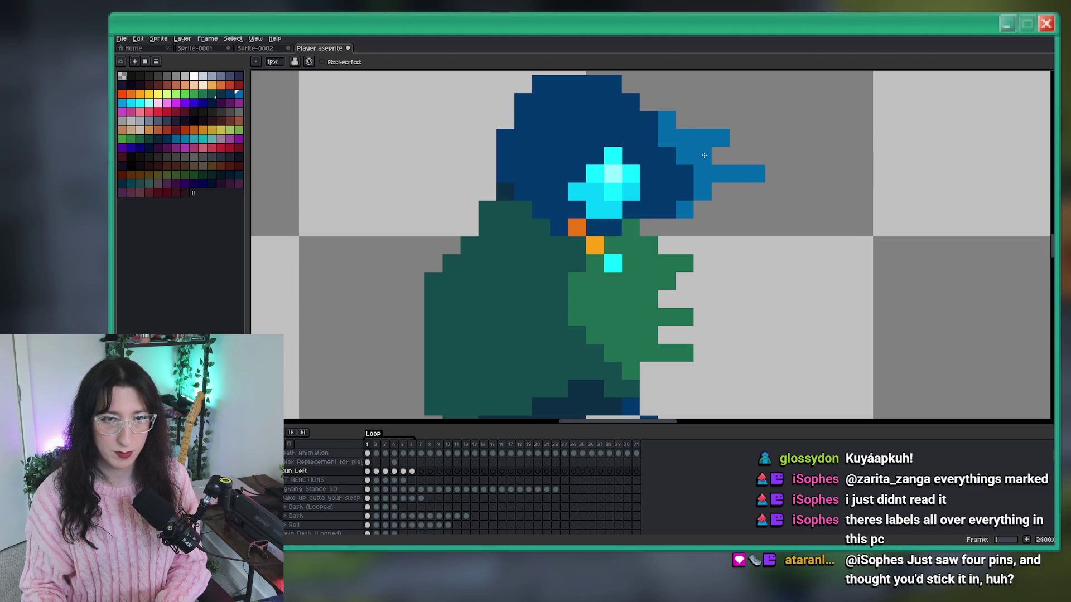
# Play the animation to review the new hood tufts.
pyautogui.scroll(-8, 704, 155)
pyautogui.click(288, 436)
pyautogui.hscroll(3, 680, 195)
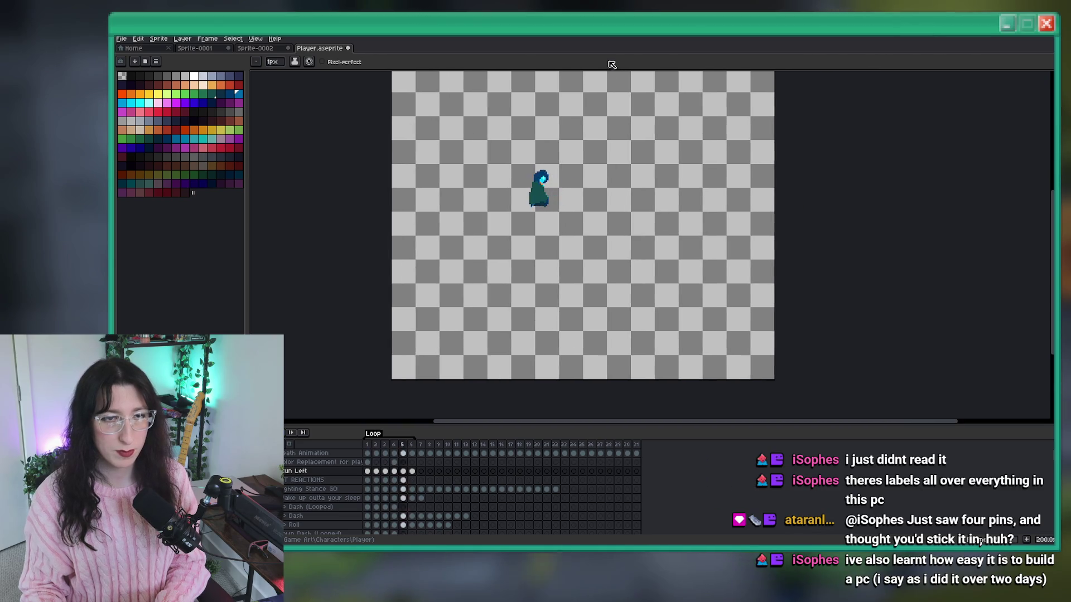
# Bucket-fill the light-green cape on Run Left frame 1 with dark teal.
pyautogui.moveTo(586, 171); pyautogui.dragTo(518, 244)
pyautogui.scroll(1, 519, 244)
pyautogui.scroll(-2, 480, 273)
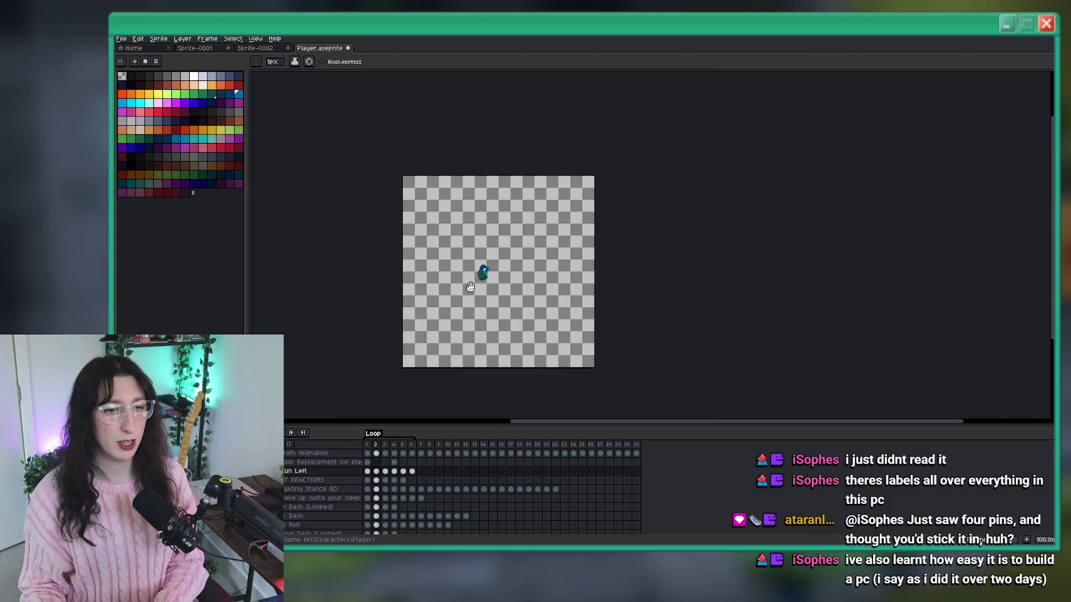
pyautogui.scroll(1, 470, 287)
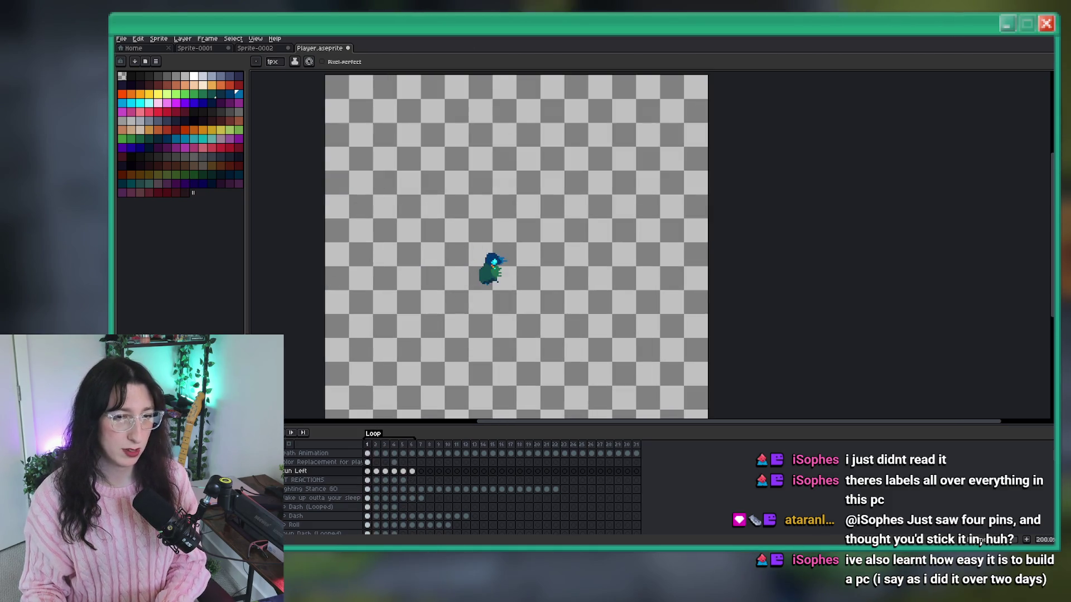
pyautogui.click(367, 472)
pyautogui.scroll(5, 552, 242)
pyautogui.press('g')
pyautogui.click(566, 273)
pyautogui.scroll(-5, 566, 274)
pyautogui.scroll(4, 595, 224)
pyautogui.scroll(-7, 595, 225)
pyautogui.scroll(3, 588, 233)
# Check the next frame and save Player.aseprite.
pyautogui.press('Right')
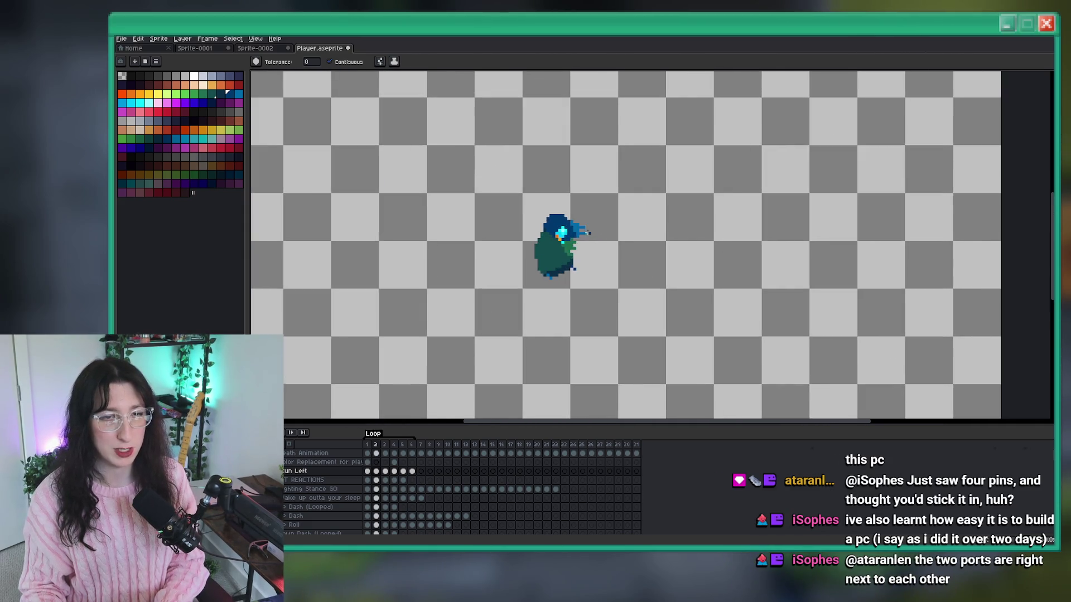
pyautogui.scroll(1, 580, 230)
pyautogui.scroll(-1, 560, 253)
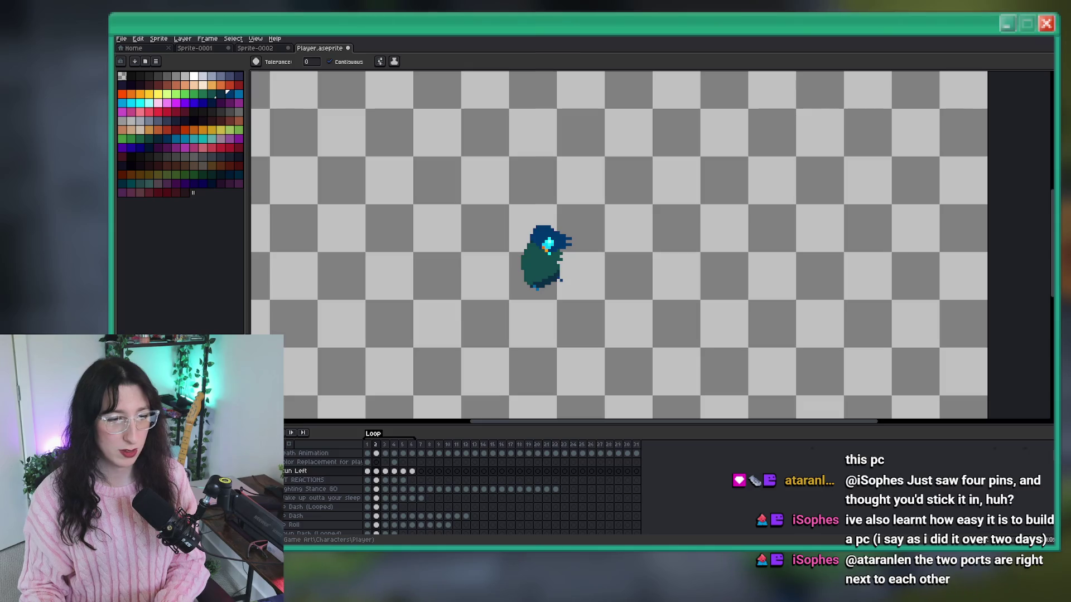
pyautogui.scroll(-2, 387, 334)
pyautogui.moveTo(387, 334)
pyautogui.mouseDown()
pyautogui.moveTo(433, 306)
pyautogui.moveTo(449, 282)
pyautogui.mouseUp()
pyautogui.scroll(-1, 428, 306)
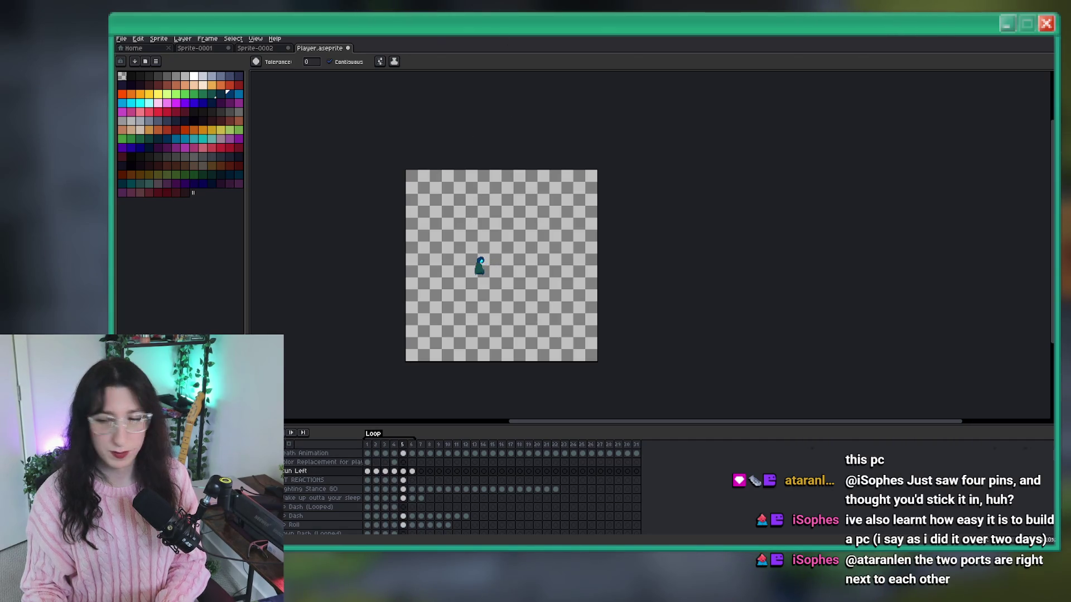
pyautogui.hotkey('ctrl', 's')
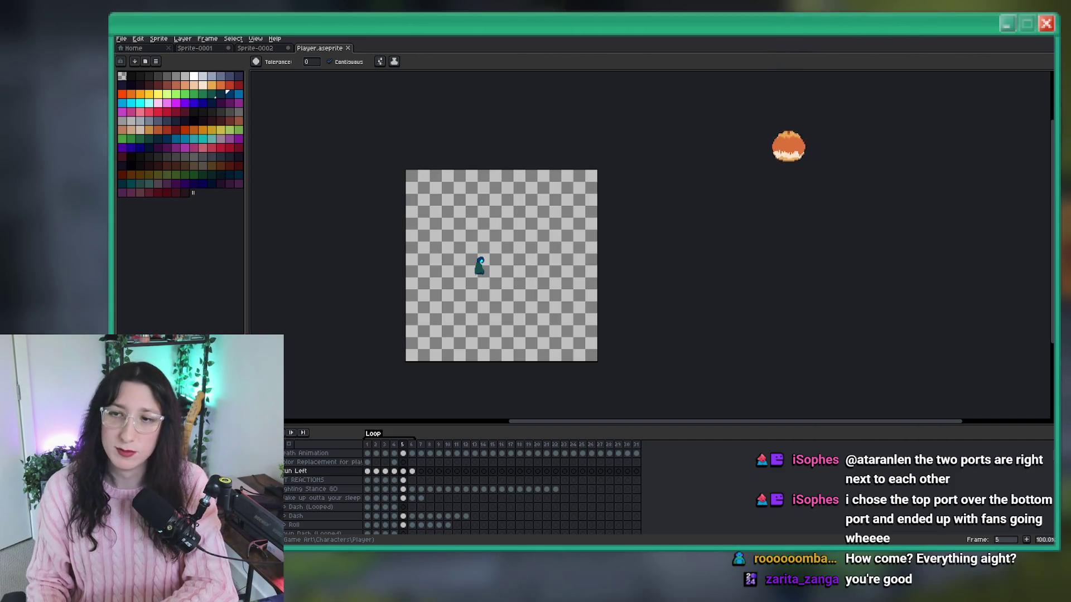
# Zoom to 200%, select Run Left frames 2–6, and pencil a pixel on the hood's right edge.
pyautogui.press('2')
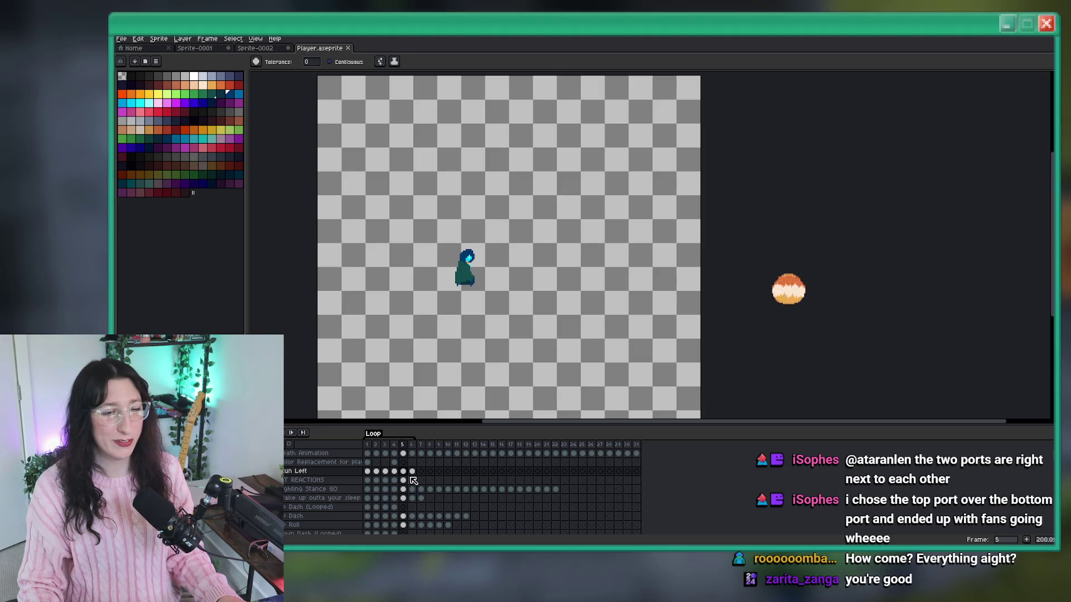
pyautogui.moveTo(412, 471); pyautogui.dragTo(378, 473)
pyautogui.press('b')
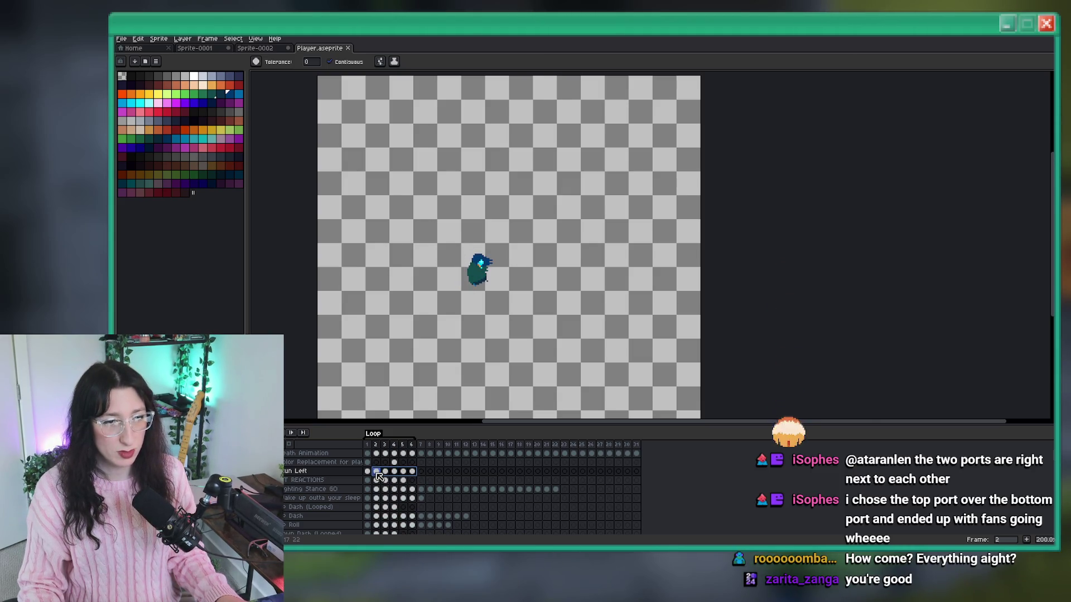
pyautogui.scroll(6, 491, 262)
pyautogui.click(511, 235)
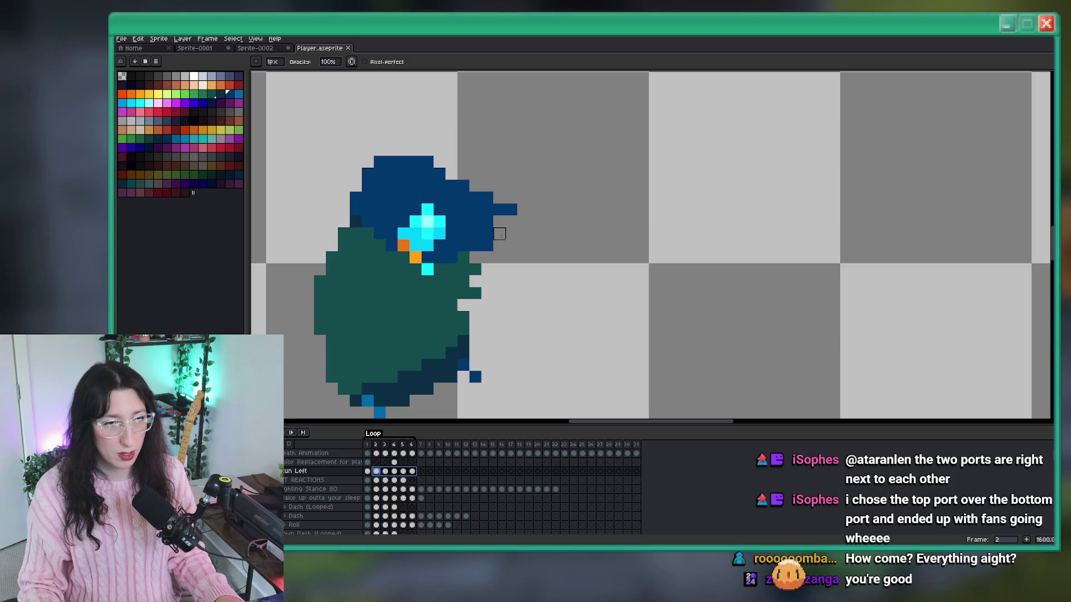
# Undo the stray dark-blue hood pixel on frame 1 and compare it against frame 2.
pyautogui.scroll(-8, 496, 240)
pyautogui.scroll(4, 493, 244)
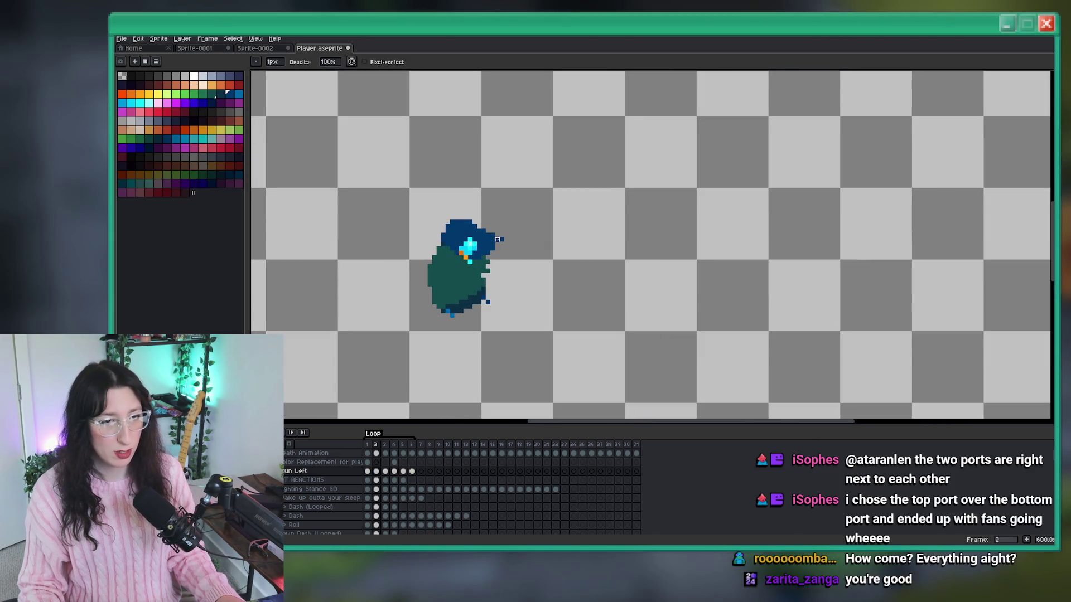
pyautogui.scroll(-1, 492, 247)
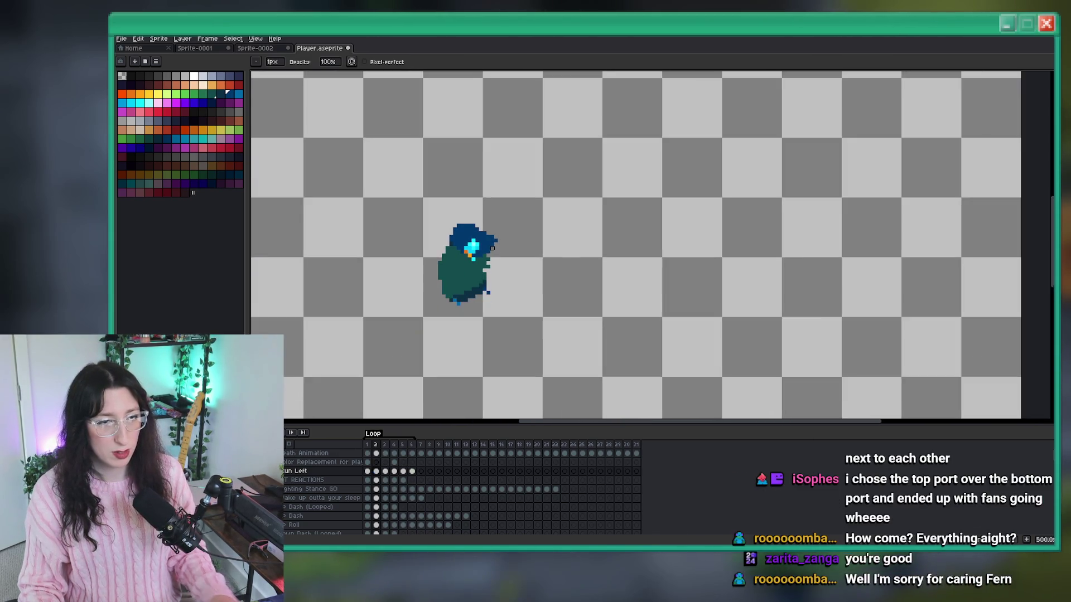
pyautogui.scroll(-1, 493, 248)
pyautogui.scroll(3, 501, 246)
pyautogui.press('Left')
pyautogui.scroll(2, 529, 244)
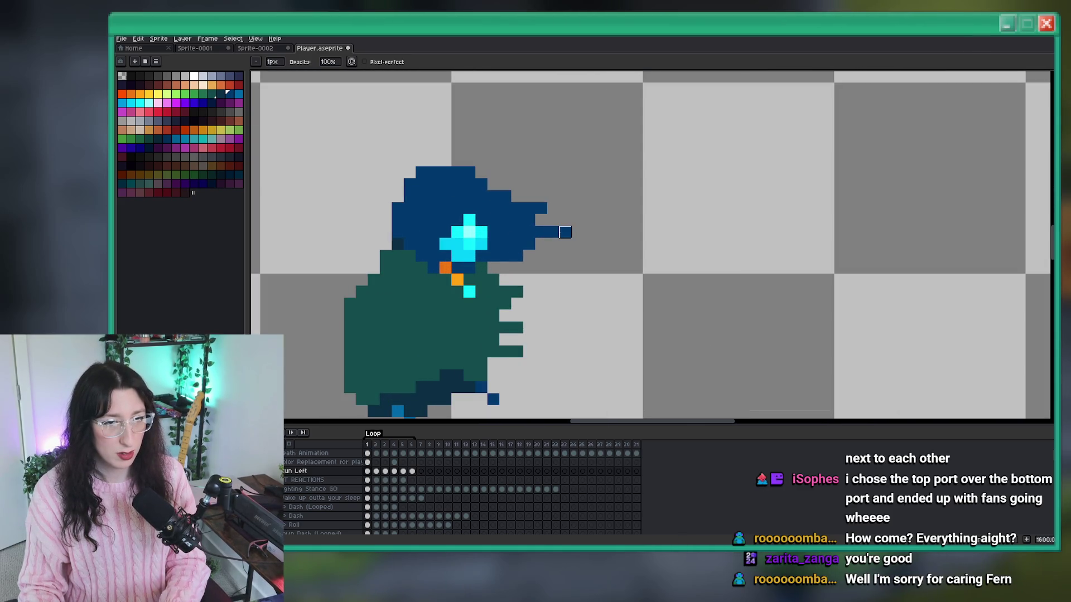
pyautogui.hotkey('ctrl', 'z')
pyautogui.scroll(-7, 552, 232)
pyautogui.press('Right')
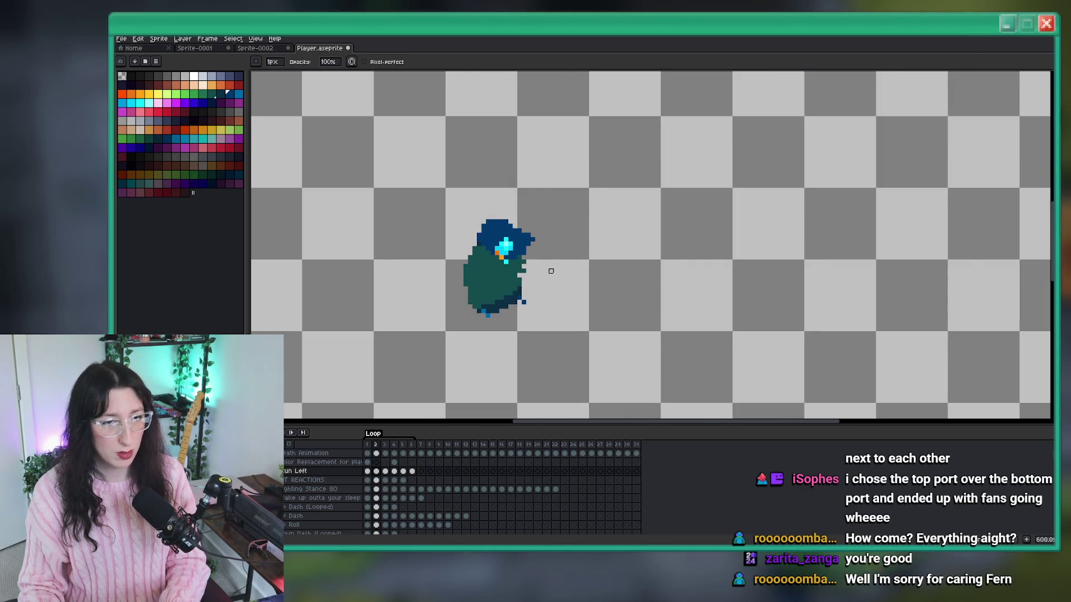
pyautogui.press('Left')
pyautogui.scroll(5, 534, 279)
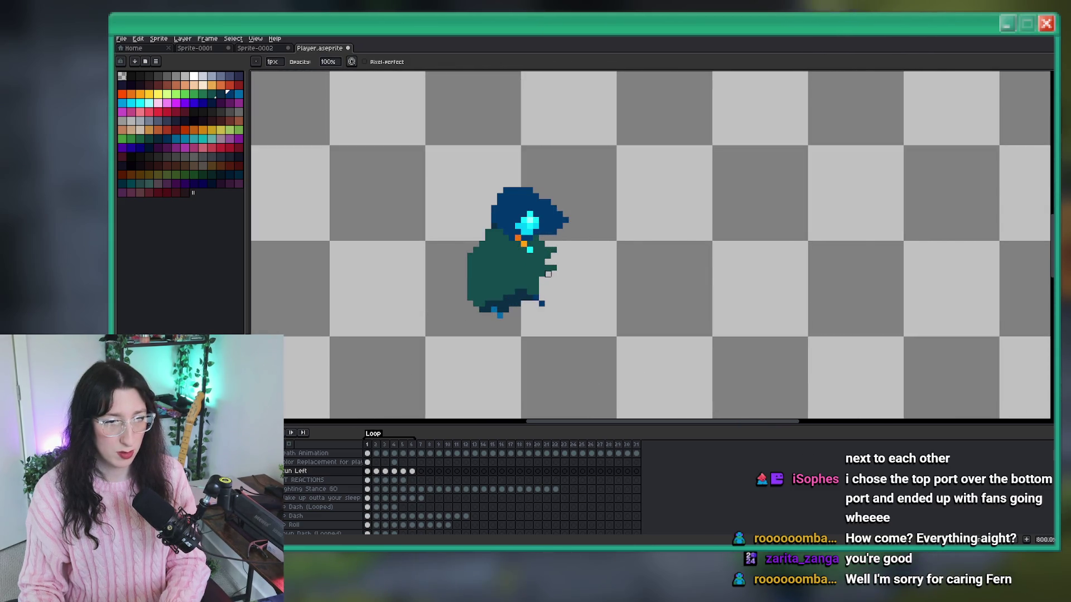
pyautogui.scroll(-5, 553, 262)
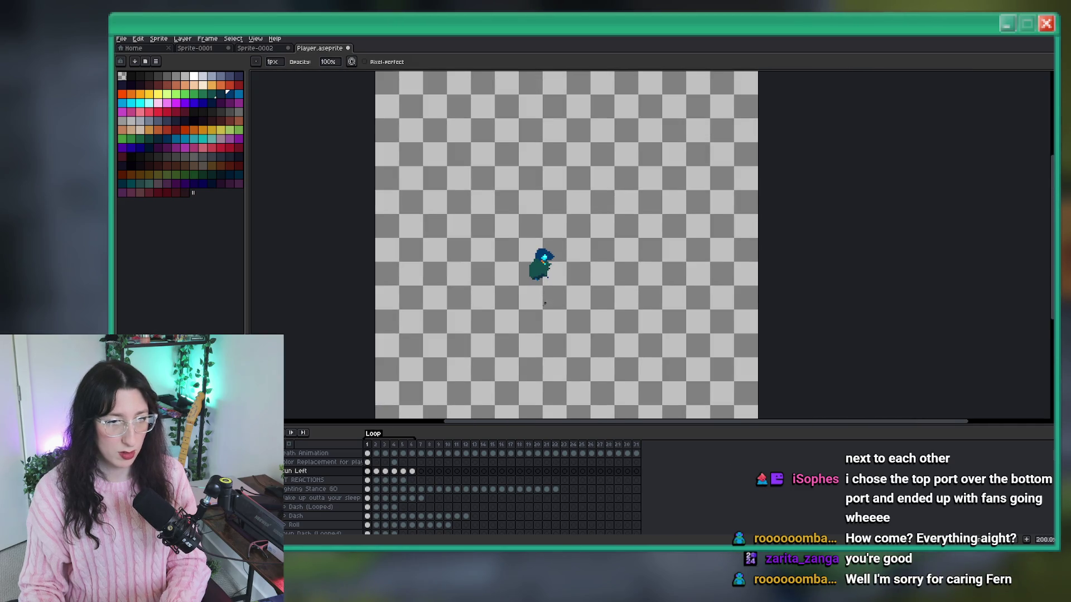
pyautogui.scroll(-1, 541, 284)
# Play the Run Left animation and stop it on frame 5.
pyautogui.click(288, 434)
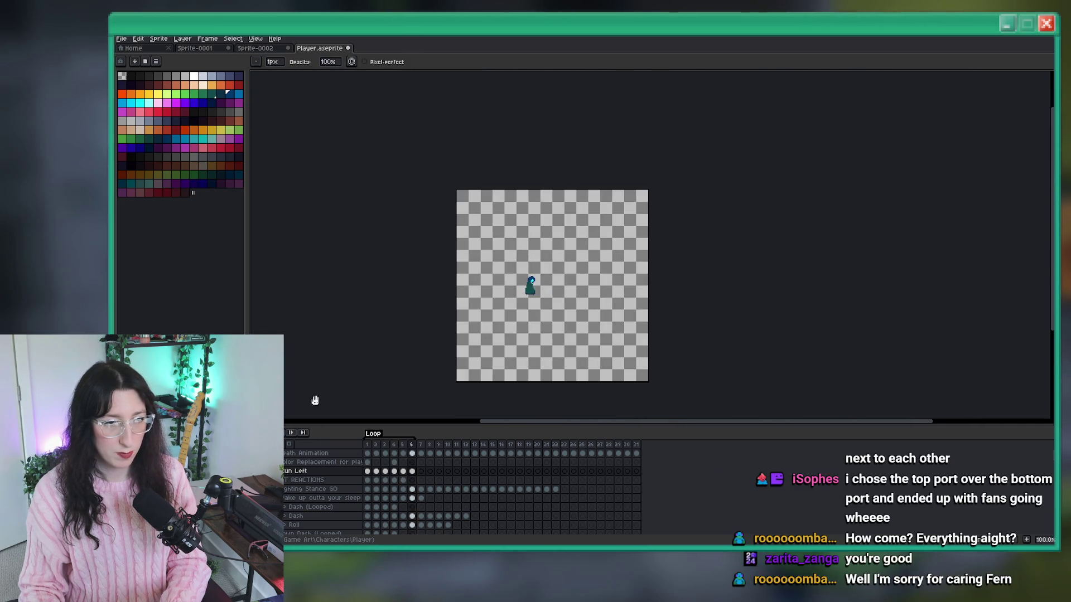
pyautogui.scroll(2, 473, 316)
pyautogui.scroll(-1, 583, 271)
pyautogui.scroll(1, 641, 240)
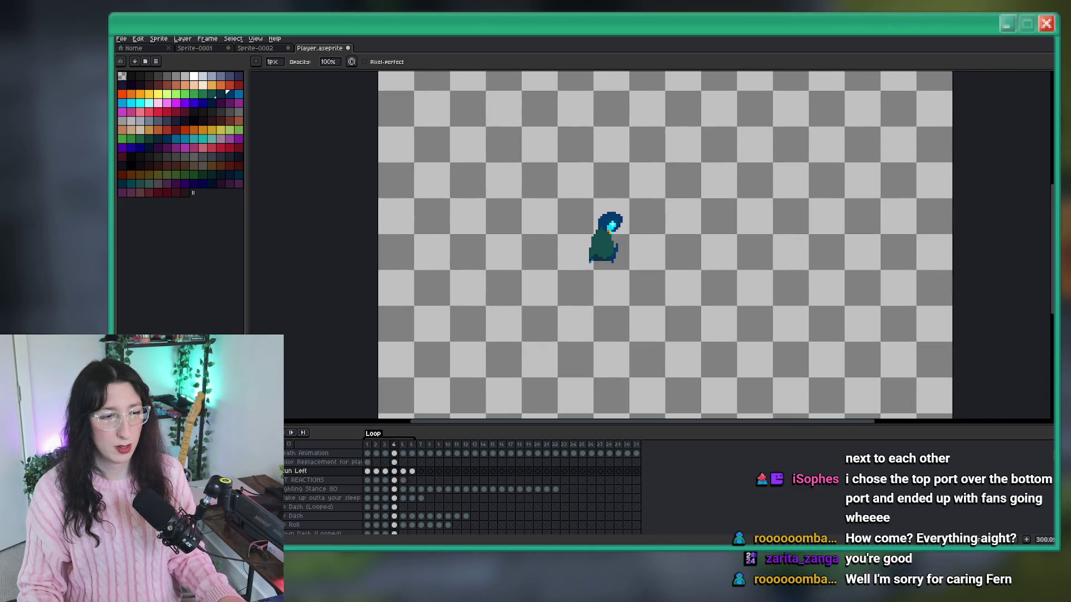
pyautogui.click(405, 473)
# Export Run Left frames 1–6 as the Loop tag GIF named Player Stun Side.
pyautogui.moveTo(405, 473); pyautogui.dragTo(367, 471)
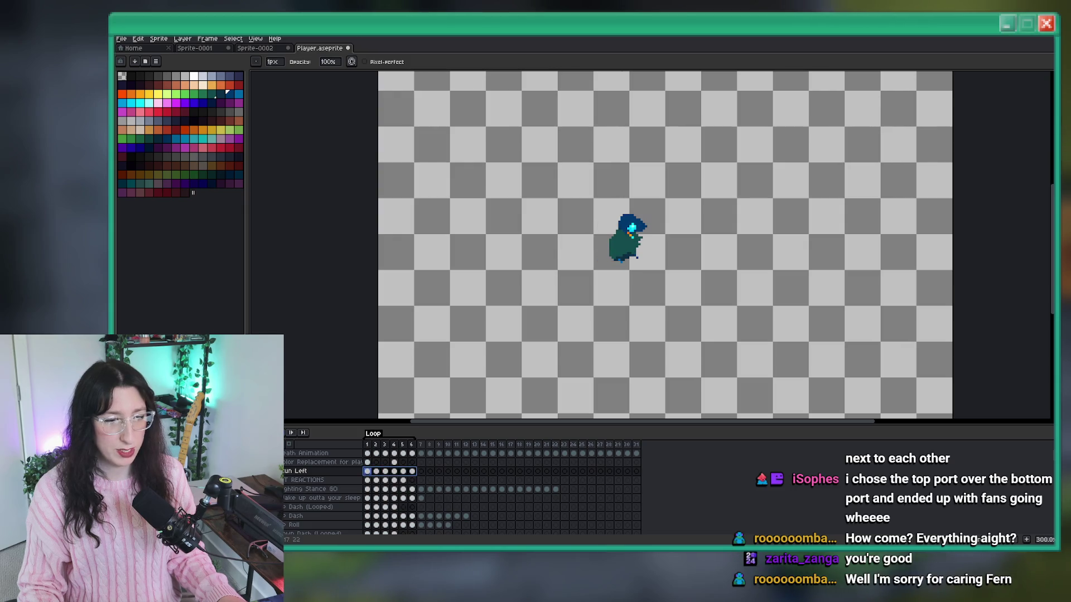
pyautogui.click(121, 38)
pyautogui.click(167, 116)
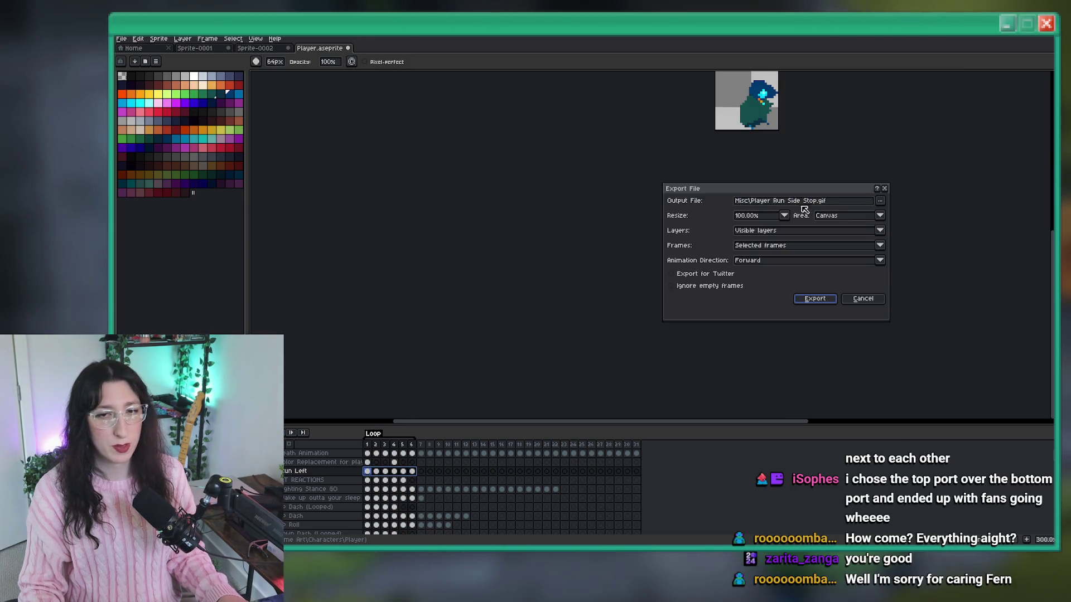
pyautogui.moveTo(818, 202); pyautogui.dragTo(753, 206)
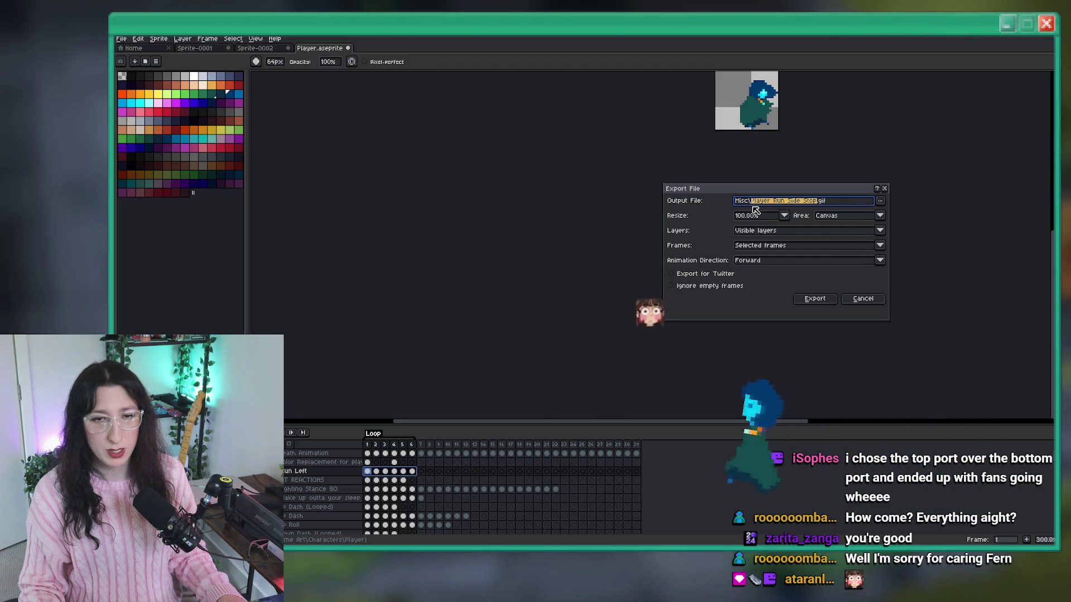
pyautogui.write('Player Stun Side')
pyautogui.click(781, 246)
pyautogui.click(781, 271)
pyautogui.click(816, 310)
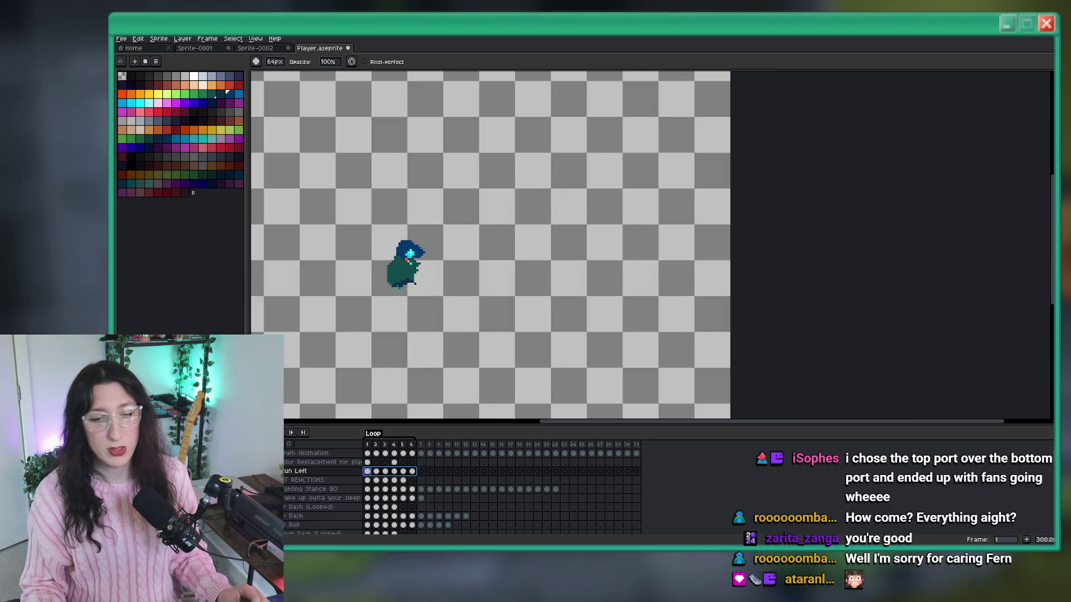
pyautogui.hotkey('alt', 'Tab')
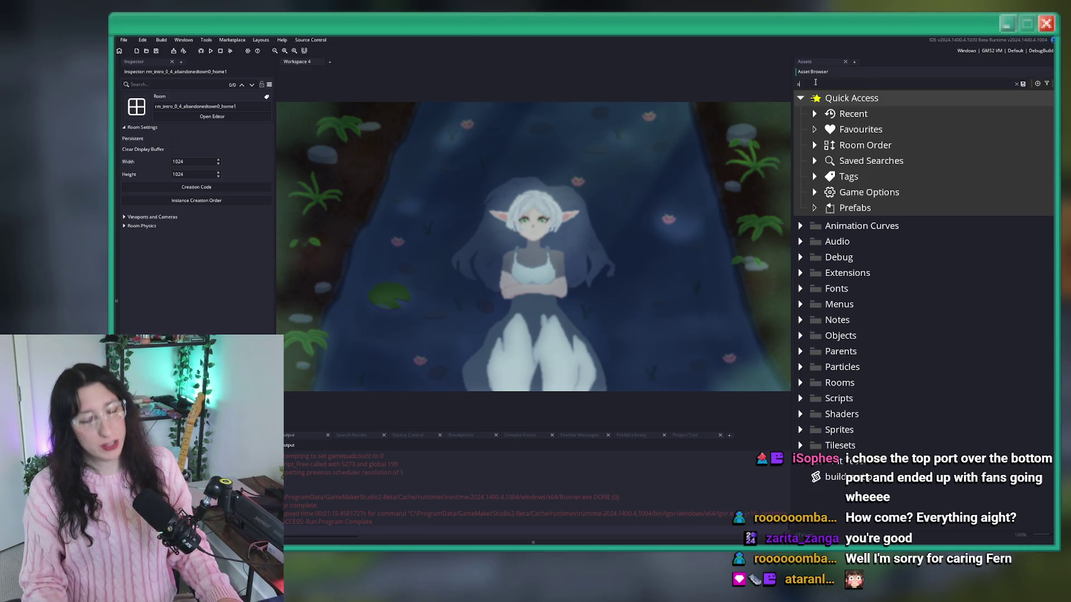
# Search the Asset Browser for 'stun', open spr_player_stun_side, and start an image import.
pyautogui.write('tun')
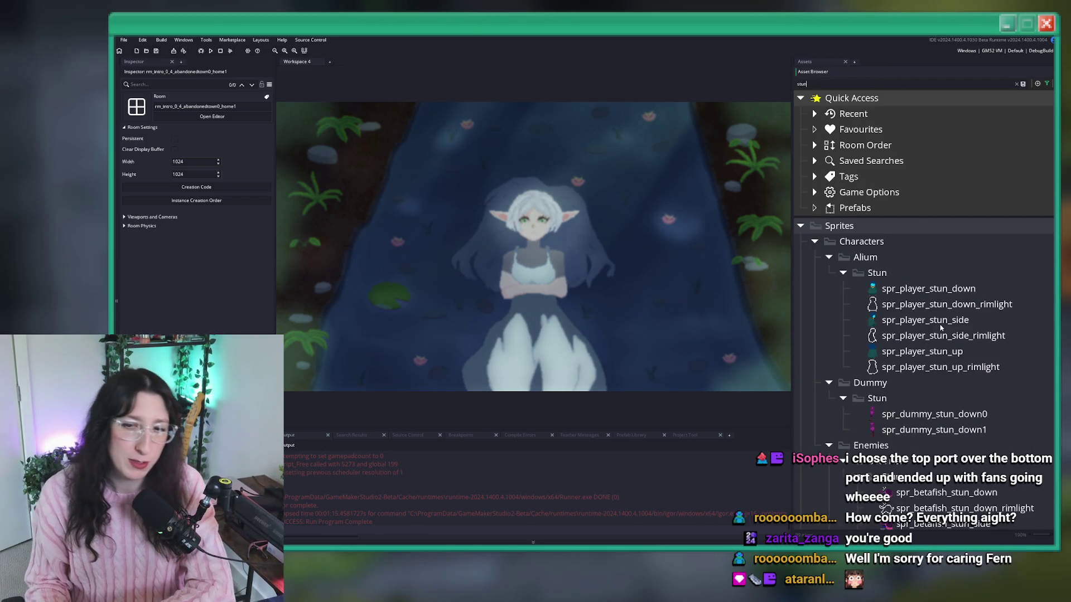
pyautogui.doubleClick(937, 321)
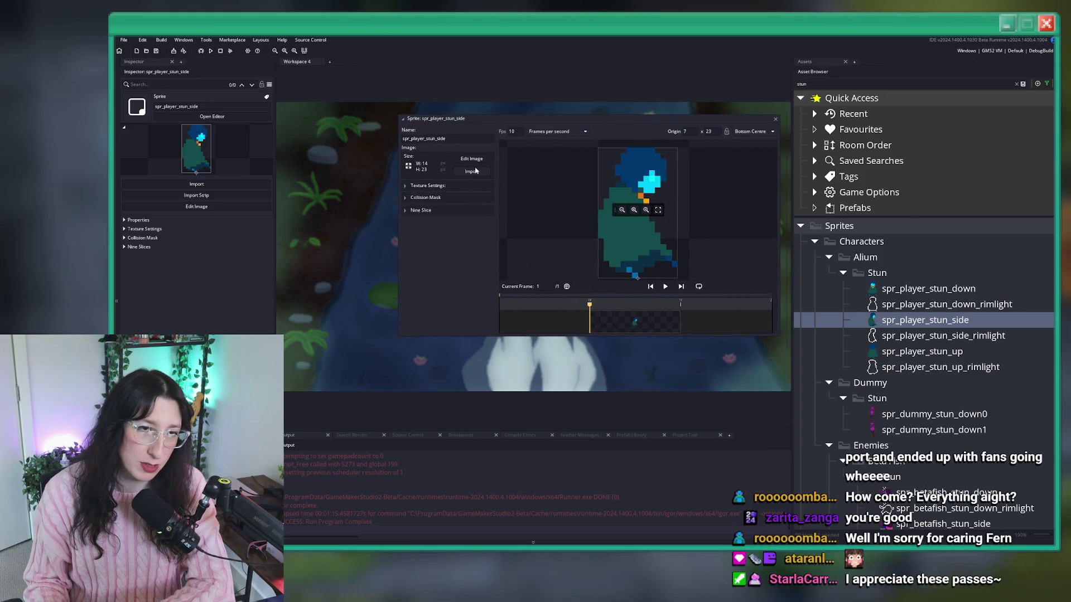
pyautogui.click(474, 171)
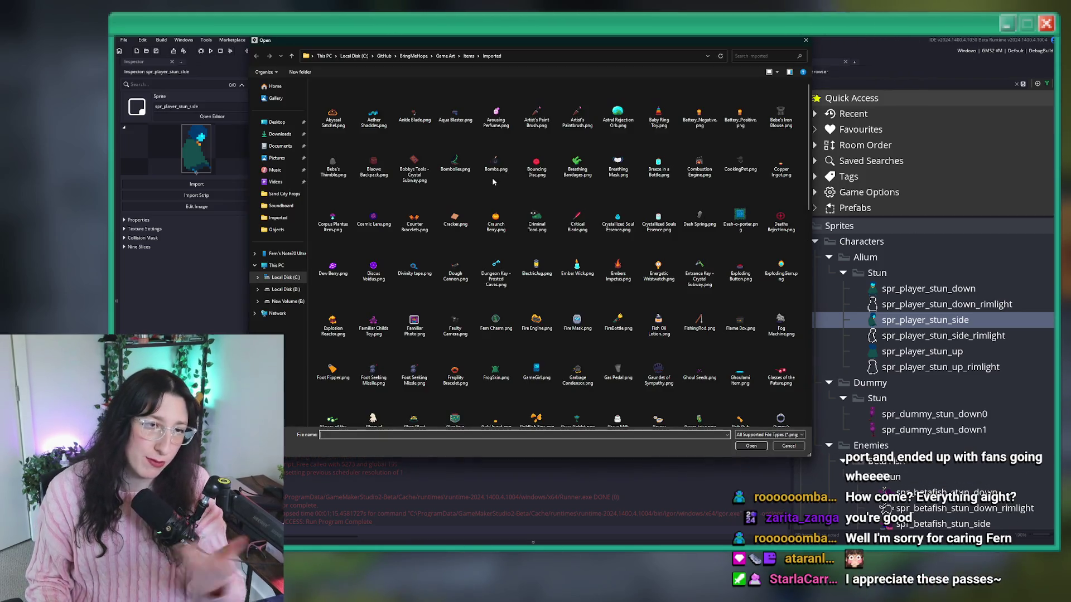
# Browse in the import dialog to Game Art > Characters > Player > Misc.
pyautogui.click(444, 56)
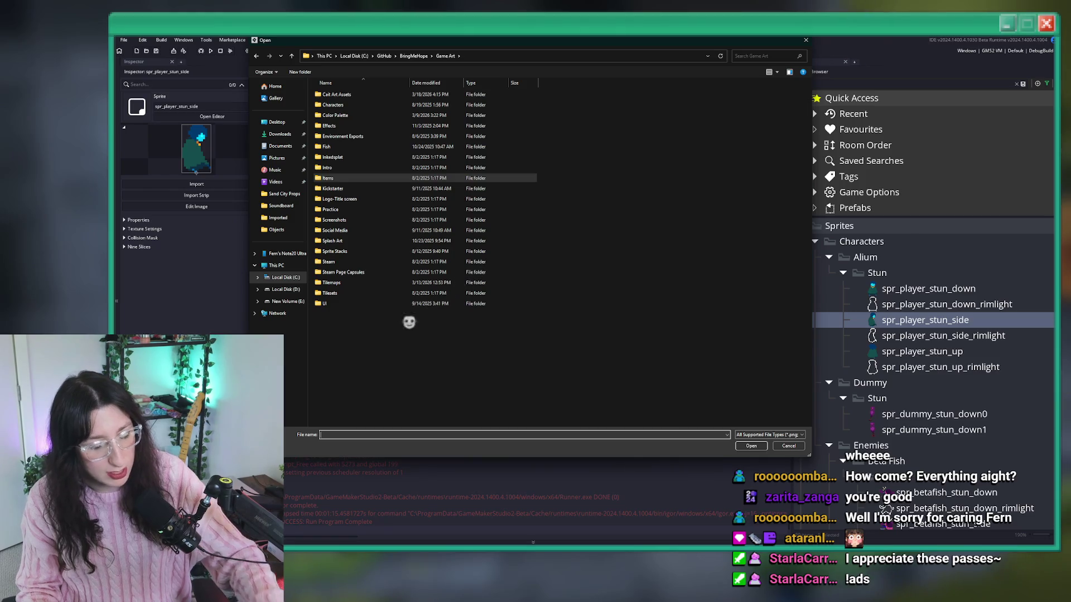
pyautogui.doubleClick(430, 106)
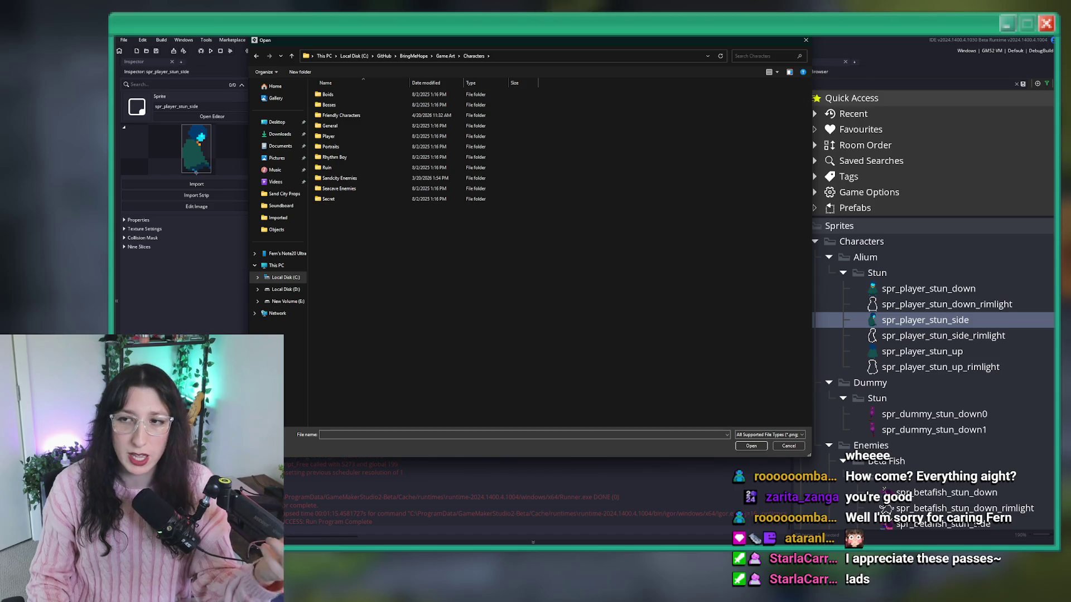
pyautogui.doubleClick(345, 114)
pyautogui.click(472, 57)
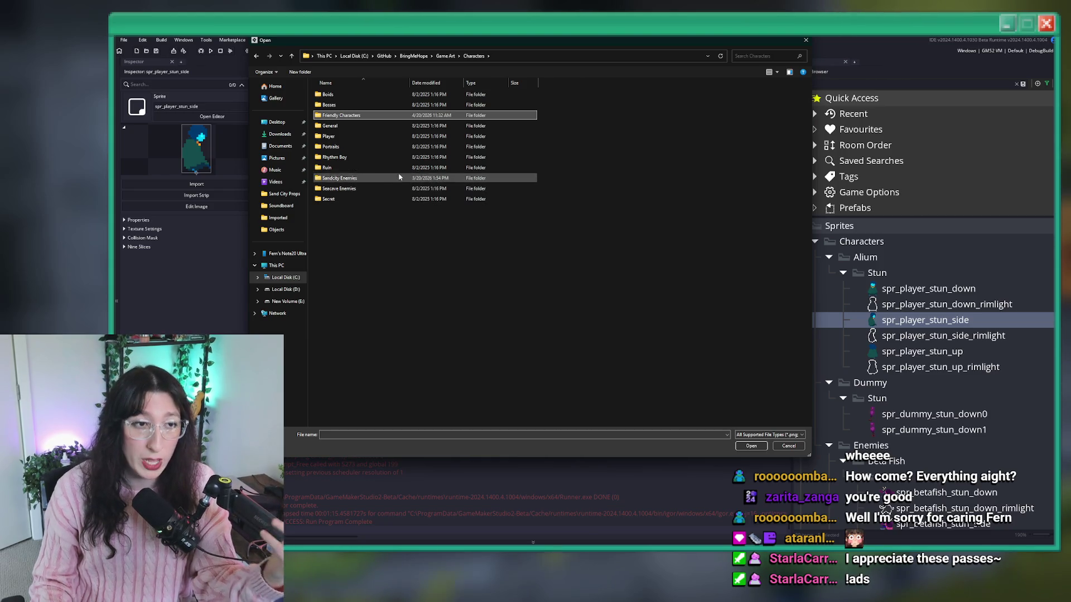
pyautogui.doubleClick(407, 137)
pyautogui.doubleClick(446, 115)
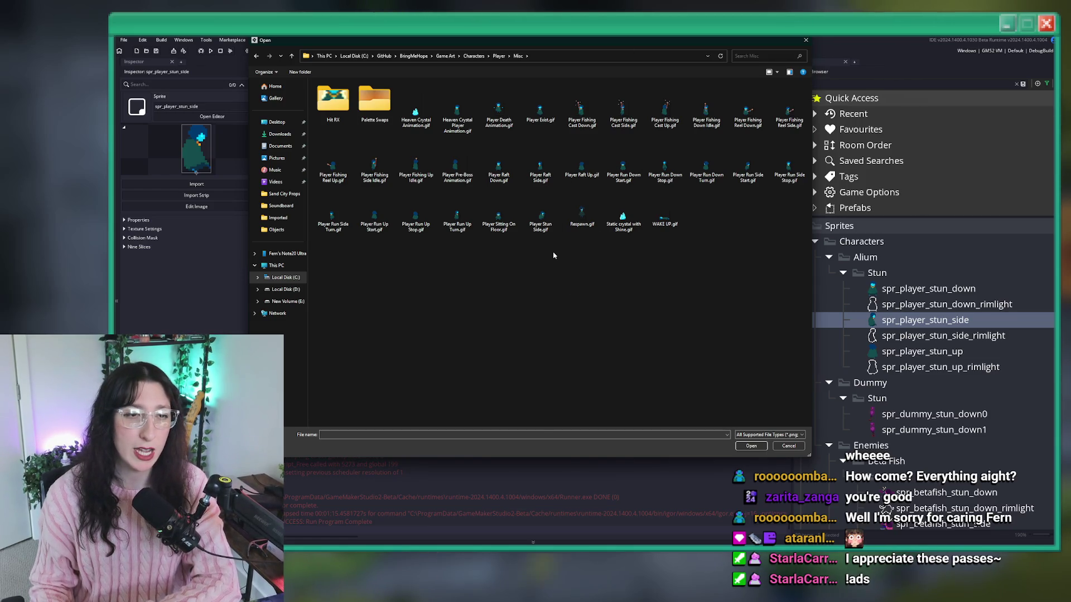
# Import Player Stun Side.gif, play the stun preview, and return to Aseprite.
pyautogui.doubleClick(541, 223)
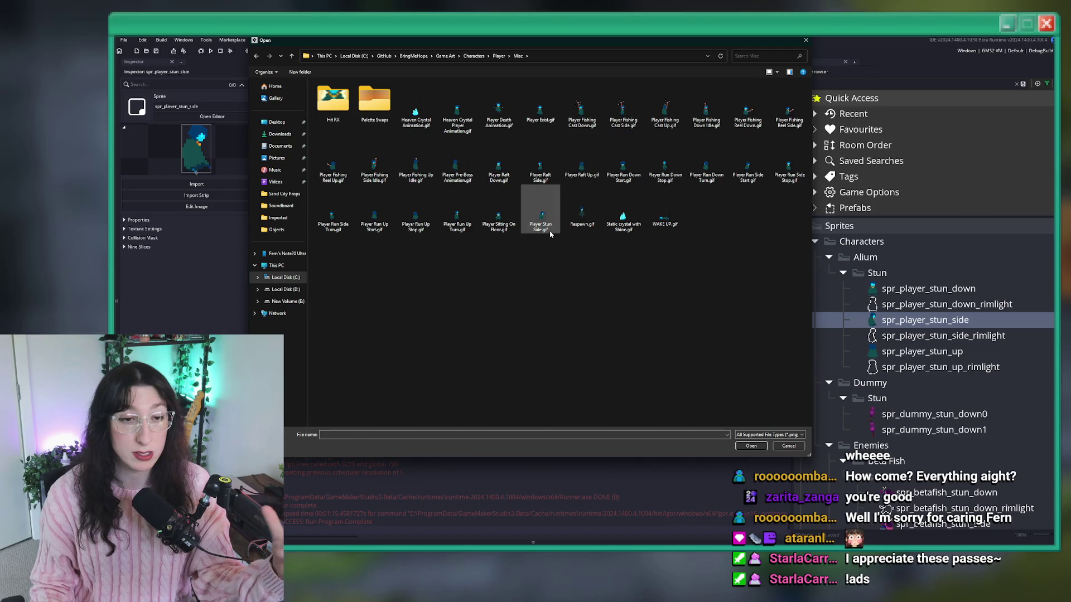
pyautogui.click(612, 303)
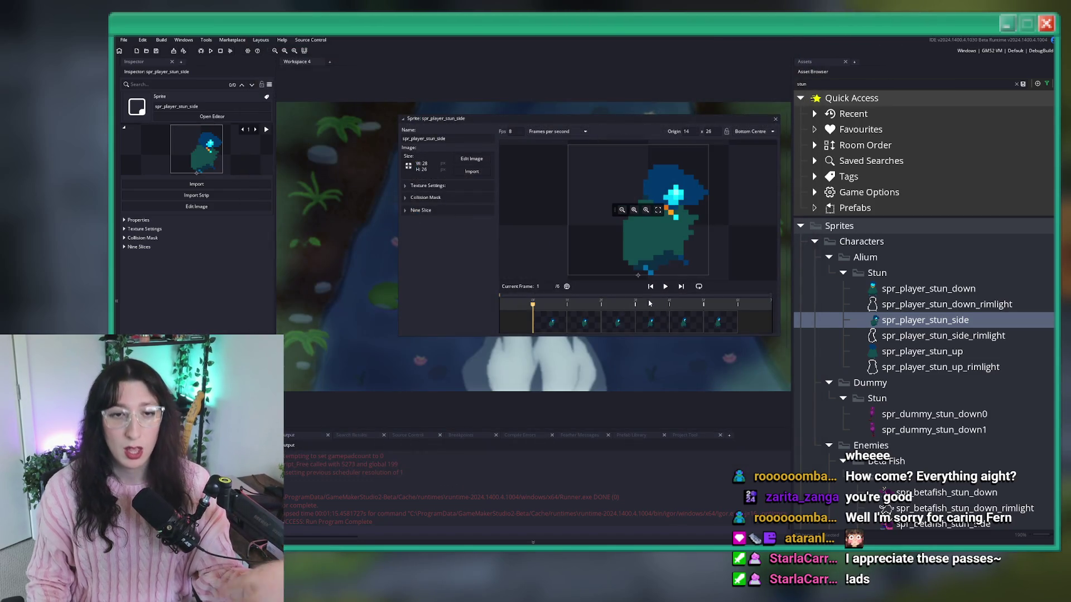
pyautogui.click(664, 288)
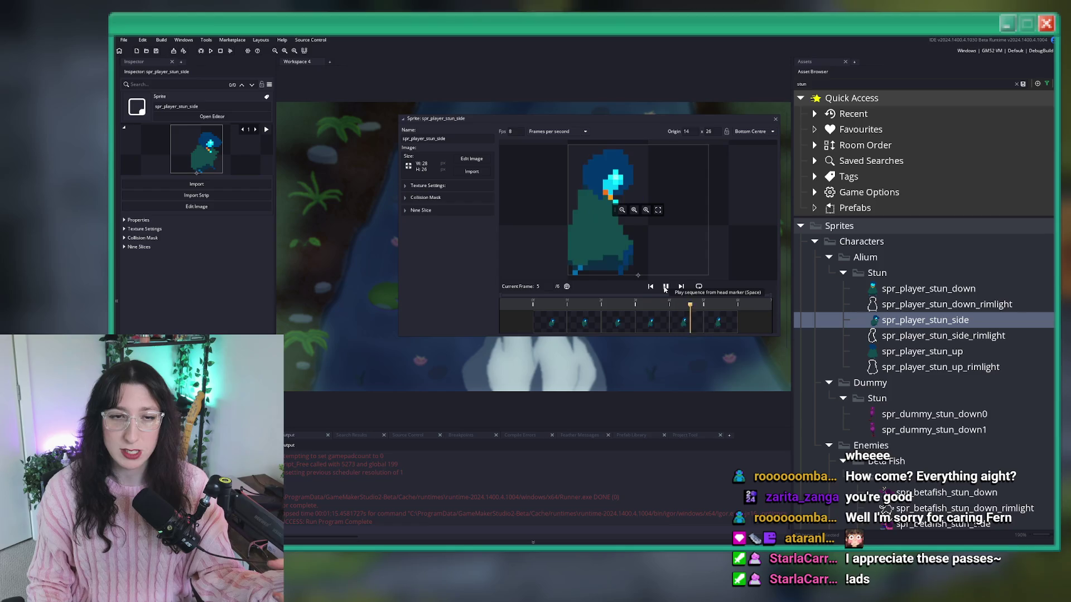
pyautogui.hotkey('alt', 'Tab')
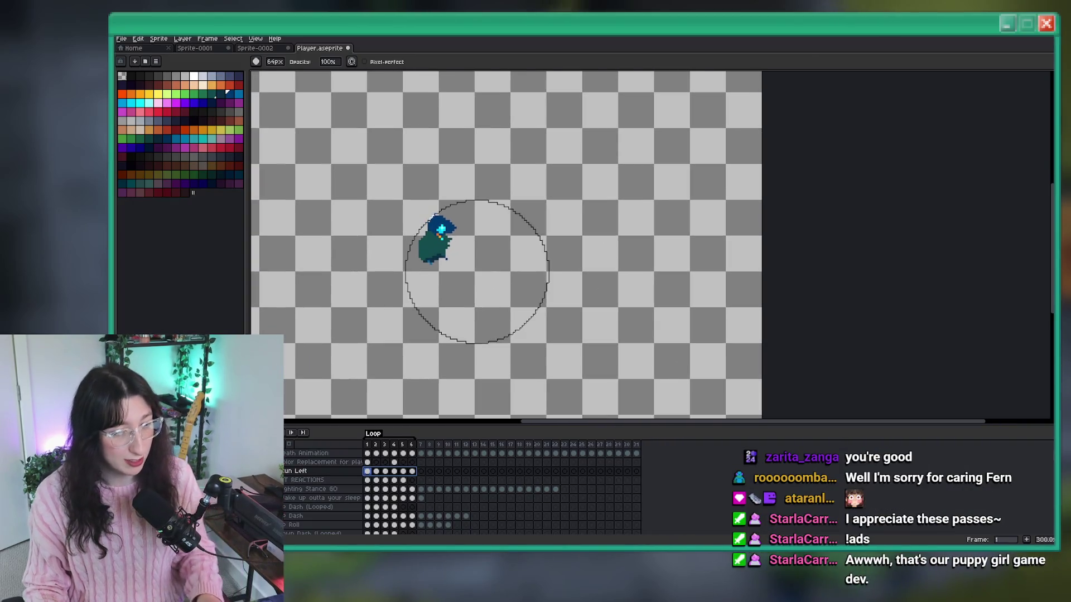
# Jump to frame 5 and play the stun animation on the canvas.
pyautogui.click(402, 466)
pyautogui.scroll(2, 418, 299)
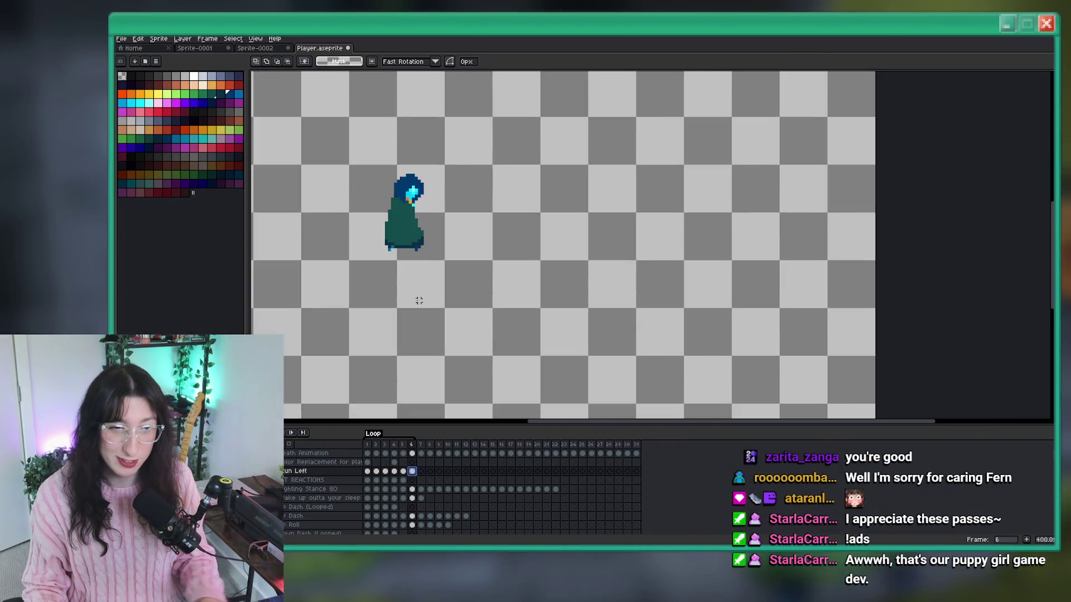
pyautogui.press('Return')
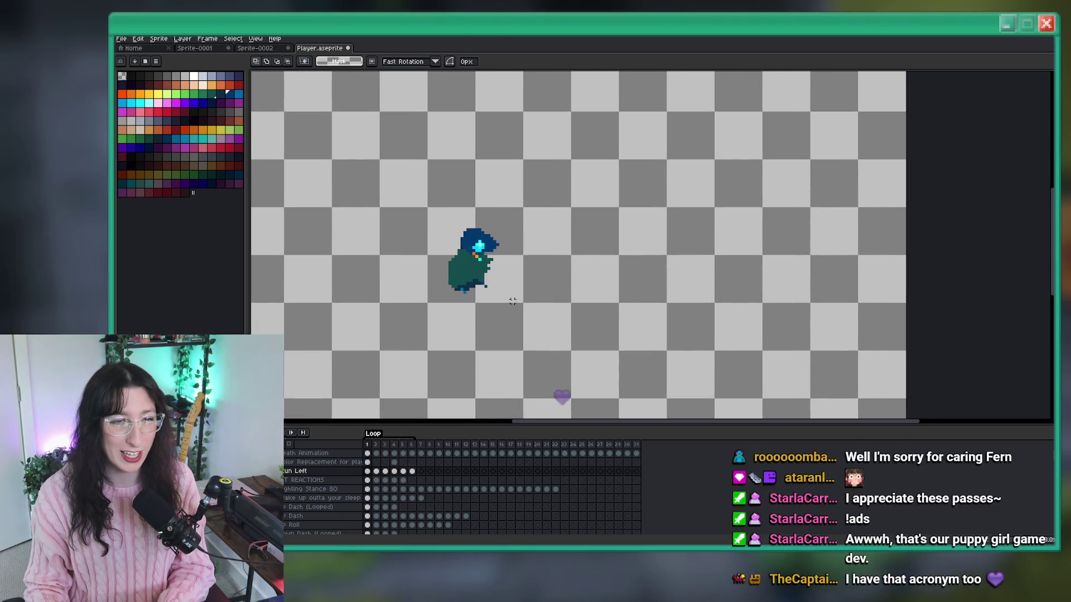
pyautogui.scroll(2, 504, 293)
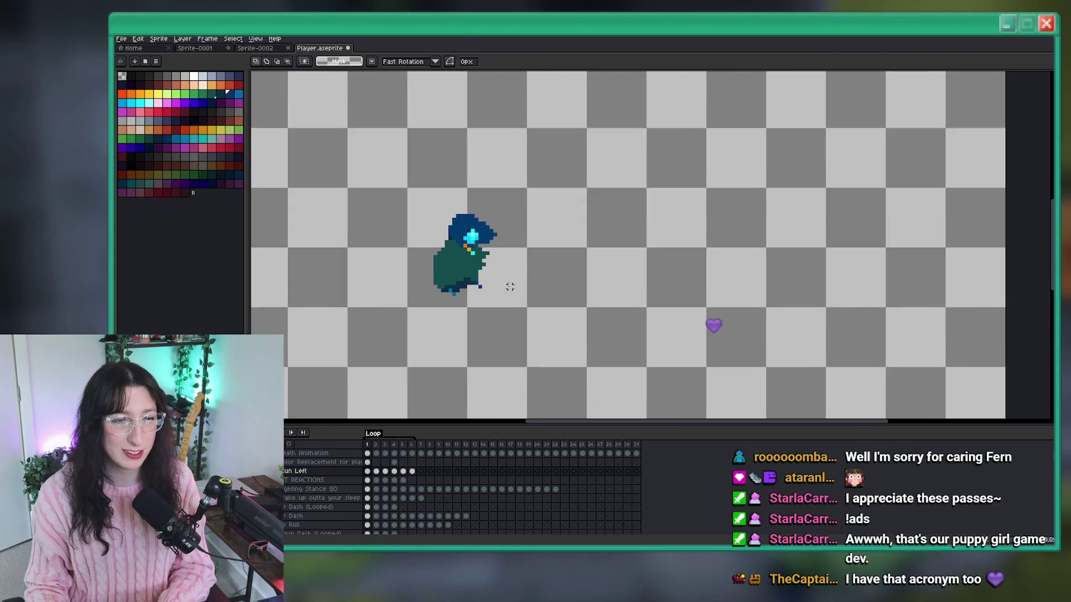
pyautogui.scroll(1, 448, 300)
pyautogui.scroll(1, 485, 310)
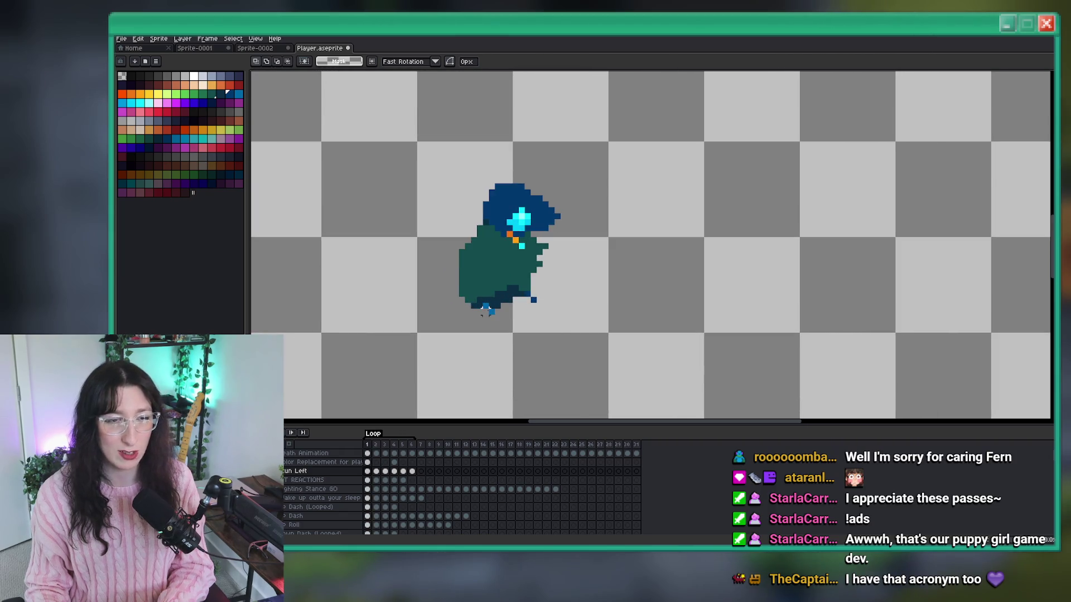
# Select the character and shift it to the right within the stun frames.
pyautogui.moveTo(562, 328); pyautogui.dragTo(392, 121)
pyautogui.click(681, 246)
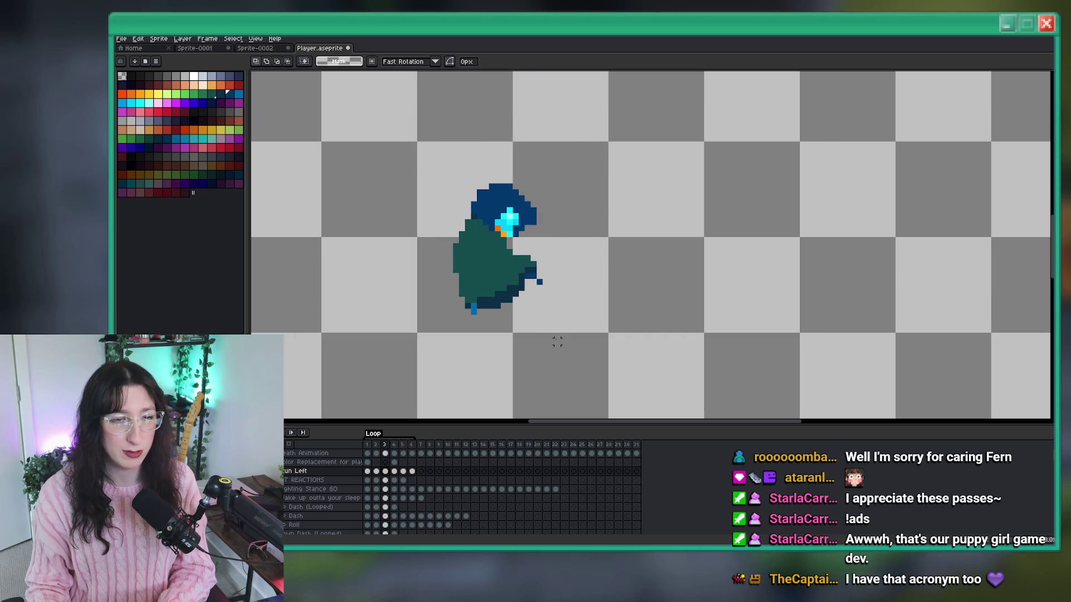
pyautogui.hotkey('ctrl', 'shift', 'd')
pyautogui.press('Right')
pyautogui.press('Right')
pyautogui.press('Right')
pyautogui.hotkey('ctrl', 'd')
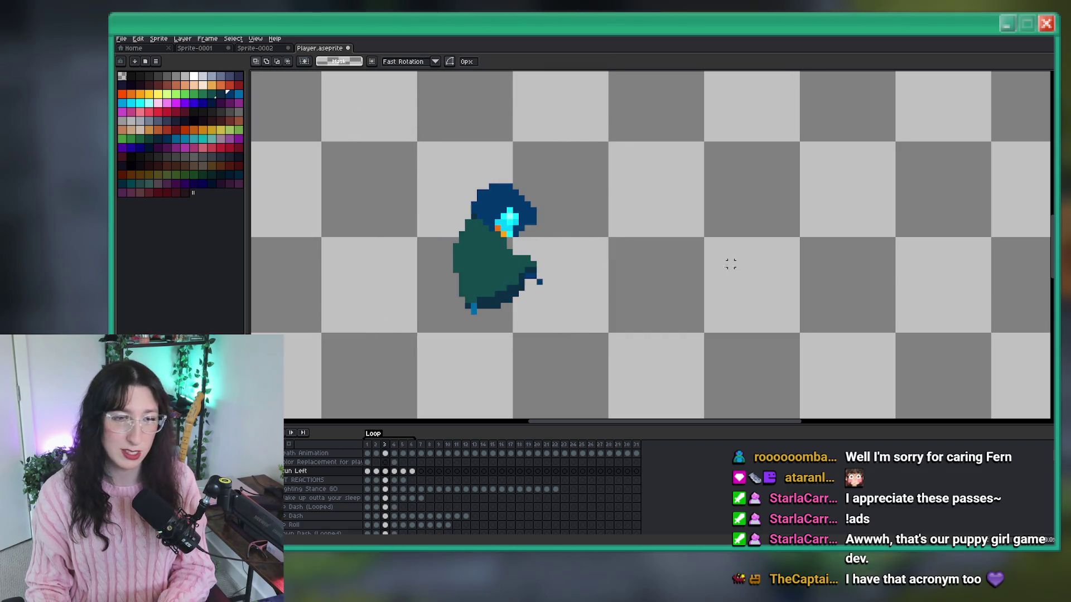
pyautogui.moveTo(596, 357); pyautogui.dragTo(373, 139)
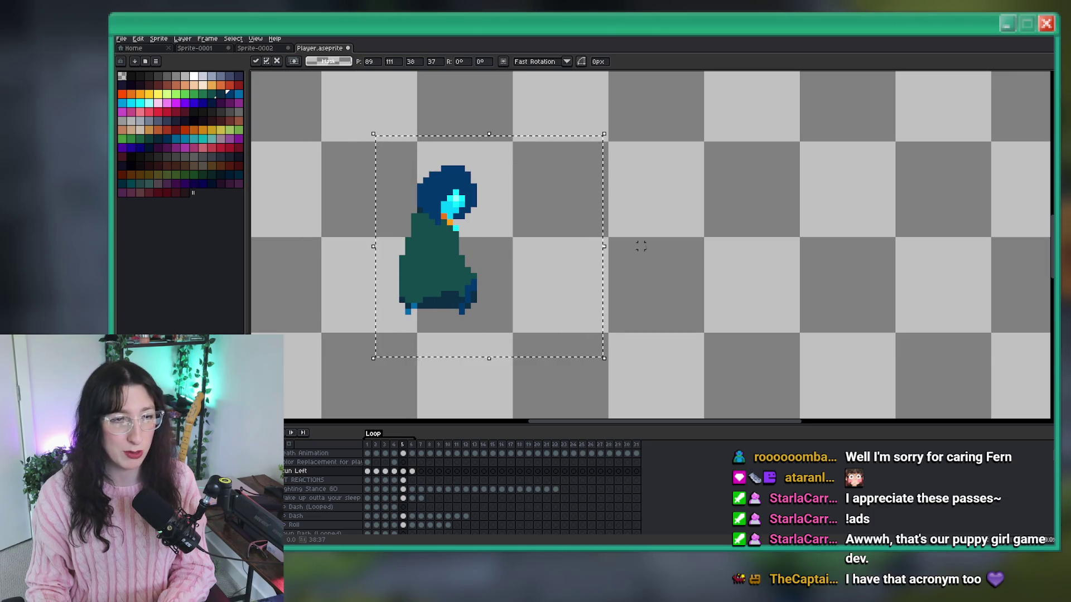
pyautogui.moveTo(604, 346)
pyautogui.mouseDown()
pyautogui.moveTo(360, 90)
pyautogui.moveTo(373, 92)
pyautogui.mouseUp()
pyautogui.moveTo(622, 353); pyautogui.dragTo(410, 98)
pyautogui.hotkey('ctrl', 'd')
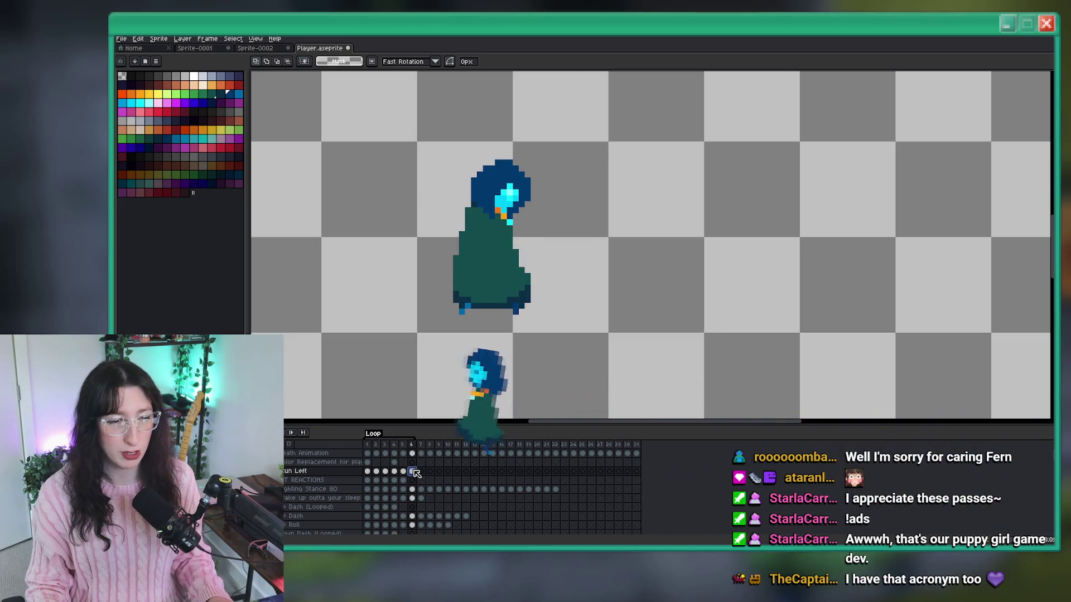
# Trim the canvas to the character and export the animation as Player Stun Side.gif.
pyautogui.click(349, 469)
pyautogui.click(121, 39)
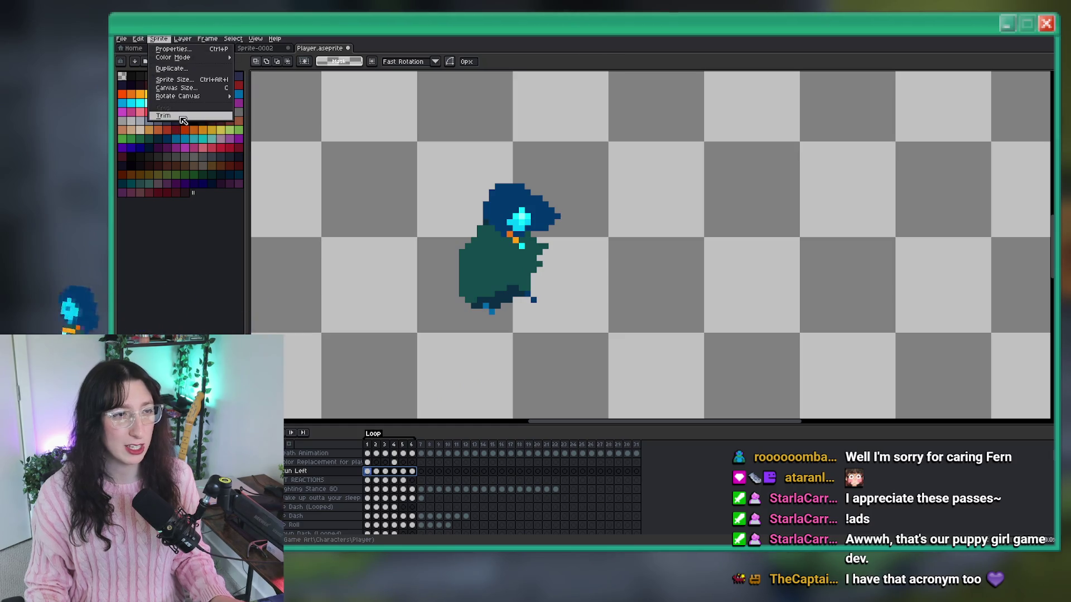
pyautogui.click(184, 93)
pyautogui.click(814, 311)
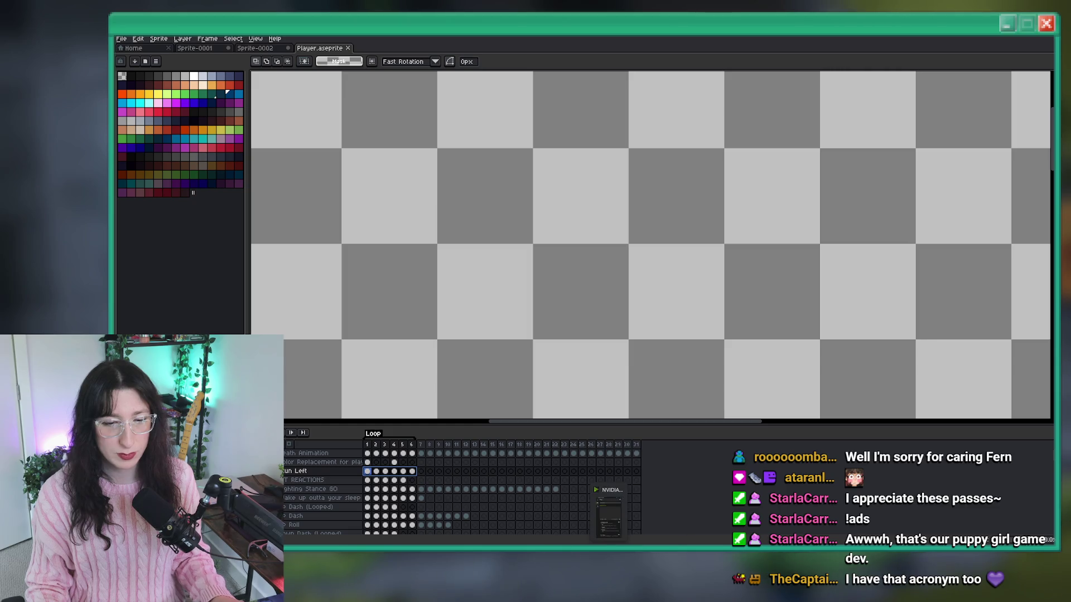
pyautogui.hotkey('alt', 'Tab')
# Reimport Player Stun Side.gif as the frames of spr_player_stun_side.
pyautogui.click(468, 172)
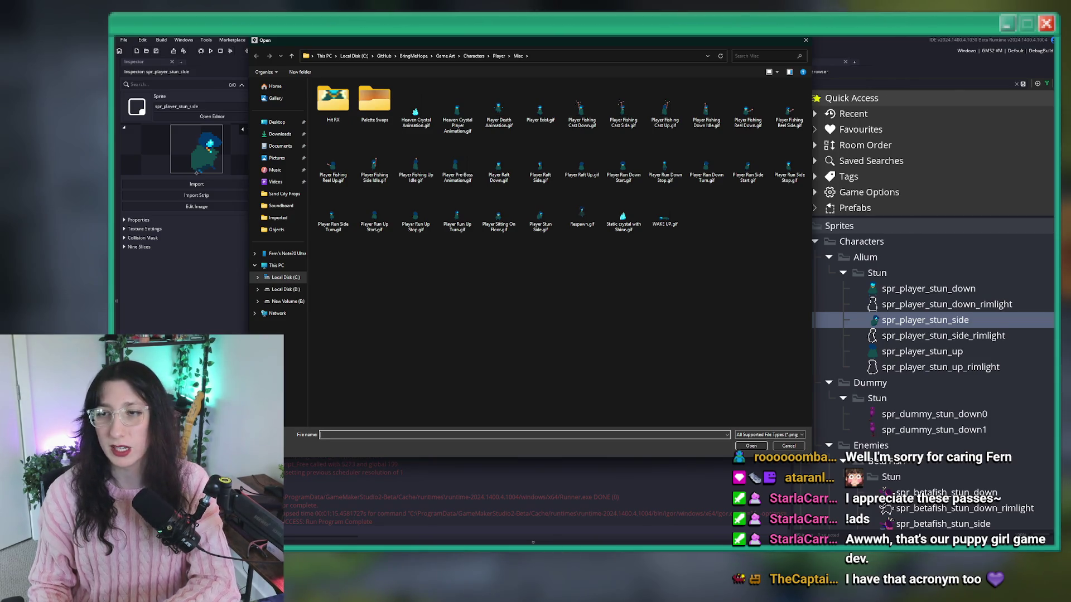
pyautogui.doubleClick(539, 212)
pyautogui.click(612, 304)
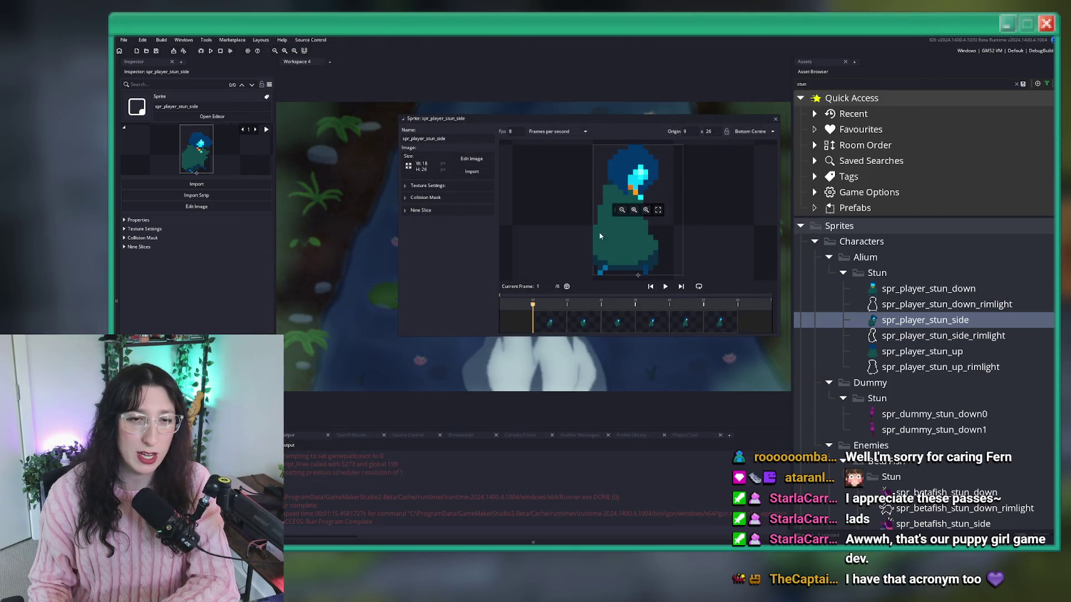
# Preview the reimported animation and search the project for spr_player_stun_side.
pyautogui.click(667, 289)
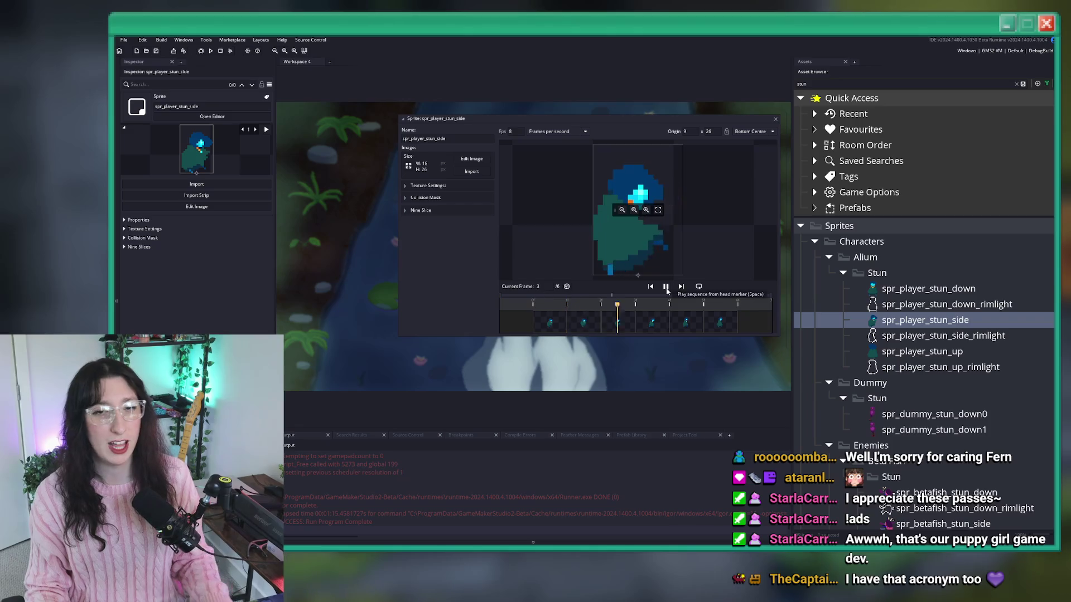
pyautogui.click(666, 289)
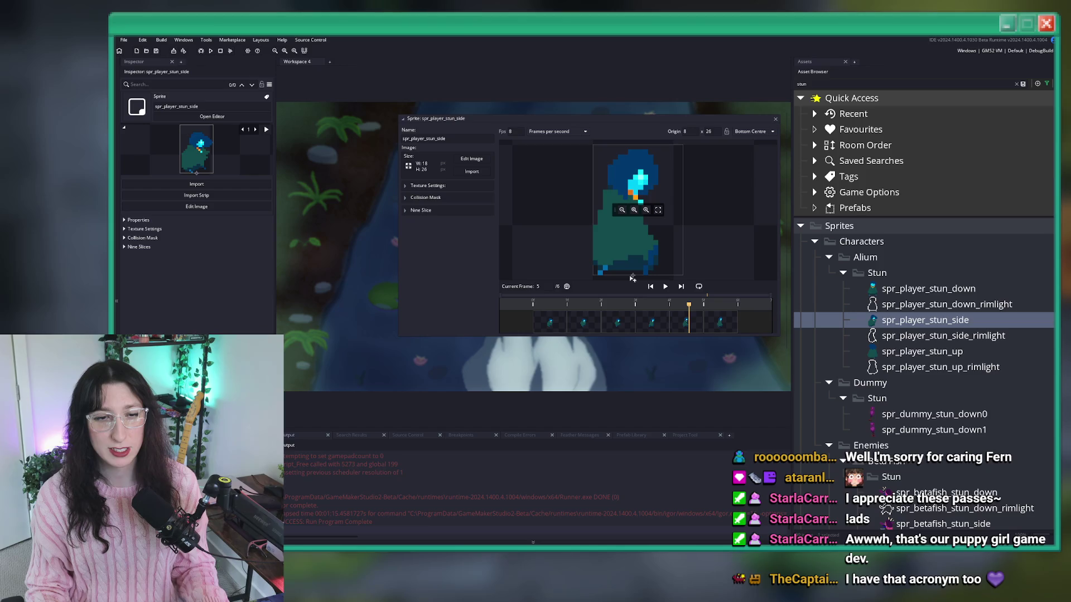
pyautogui.click(549, 321)
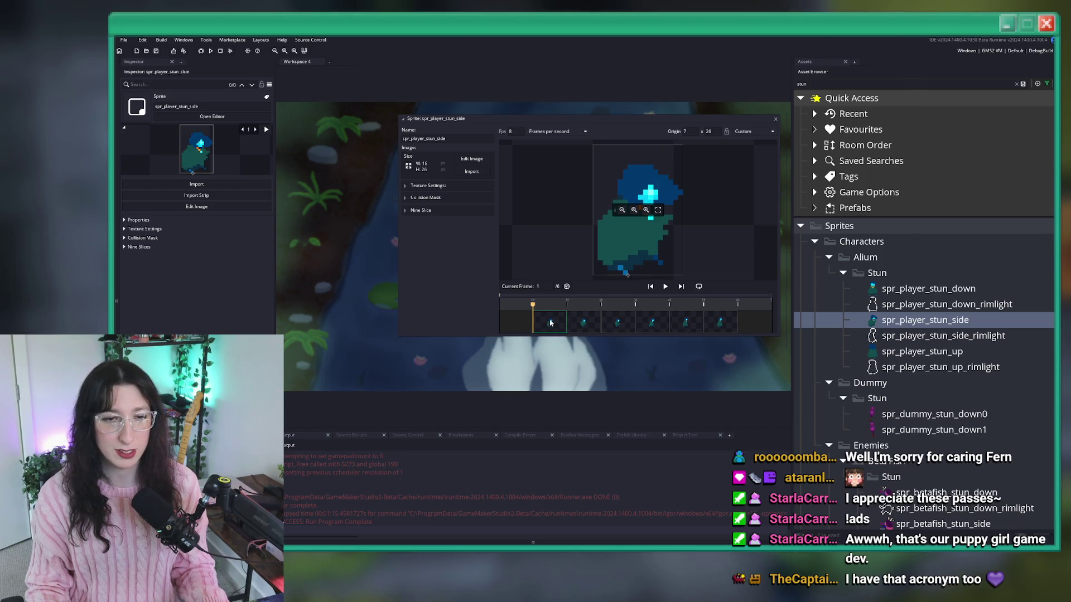
pyautogui.click(665, 289)
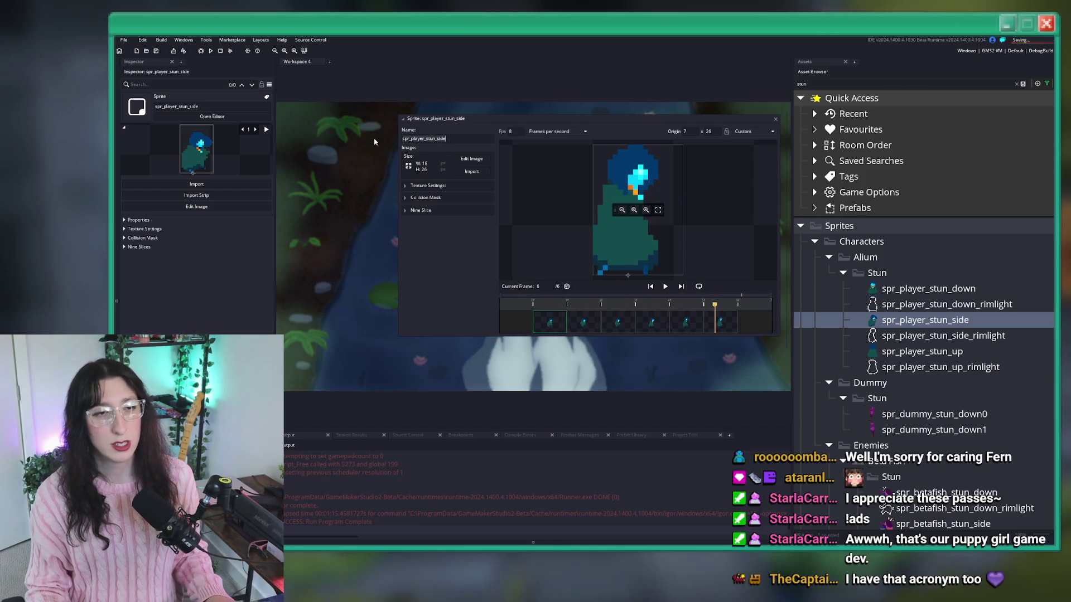
pyautogui.hotkey('ctrl', 'shift', 'f')
pyautogui.press('Return')
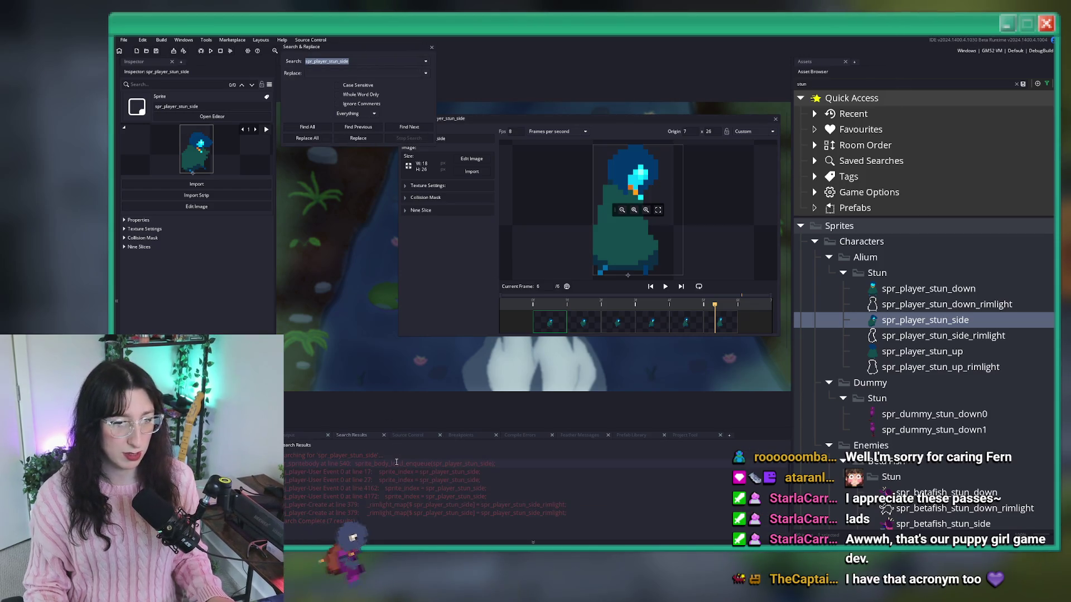
# Open obj_player's User Event 0 stun code from the search results and run the game.
pyautogui.doubleClick(443, 473)
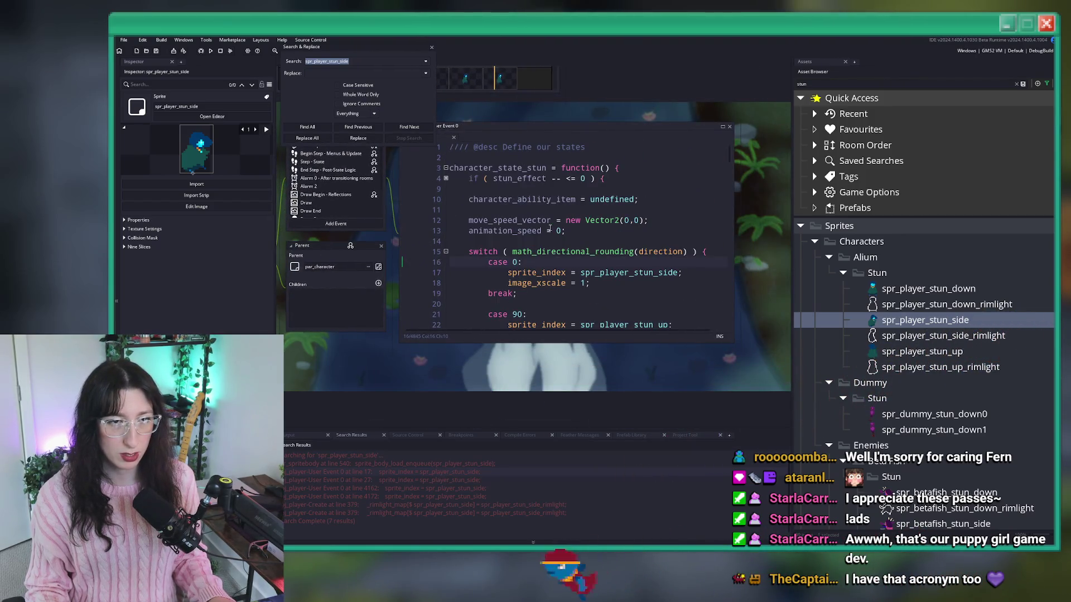
pyautogui.scroll(-7, 549, 229)
pyautogui.scroll(-2, 532, 217)
pyautogui.scroll(7, 533, 217)
pyautogui.press('F5')
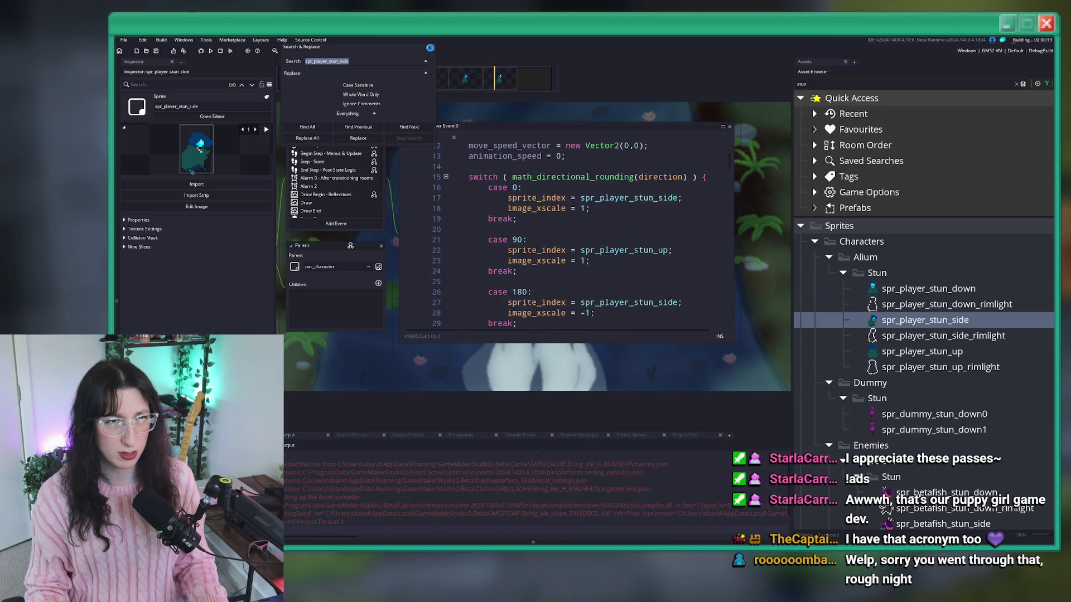
pyautogui.click(636, 302)
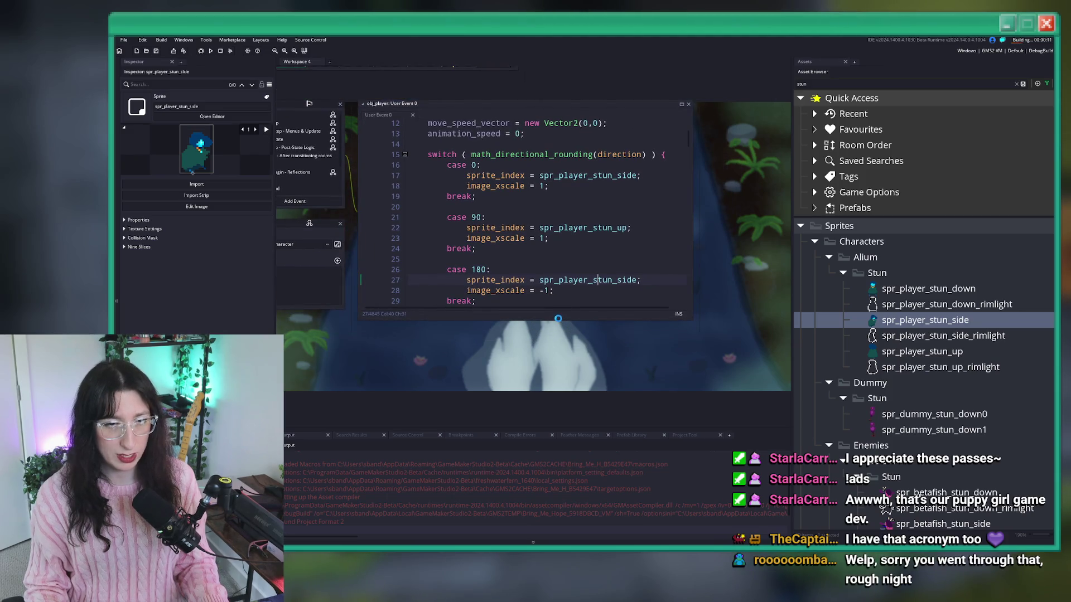
pyautogui.moveTo(558, 318); pyautogui.dragTo(558, 363)
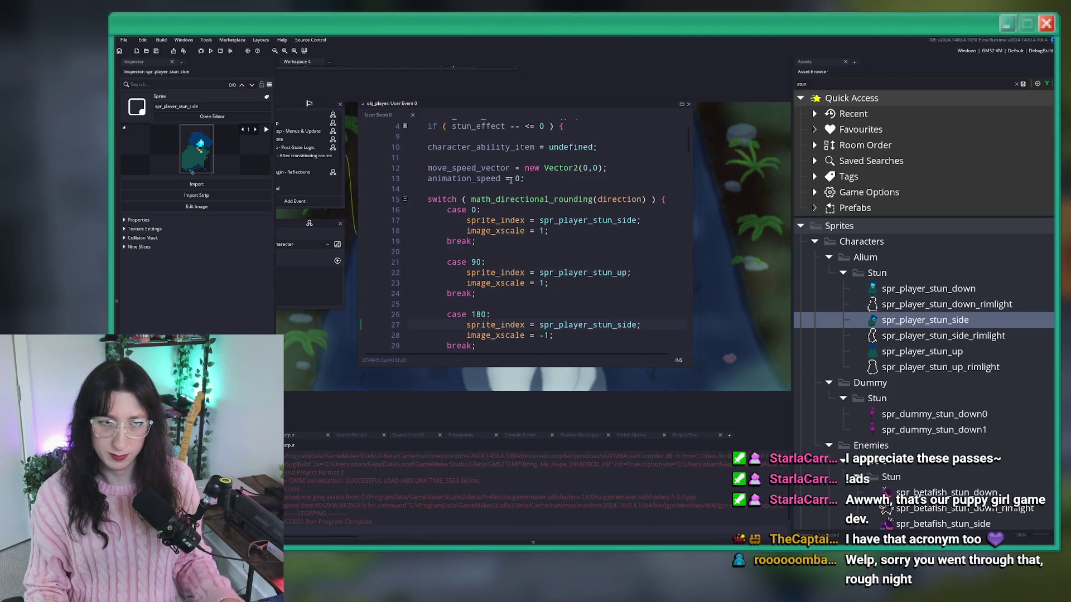
pyautogui.scroll(1, 535, 179)
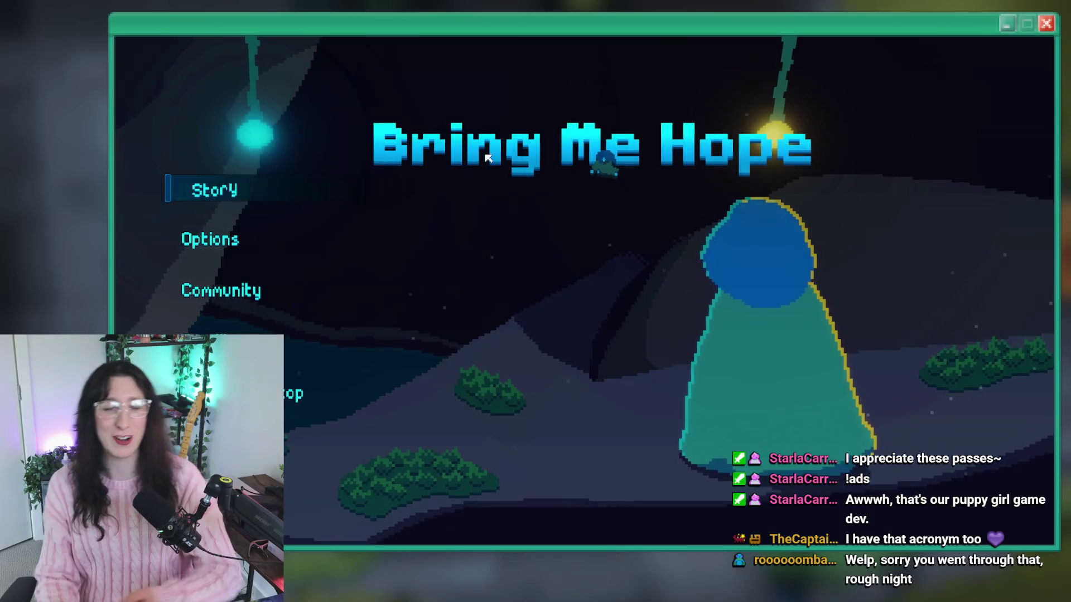
# Start story mode, rerun the debug-console jump to Abandoned Town, and enter the next room.
pyautogui.click(208, 192)
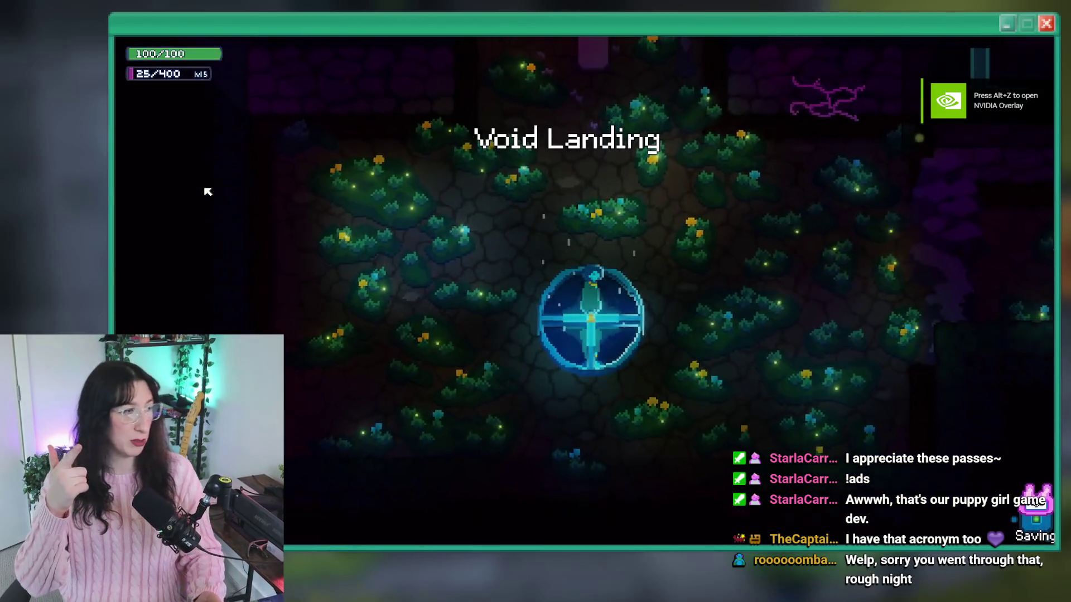
pyautogui.press('`')
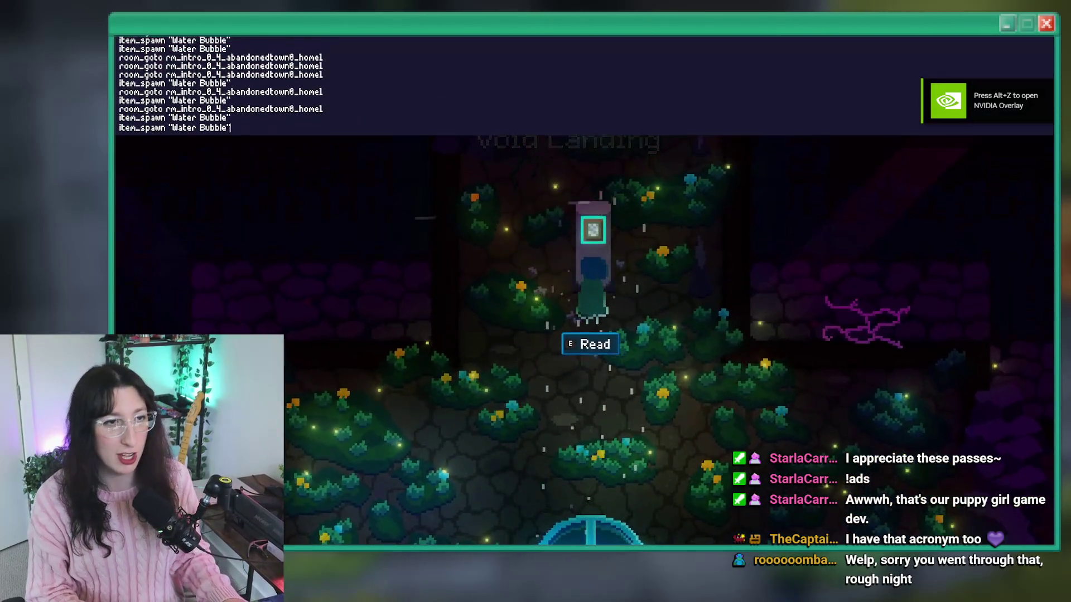
pyautogui.press('Up')
pyautogui.press('Return')
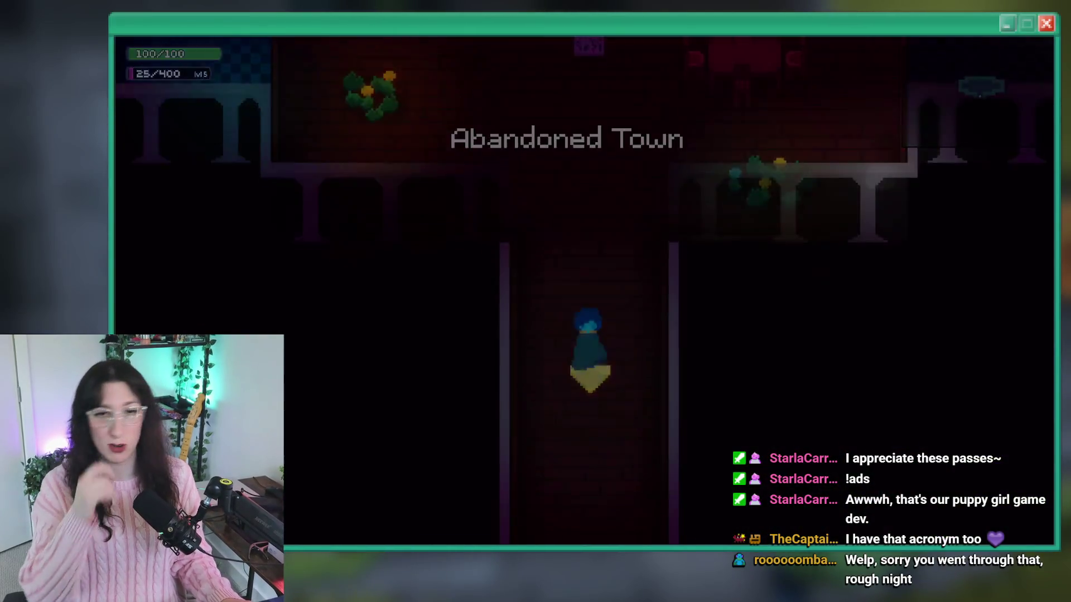
pyautogui.press('Return')
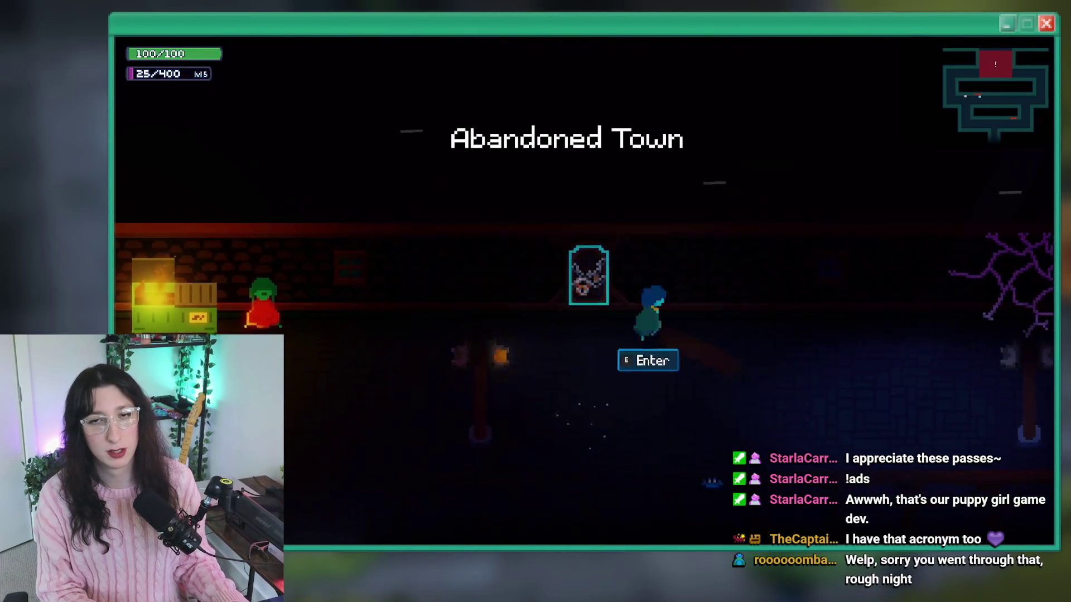
pyautogui.press('Return')
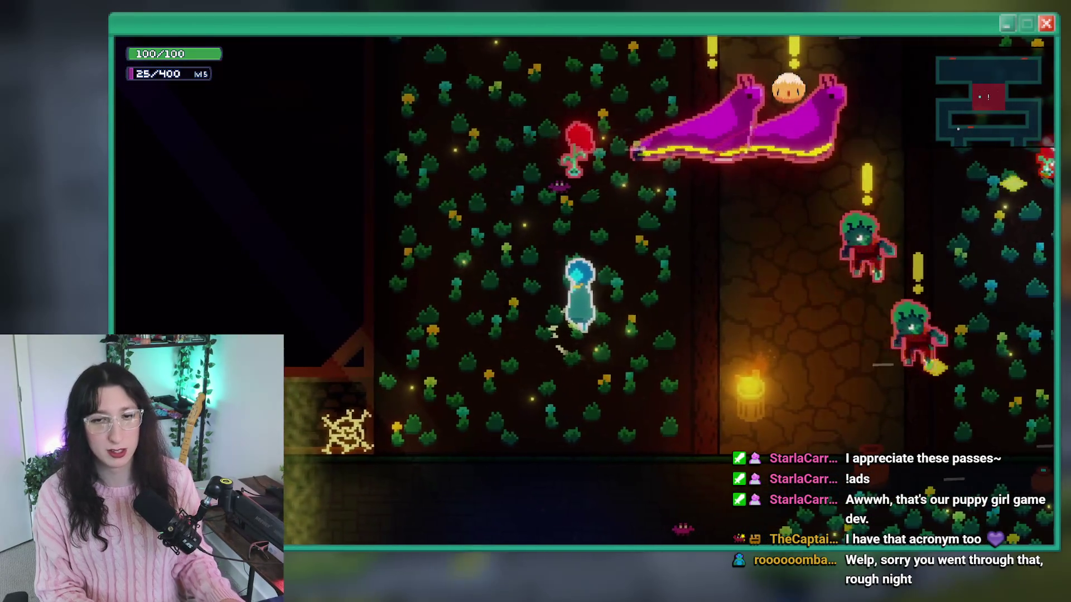
# Walk the character through the garden and along the corridor past the enemies.
pyautogui.press('Left')
pyautogui.press('Down')
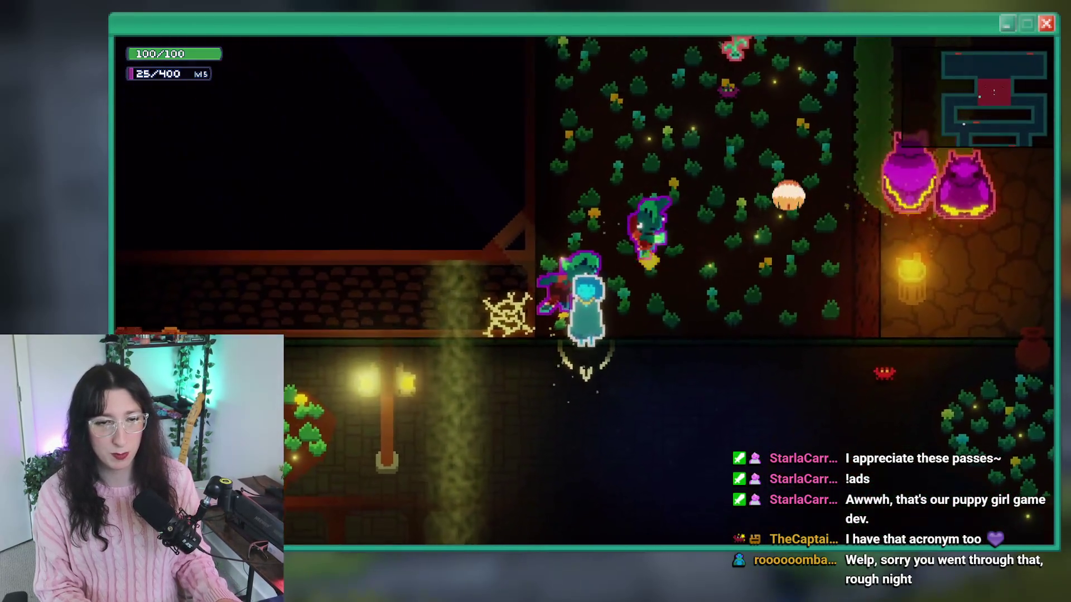
pyautogui.press('Down')
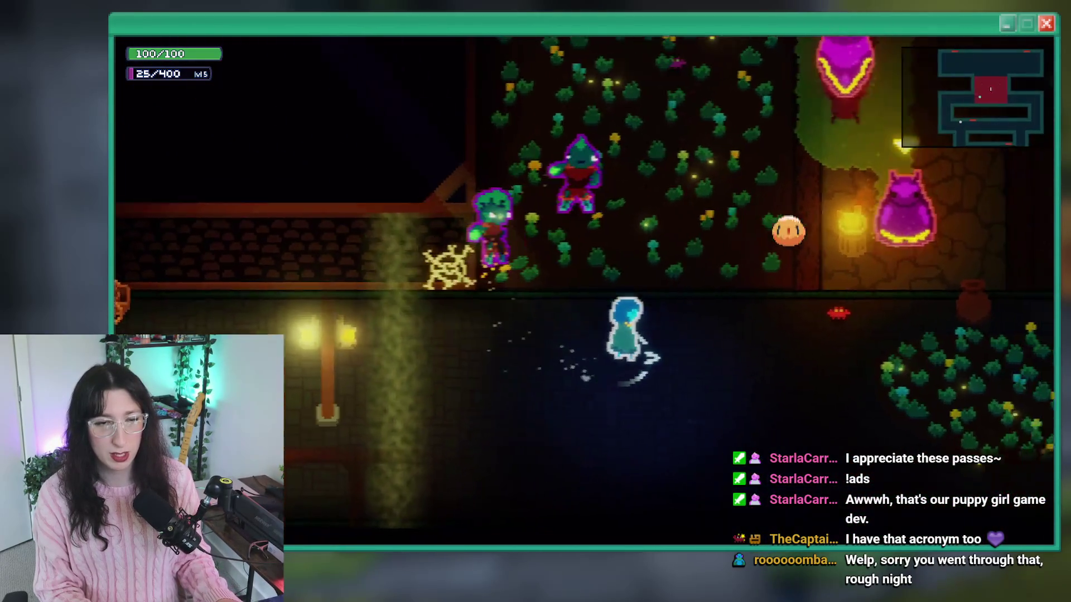
pyautogui.press('Right')
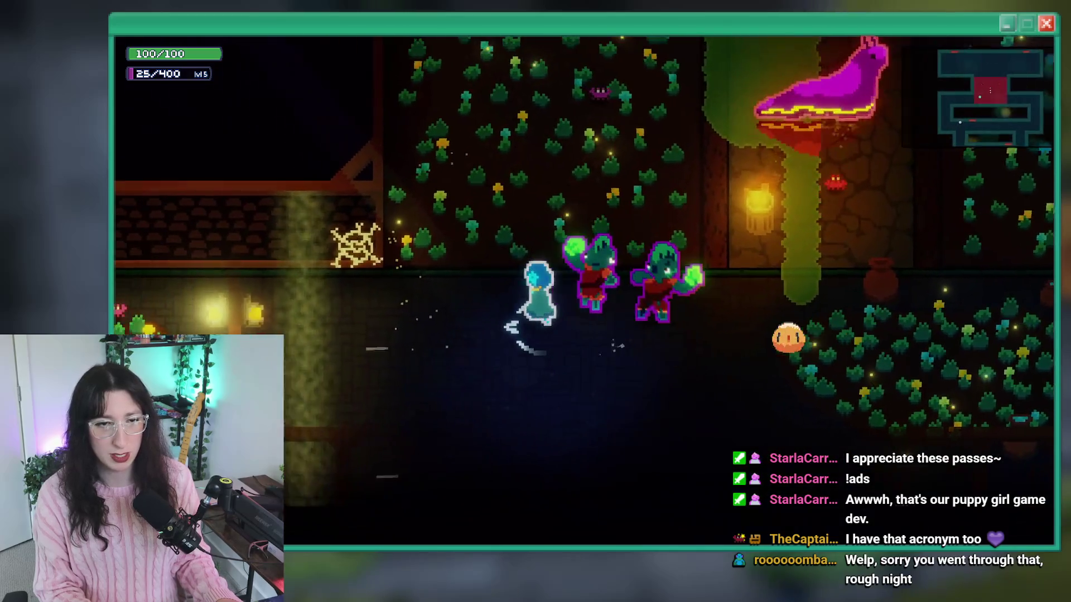
pyautogui.press('Left')
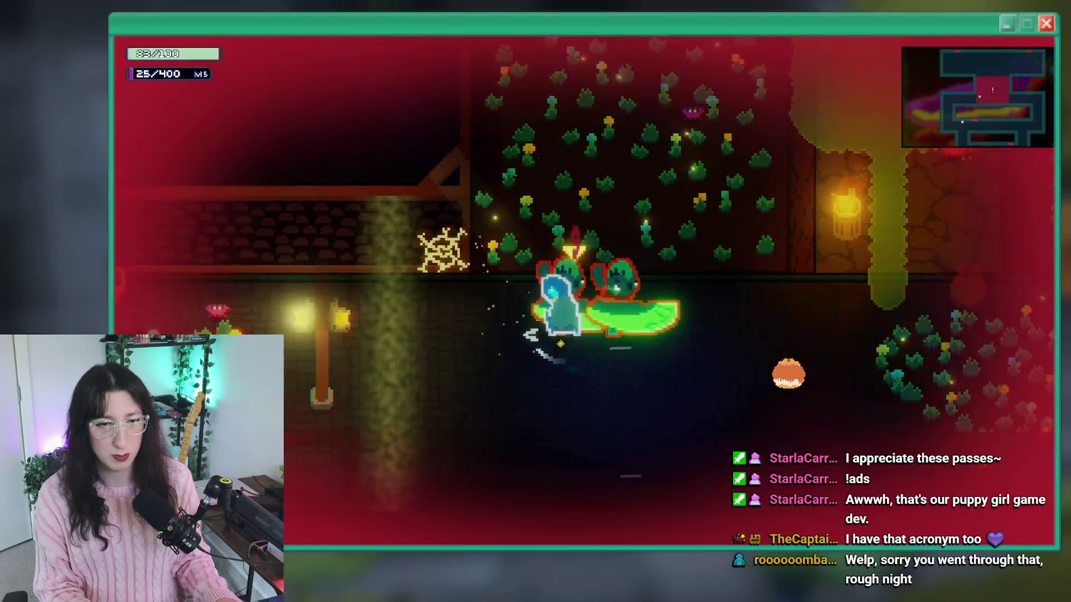
pyautogui.press('Down')
pyautogui.press('Right')
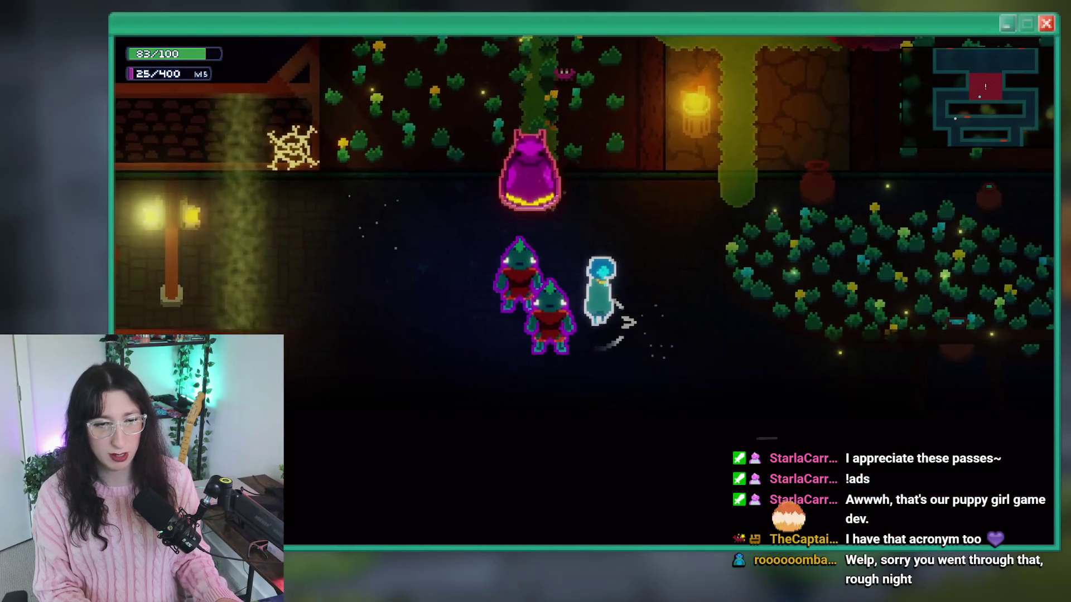
pyautogui.press('Up')
pyautogui.press('Right')
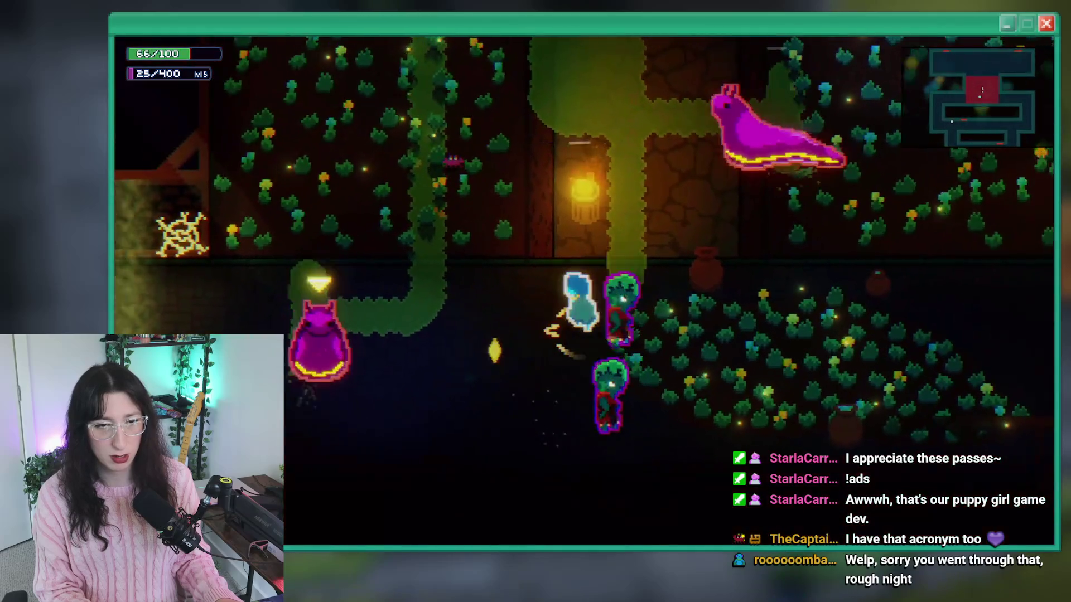
# Fight the goblins and slugs until health drops to 13/100, then close the game.
pyautogui.press('Left')
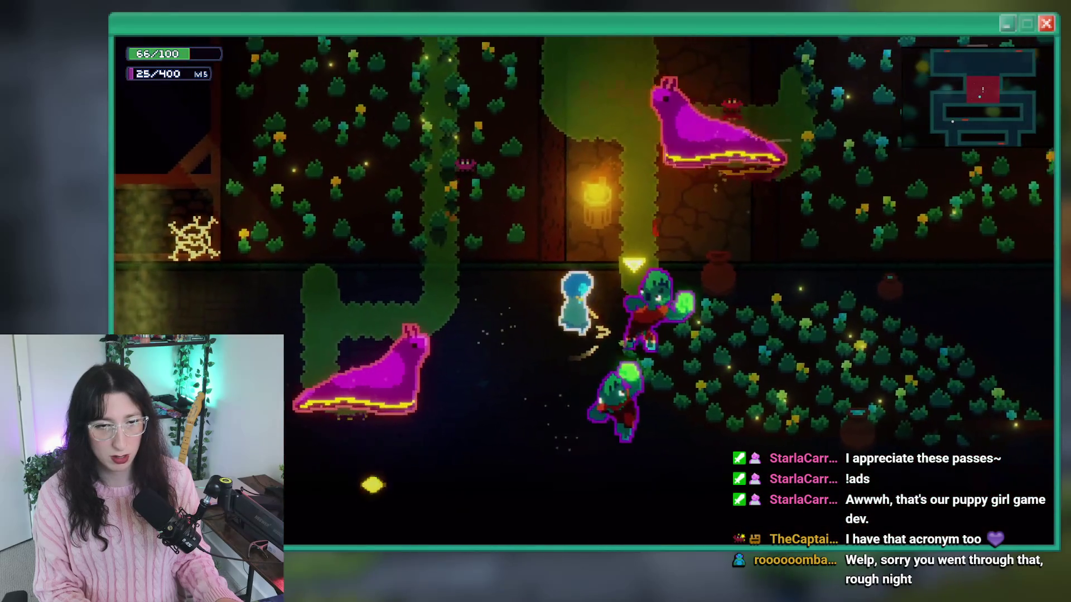
pyautogui.press('Up')
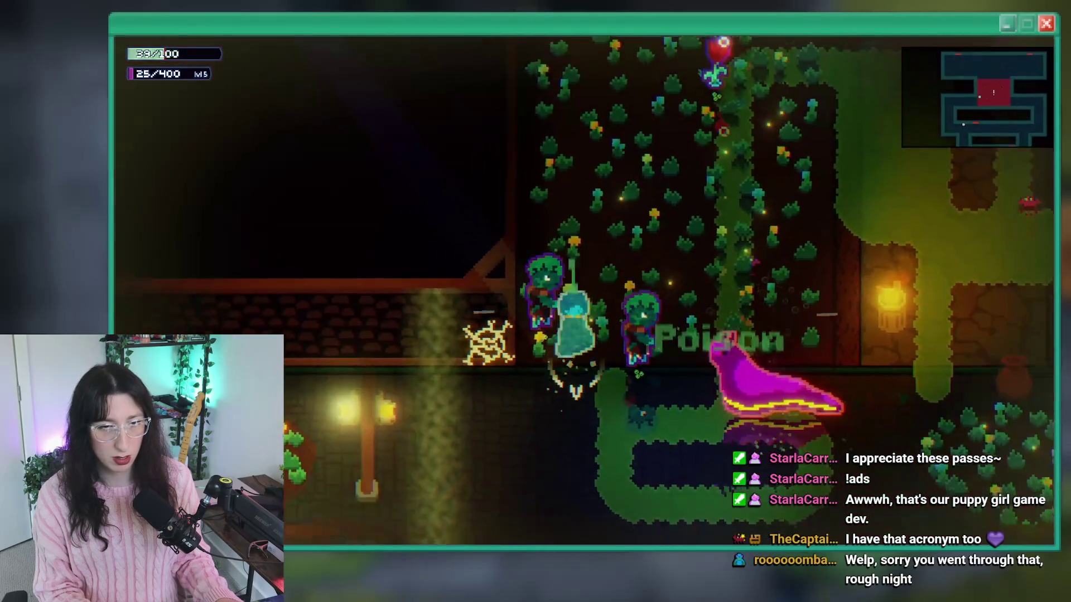
pyautogui.press('Down')
pyautogui.press('Right')
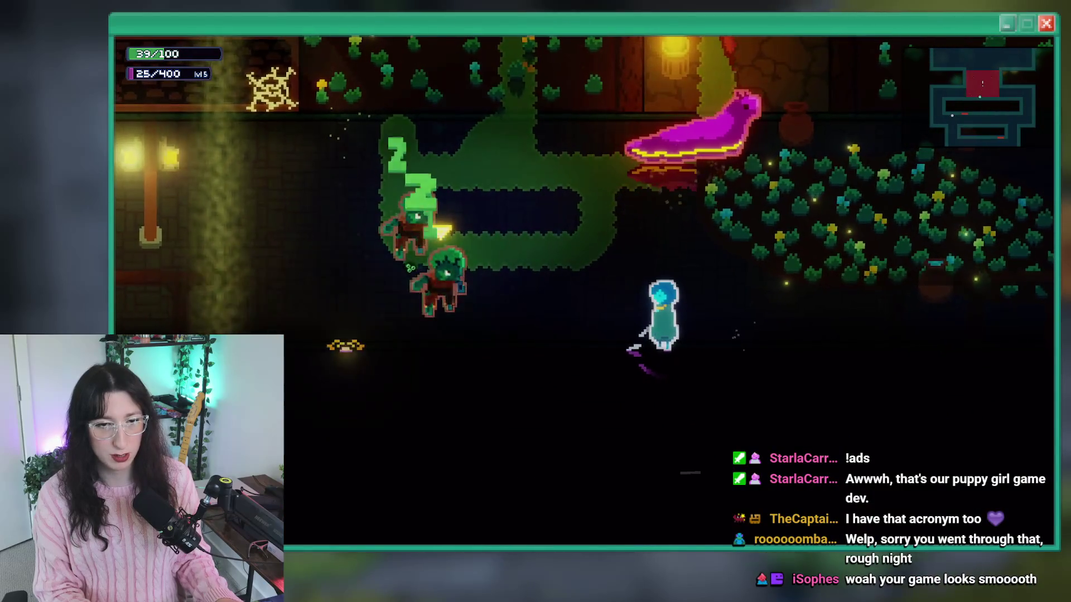
pyautogui.press('Left')
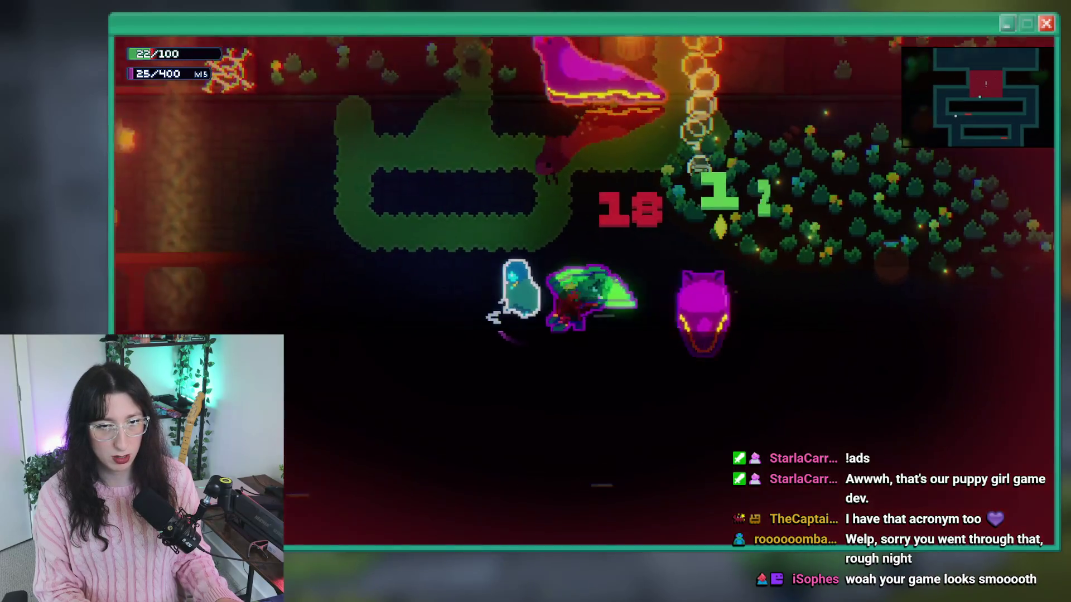
pyautogui.press('Right')
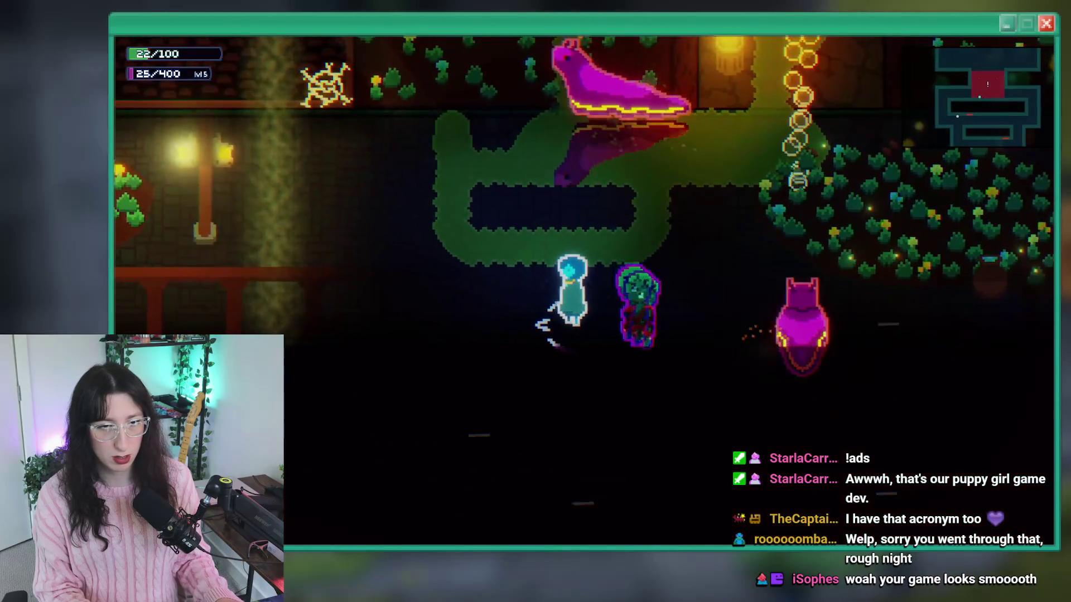
pyautogui.press('Up')
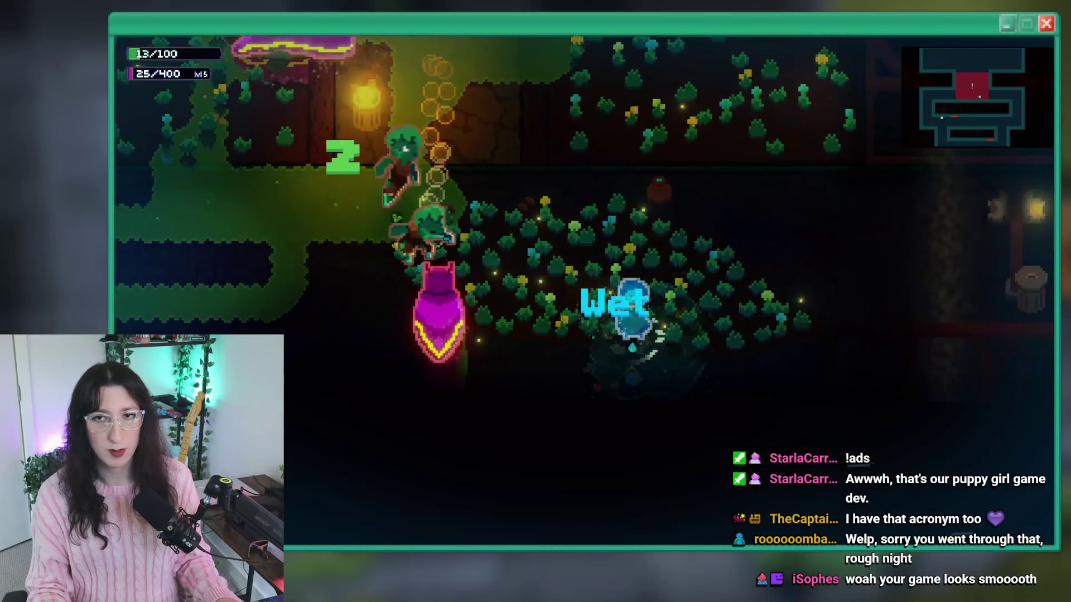
pyautogui.hotkey('alt', 'F4')
pyautogui.middleClick(587, 251)
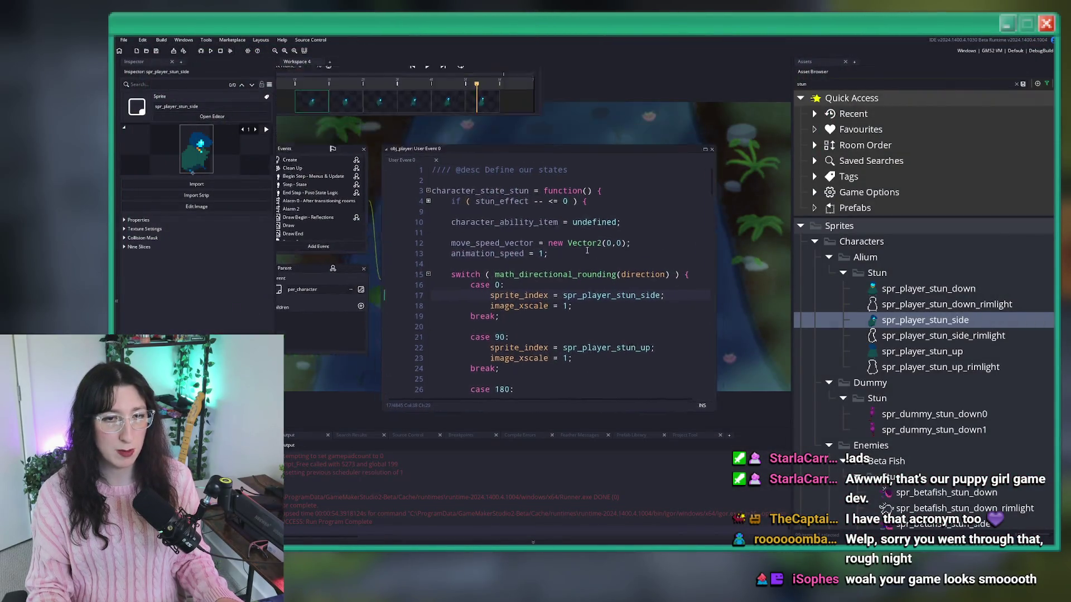
# Set spr_player_stun_side's playback speed to 12 fps.
pyautogui.click(548, 304)
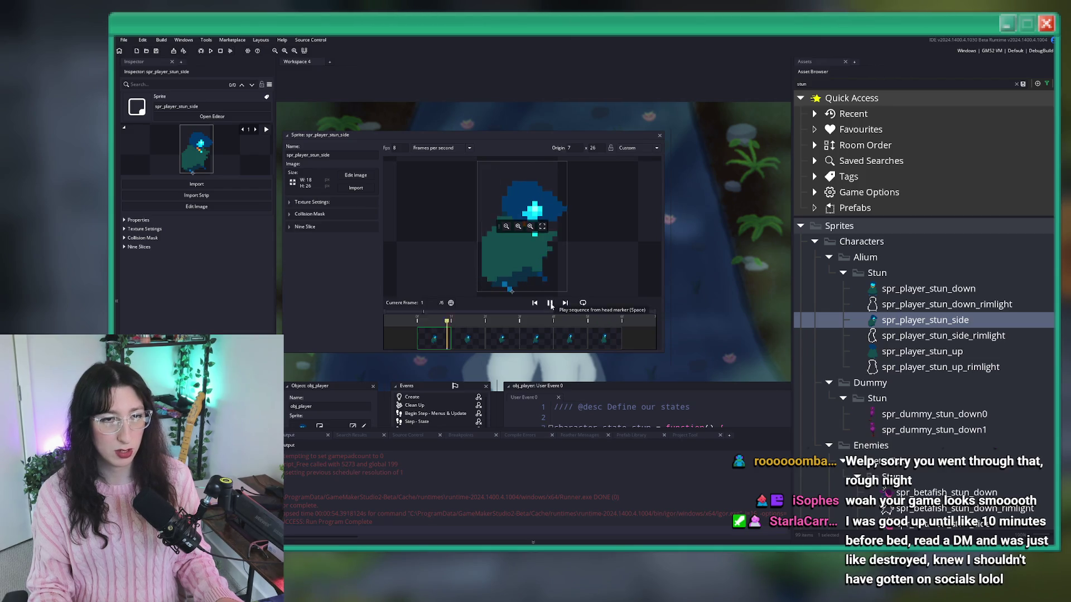
pyautogui.doubleClick(395, 148)
pyautogui.write('12')
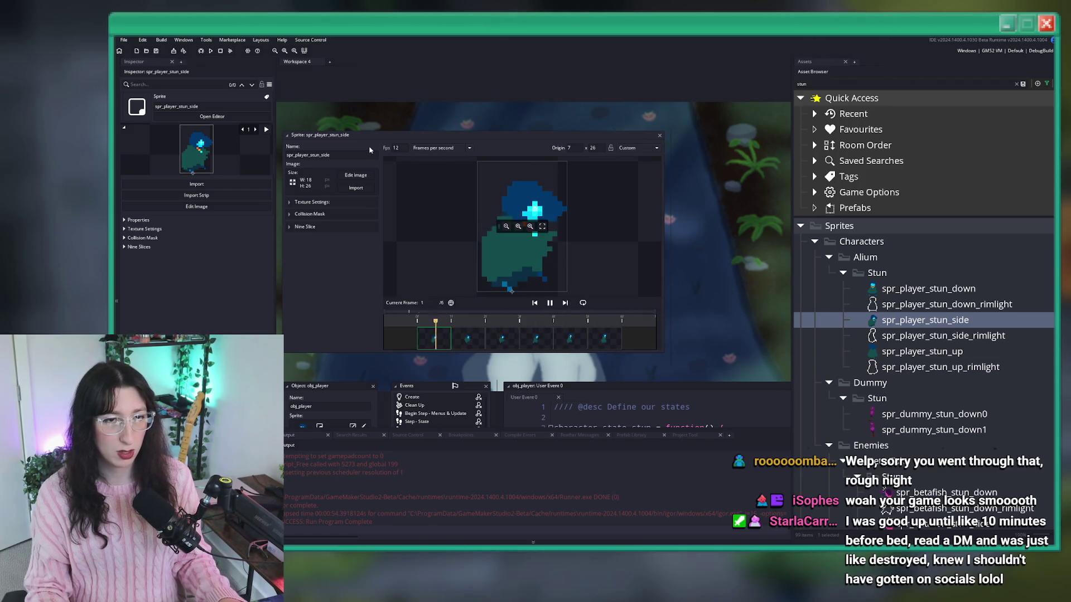
pyautogui.click(661, 135)
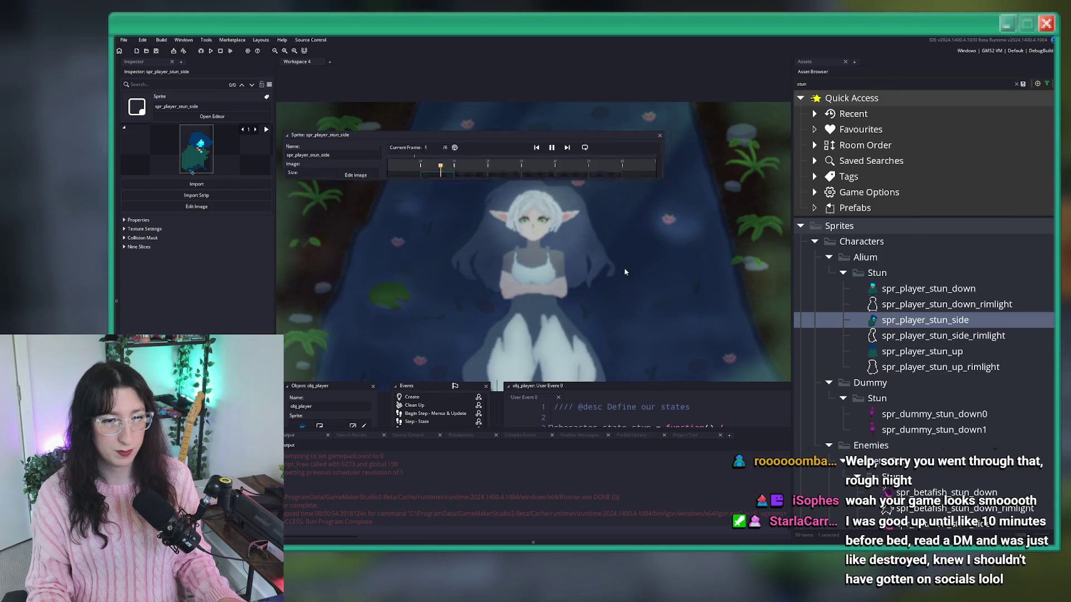
# Add log(image_frame); after the stun state's direction switch and rebuild the game.
pyautogui.click(445, 139)
pyautogui.scroll(-5, 557, 242)
pyautogui.scroll(-2, 564, 242)
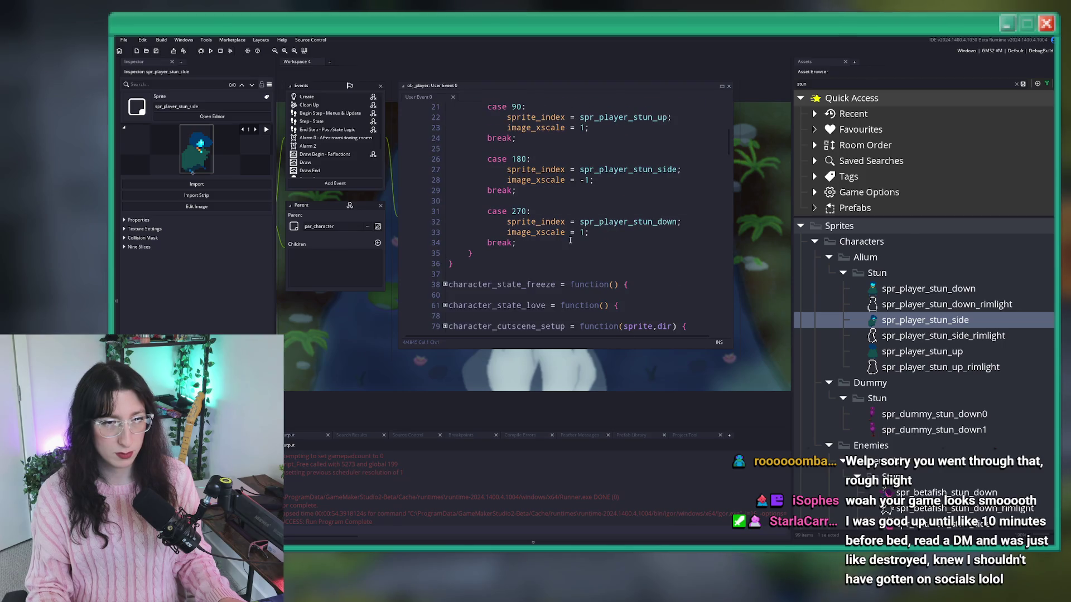
pyautogui.press('Return')
pyautogui.press('Return')
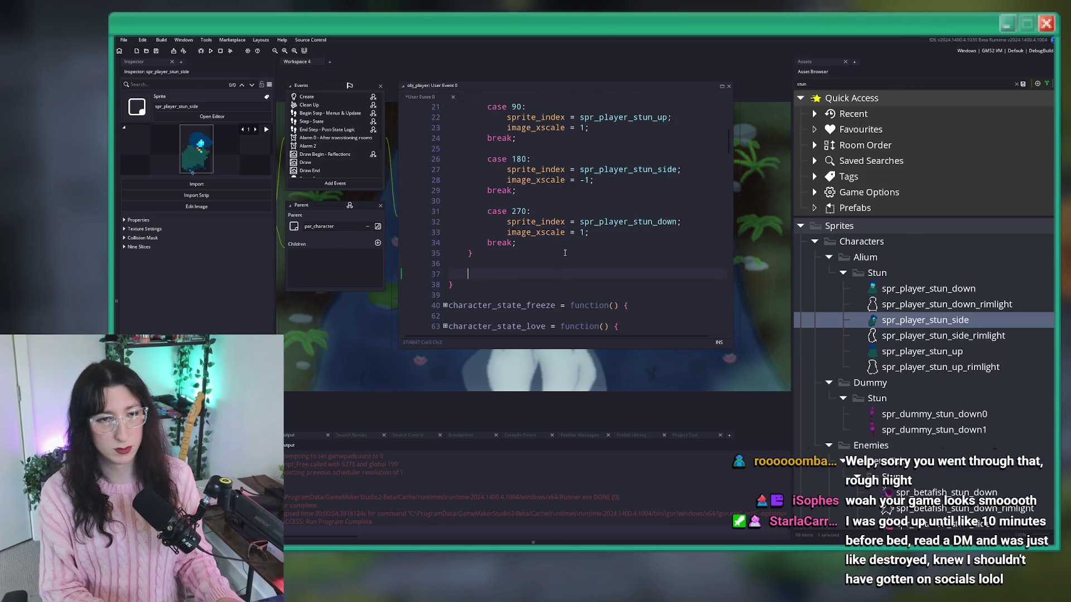
pyautogui.write('log(image_frame')
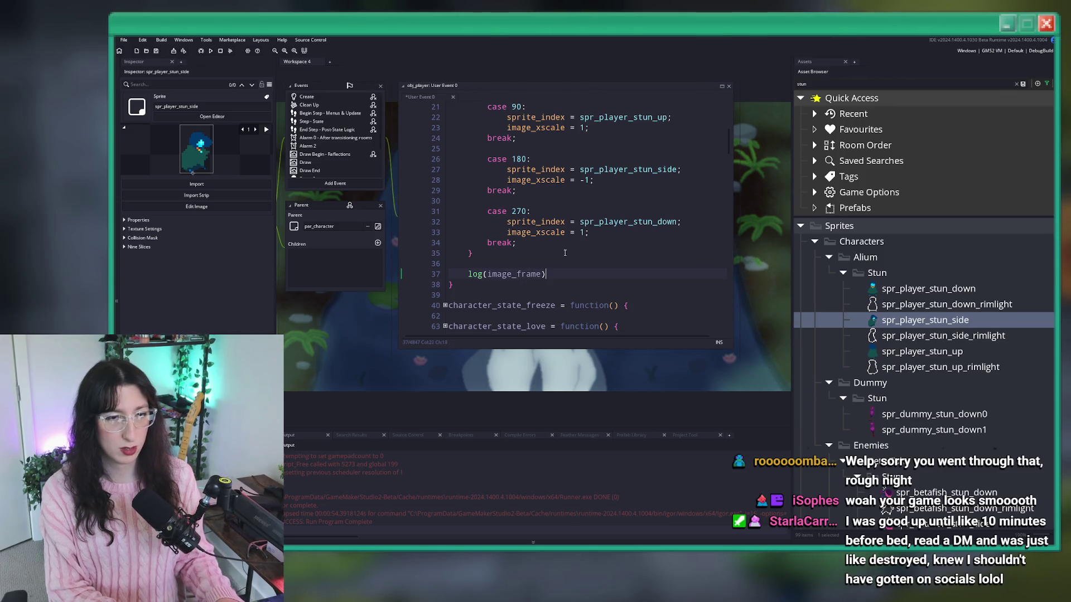
pyautogui.press('F5')
pyautogui.scroll(6, 554, 212)
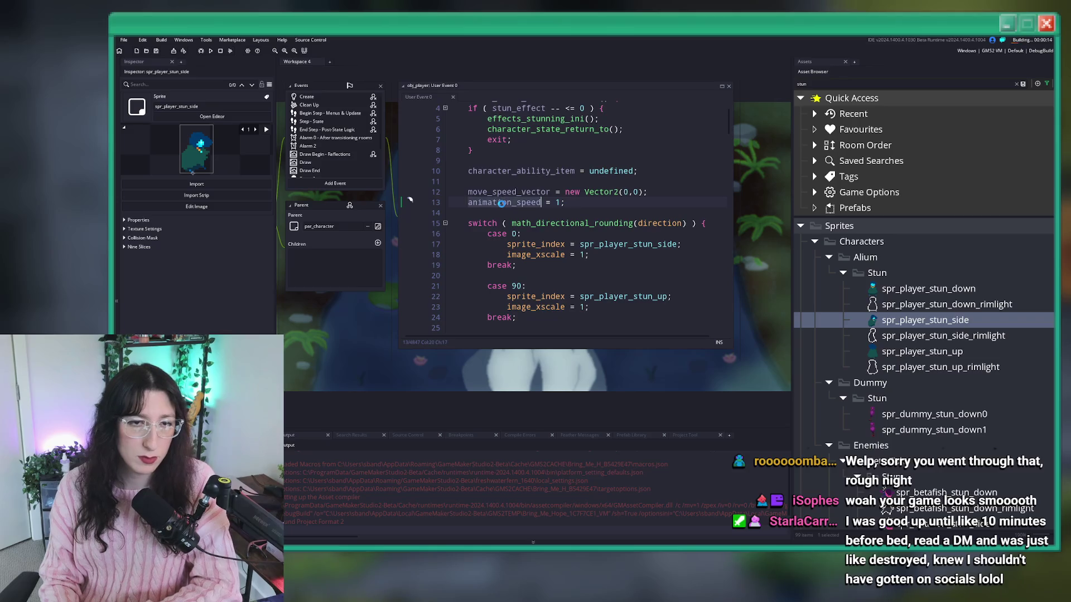
pyautogui.scroll(-8, 501, 204)
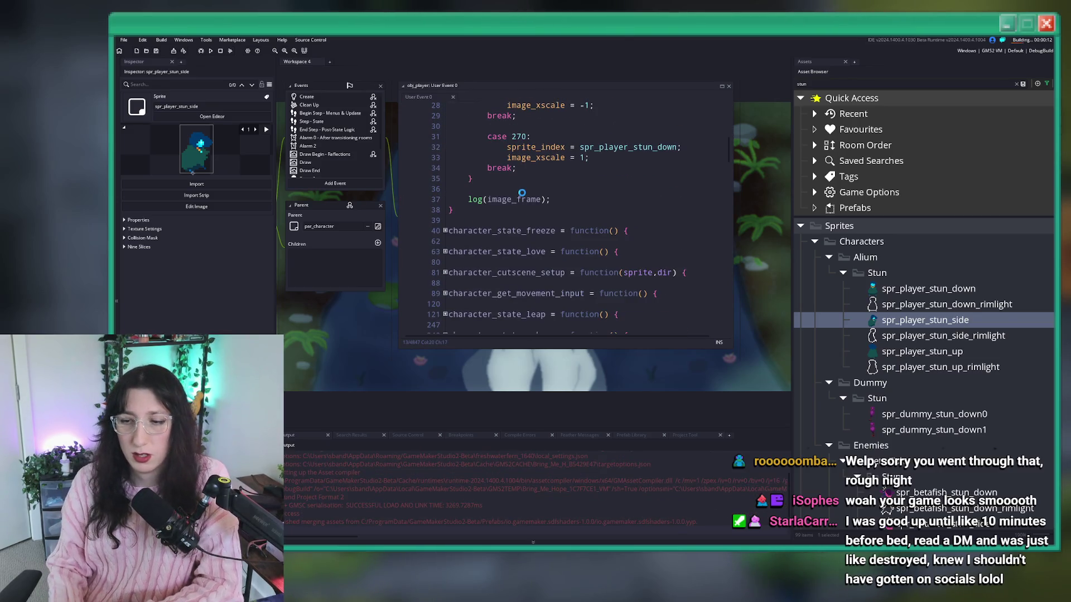
pyautogui.scroll(9, 521, 193)
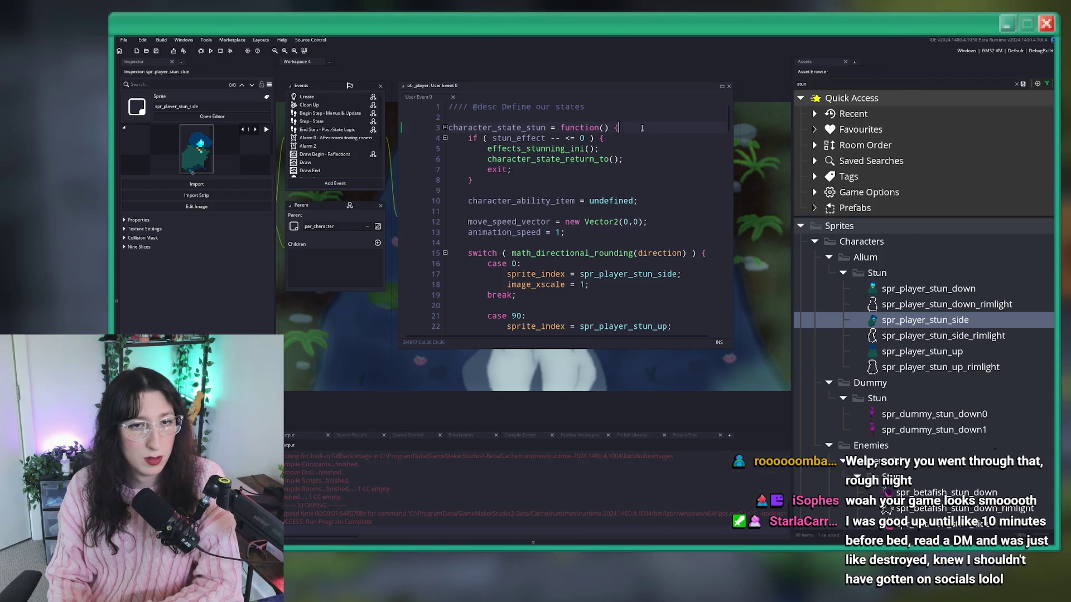
pyautogui.click(211, 52)
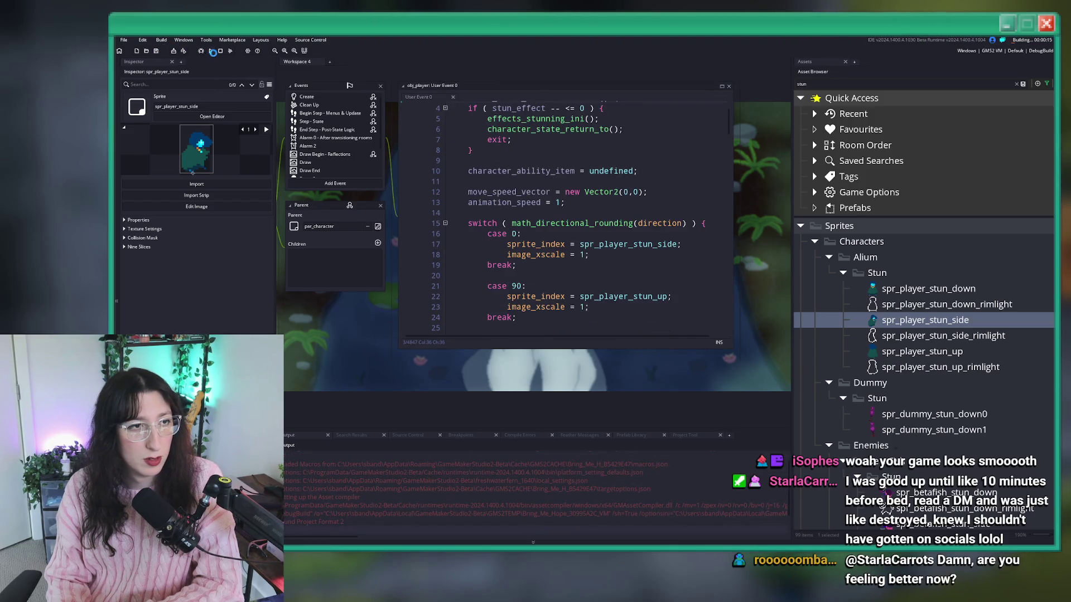
# Select character_state_stun and start a project-wide search for it.
pyautogui.scroll(1, 536, 128)
pyautogui.doubleClick(532, 129)
pyautogui.hotkey('ctrl', 'c')
pyautogui.hotkey('ctrl', 'shift', 'f')
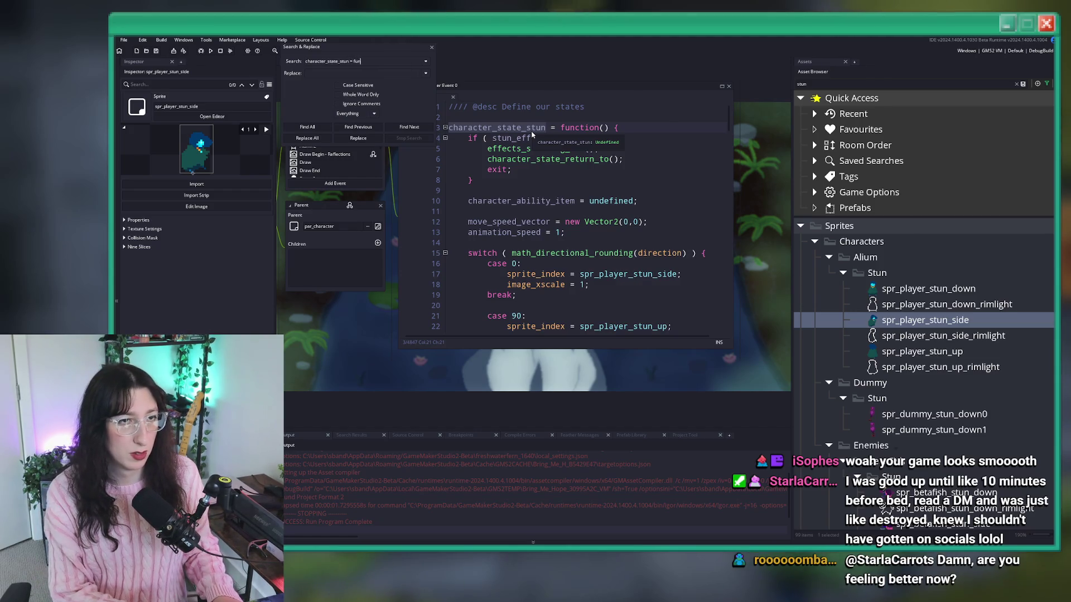
# Find character_state_stun's assignment in effects_stun_apply of scr_charactereffects, then rebuild the game.
pyautogui.hotkey('ctrl', 'v')
pyautogui.press('Return')
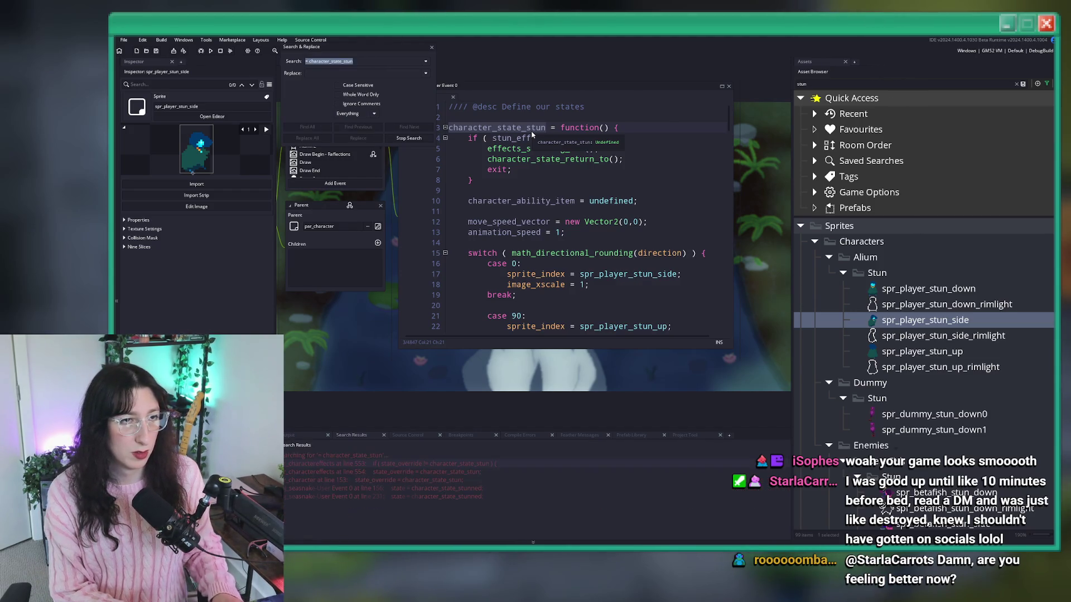
pyautogui.doubleClick(450, 473)
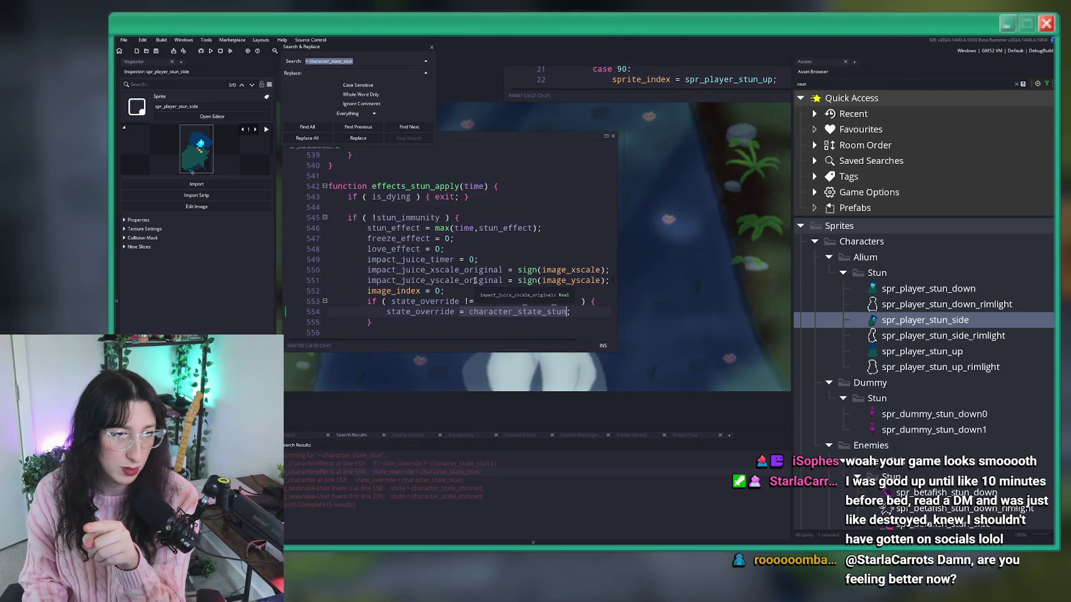
pyautogui.scroll(-1, 474, 281)
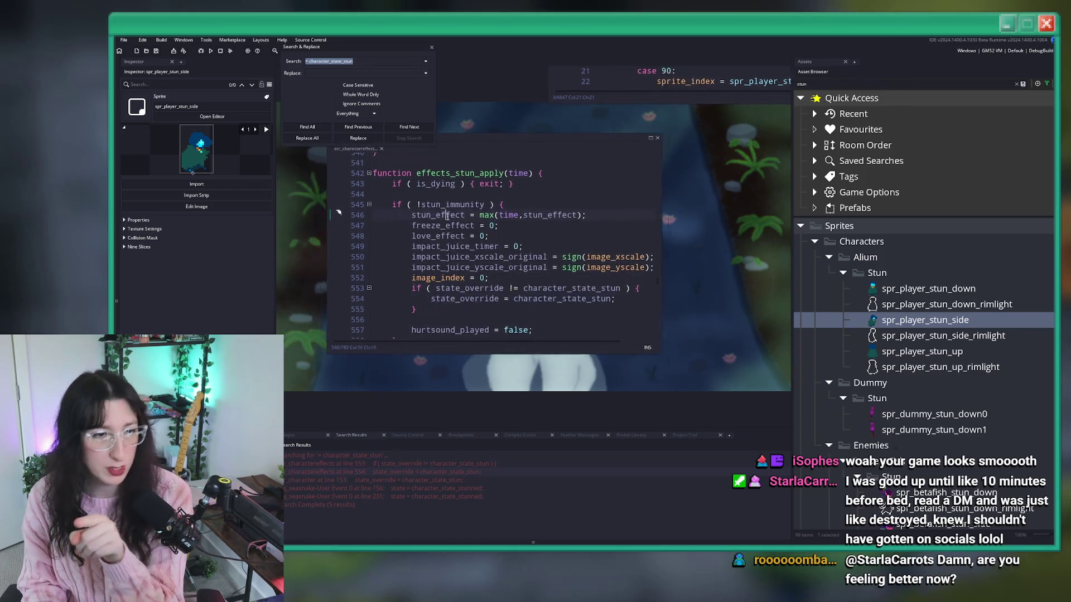
pyautogui.click(501, 228)
pyautogui.click(454, 179)
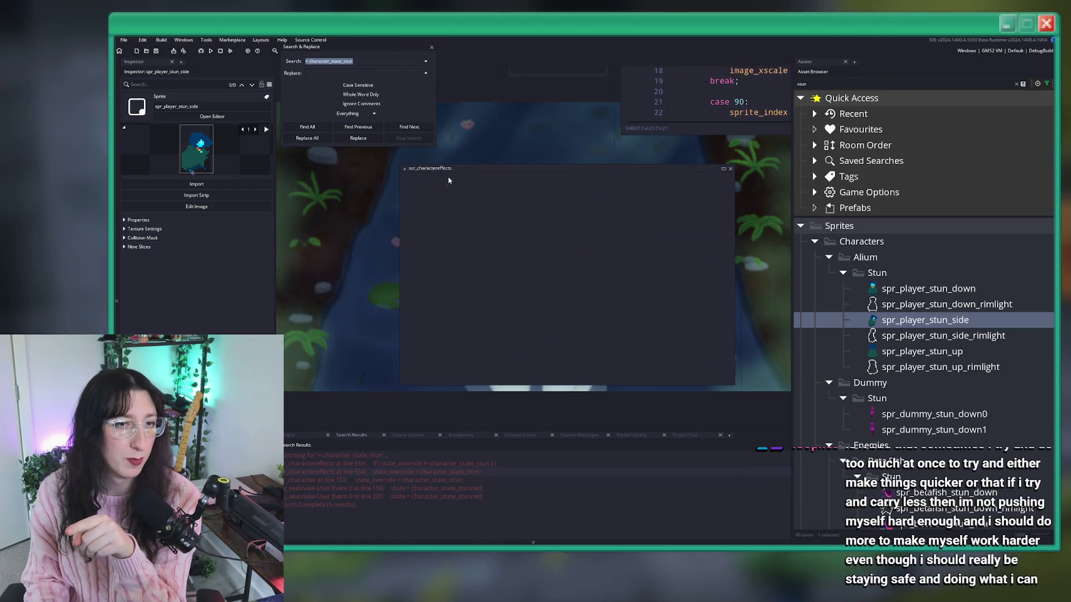
pyautogui.click(212, 51)
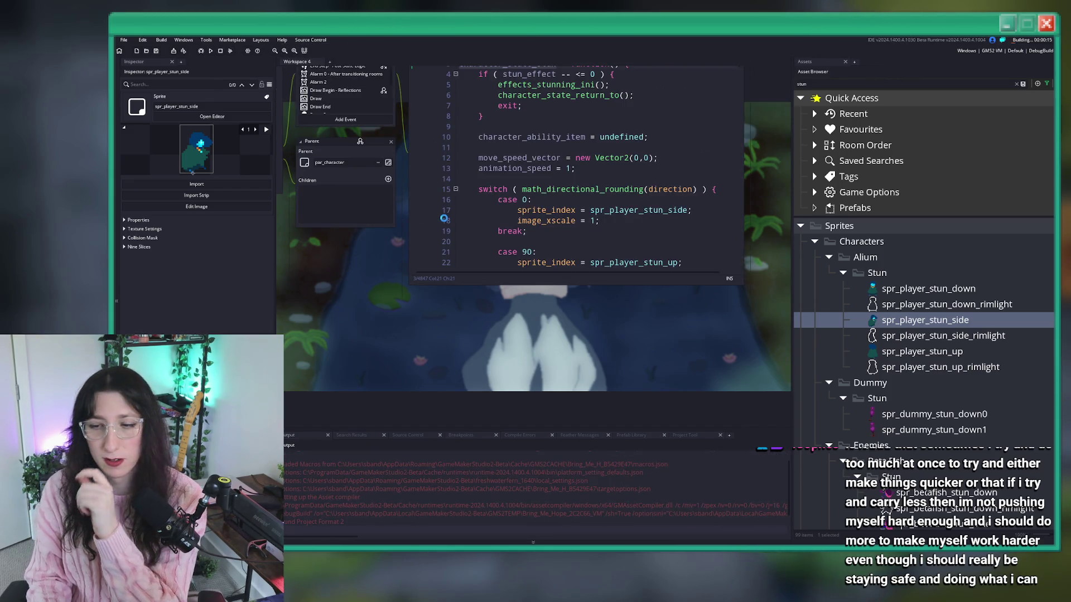
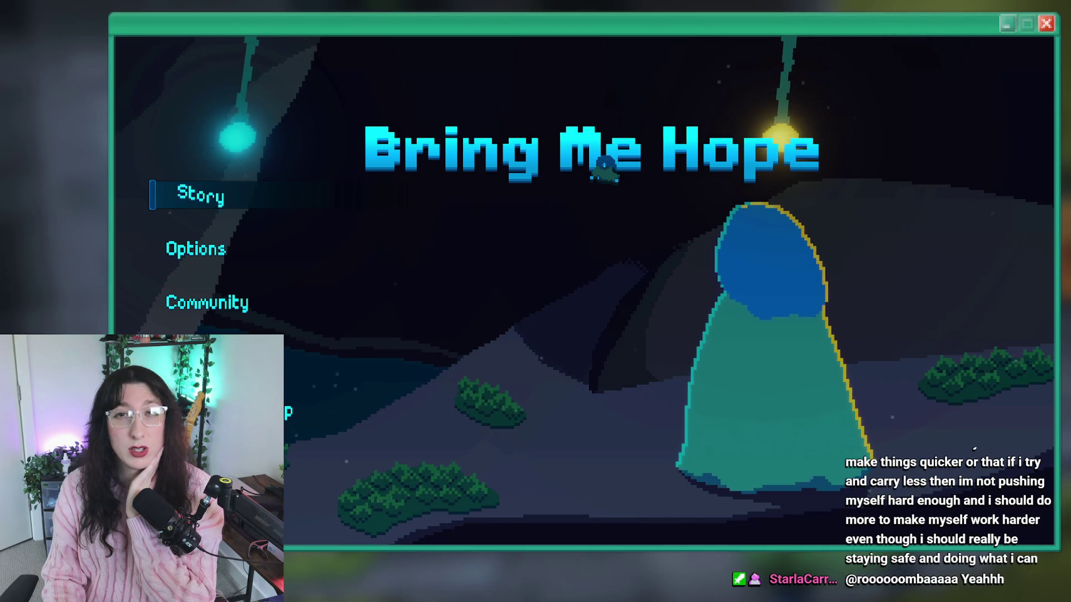
# Start a Story playthrough and jump to the Abandoned Town room via the debug console.
pyautogui.click(173, 199)
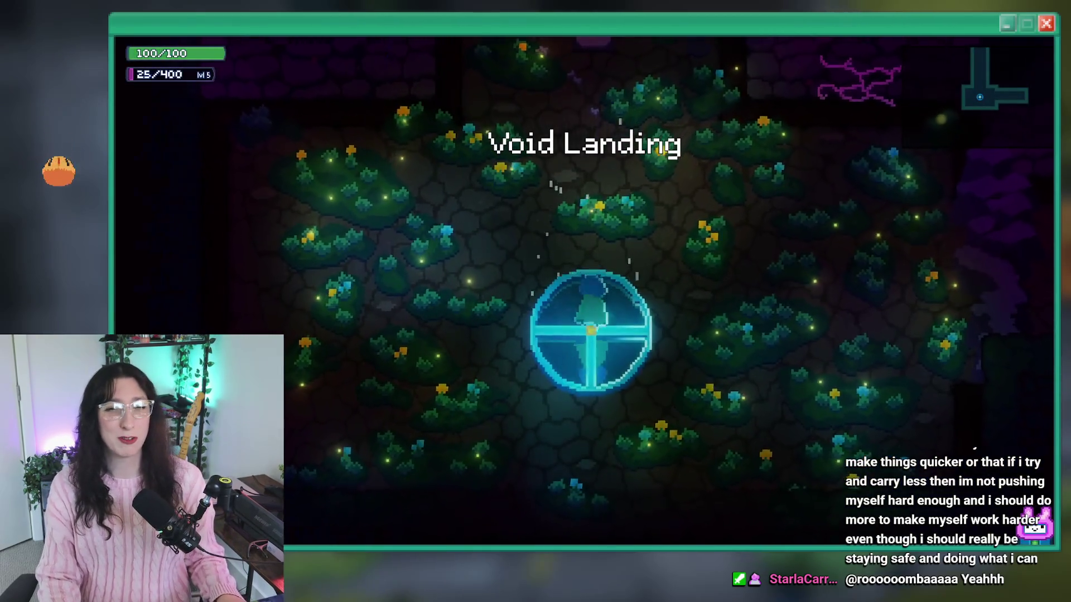
pyautogui.press('`')
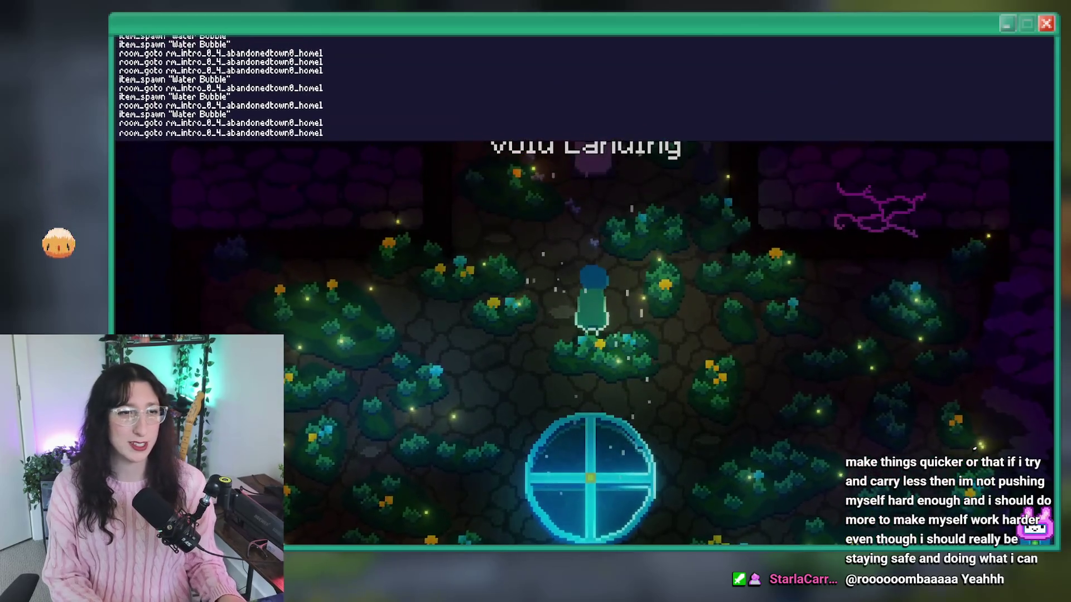
pyautogui.press('Return')
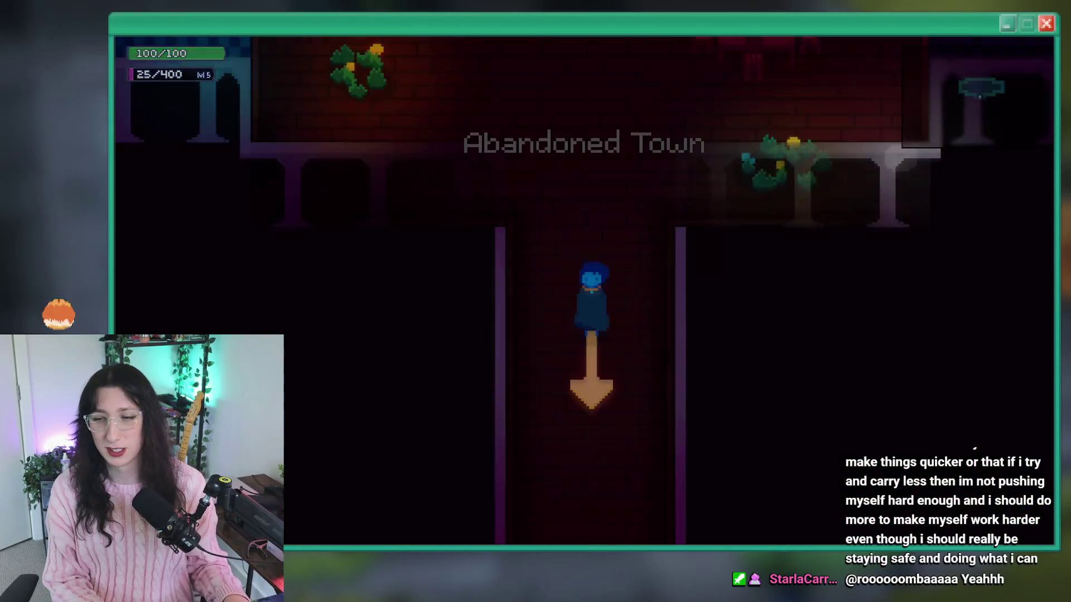
pyautogui.press('Return')
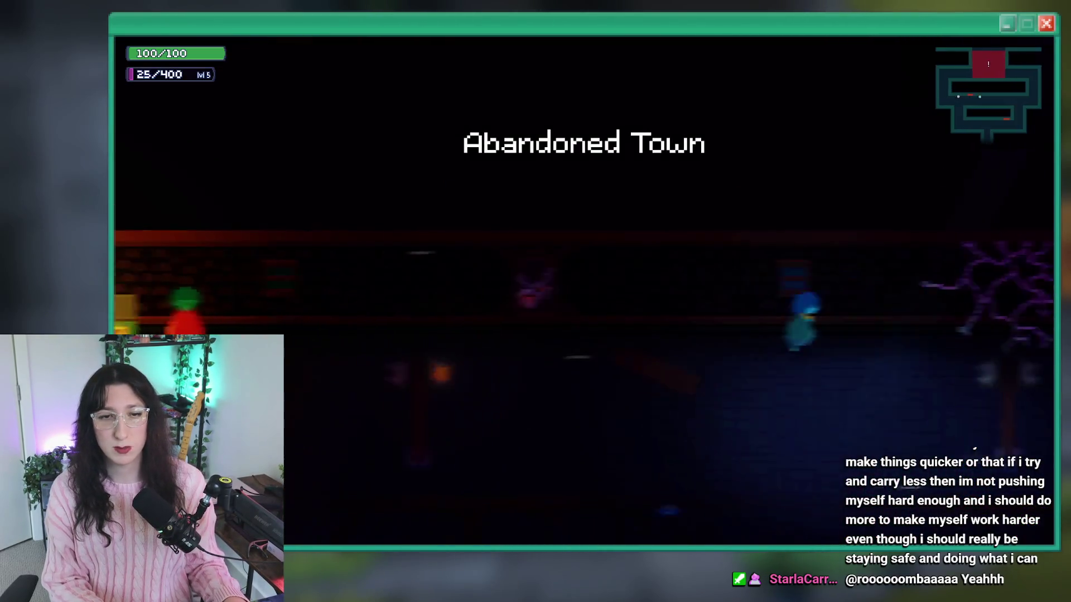
# Walk the player up-left to the enemies, then down-right through them while attacking.
pyautogui.press('d')
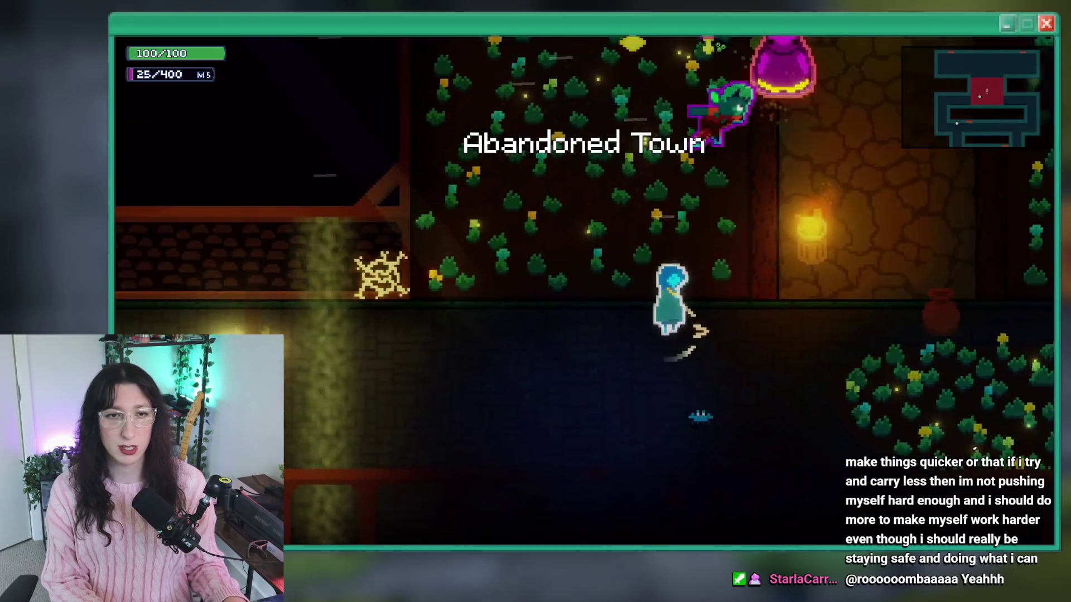
pyautogui.press('a')
pyautogui.press('w')
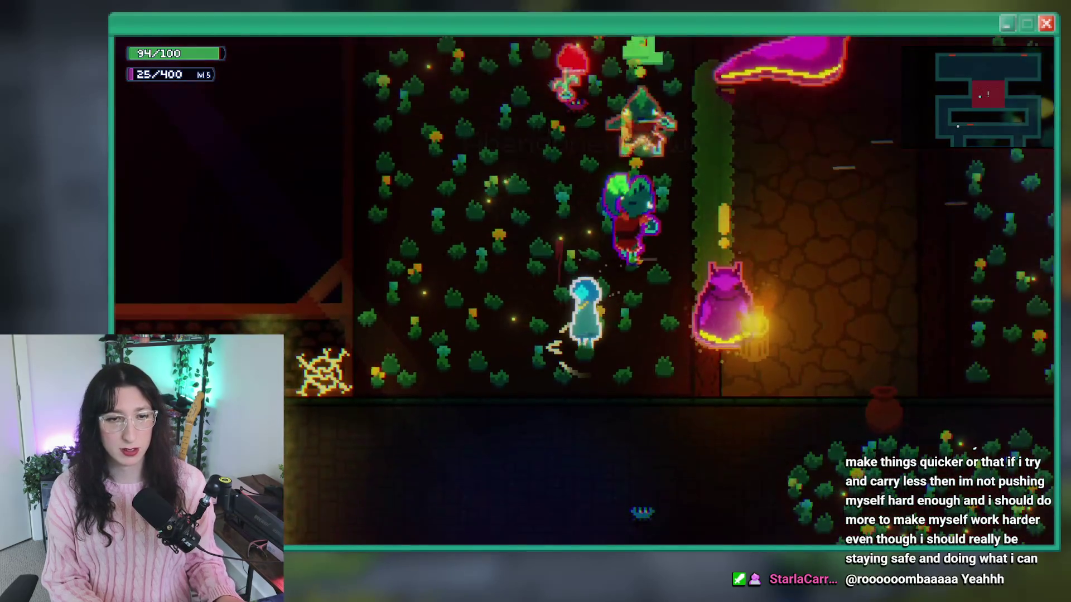
pyautogui.press('s')
pyautogui.press('d')
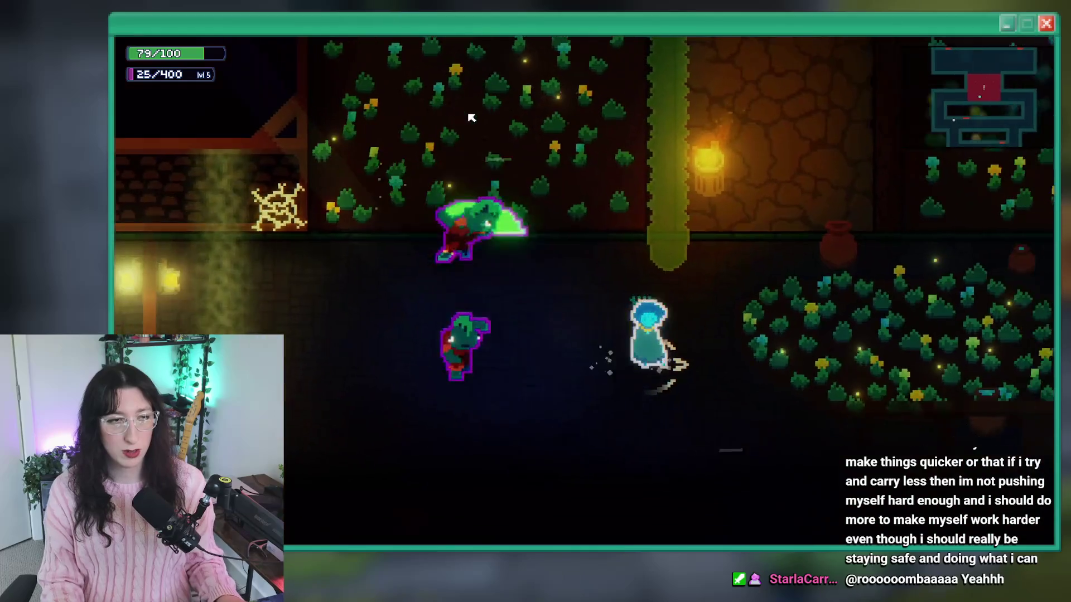
# Leave fullscreen, pause and resume a few times, then close the running game.
pyautogui.press('F11')
pyautogui.press('Escape')
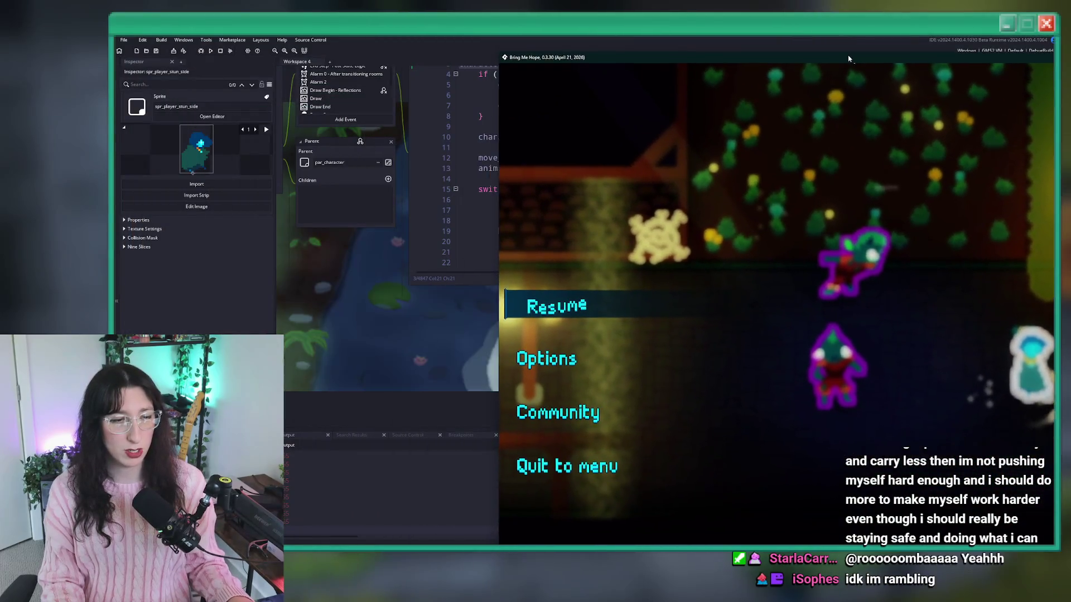
pyautogui.press('Escape')
pyautogui.press('Escape')
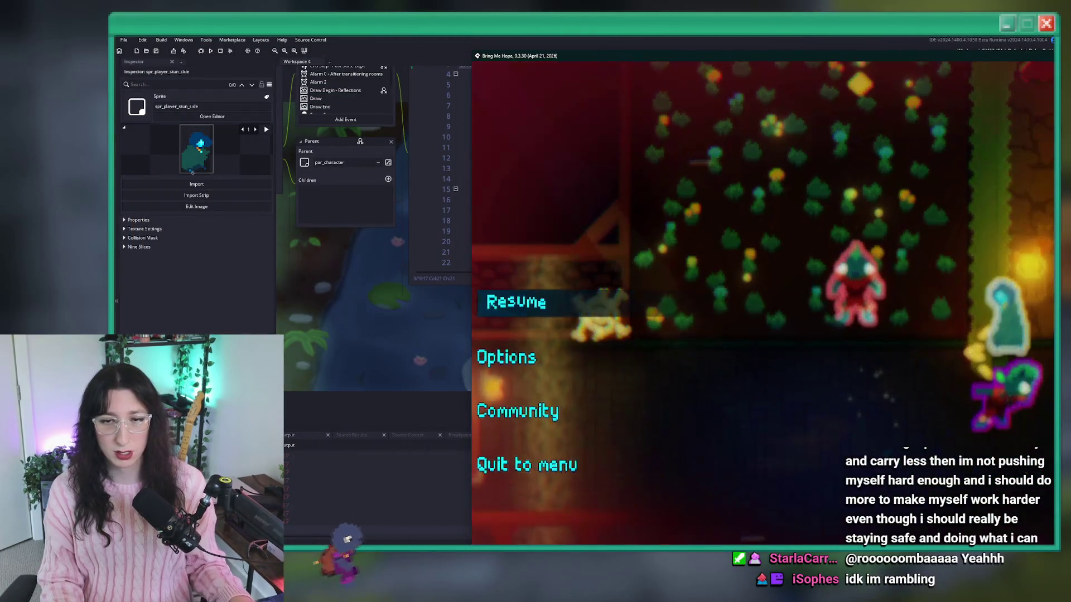
pyautogui.press('Escape')
pyautogui.press('d')
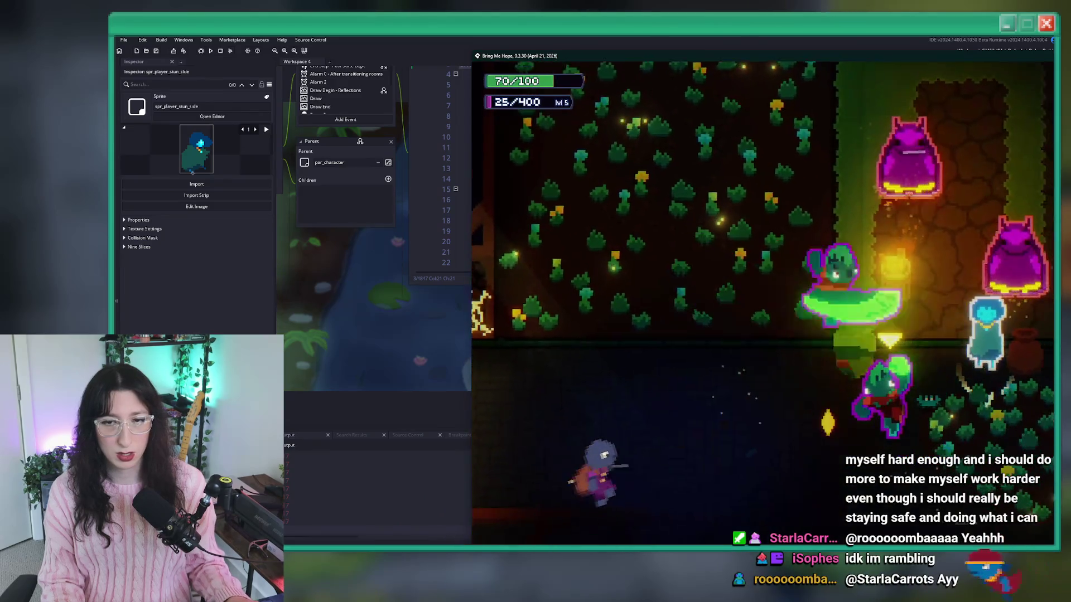
pyautogui.press('w')
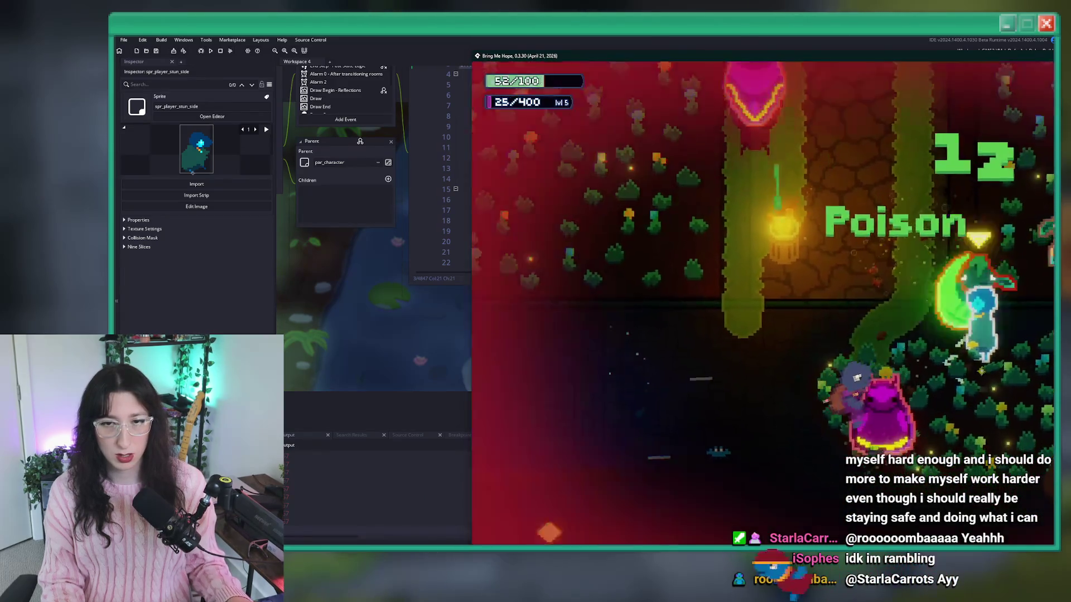
pyautogui.press('Escape')
pyautogui.press('Escape')
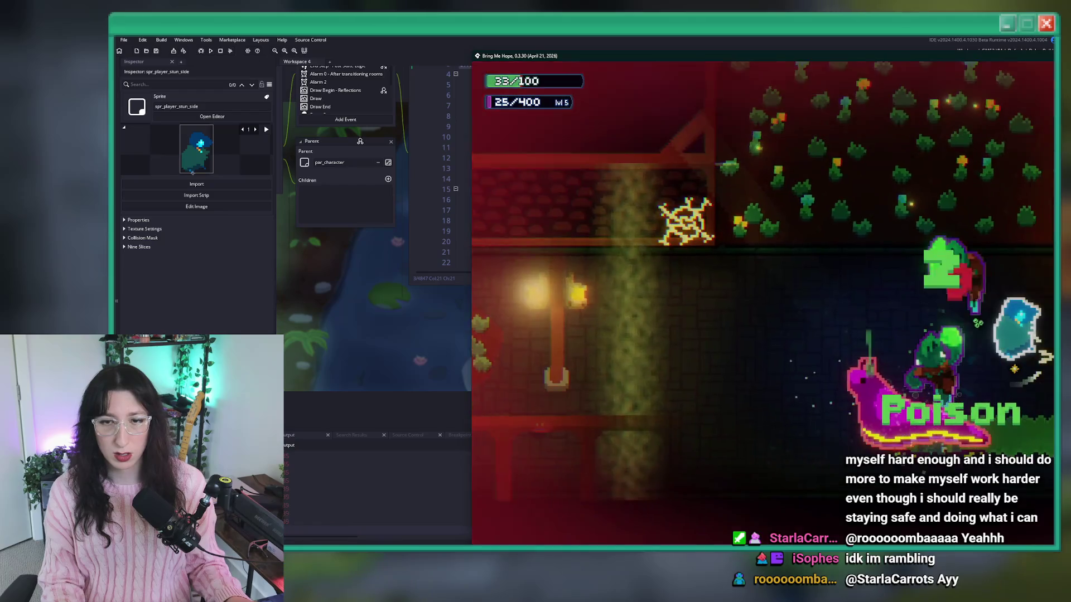
pyautogui.hotkey('alt', 'F4')
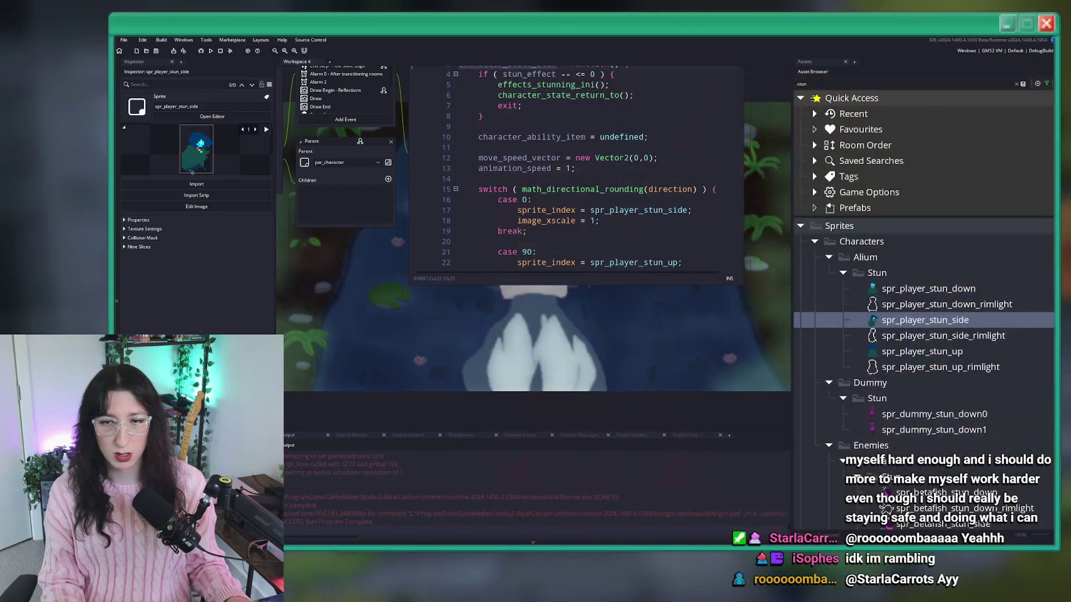
# Delete the log(image_frame) debug line from the stun state.
pyautogui.hscroll(5, 359, 499)
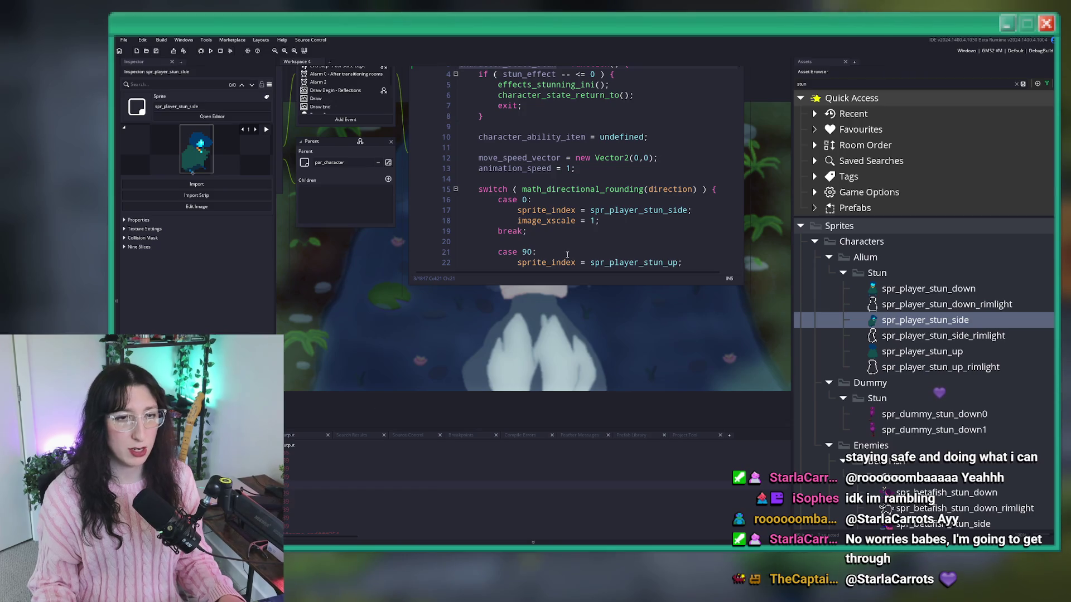
pyautogui.scroll(-6, 568, 255)
pyautogui.click(524, 243)
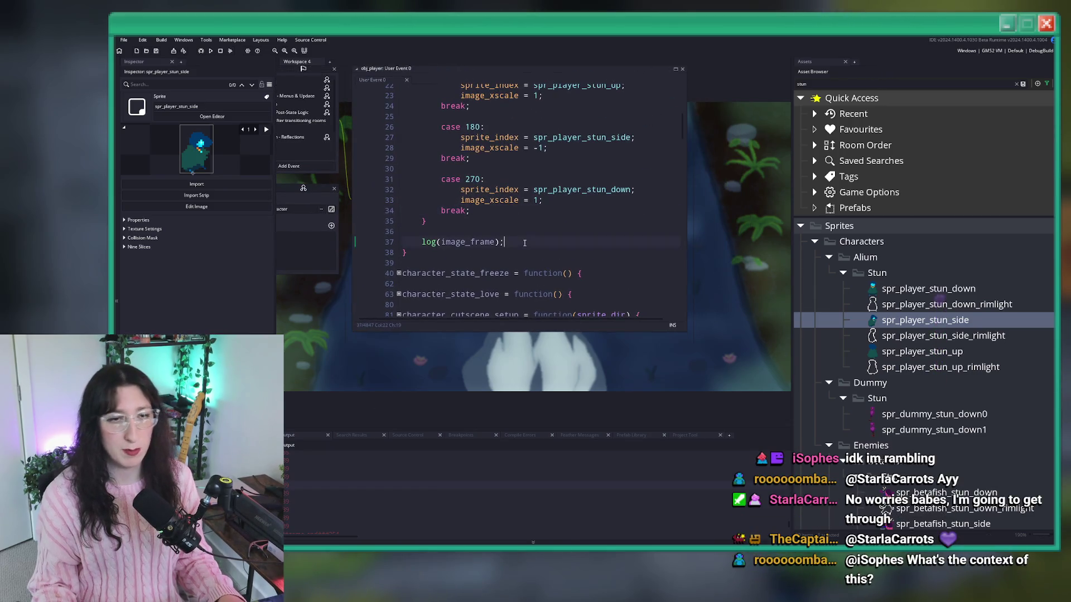
pyautogui.hotkey('shift', 'Up')
pyautogui.hotkey('shift', 'Up')
pyautogui.press('BackSpace')
# Search for animation_speed and jump to the wakeup state's match on line 257.
pyautogui.click(347, 436)
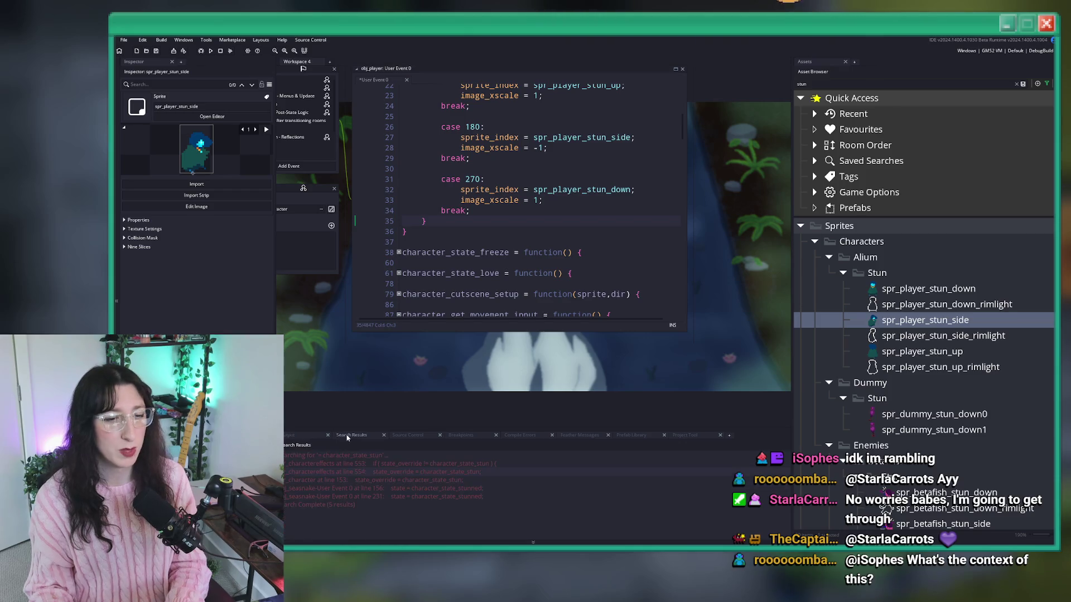
pyautogui.scroll(2, 471, 213)
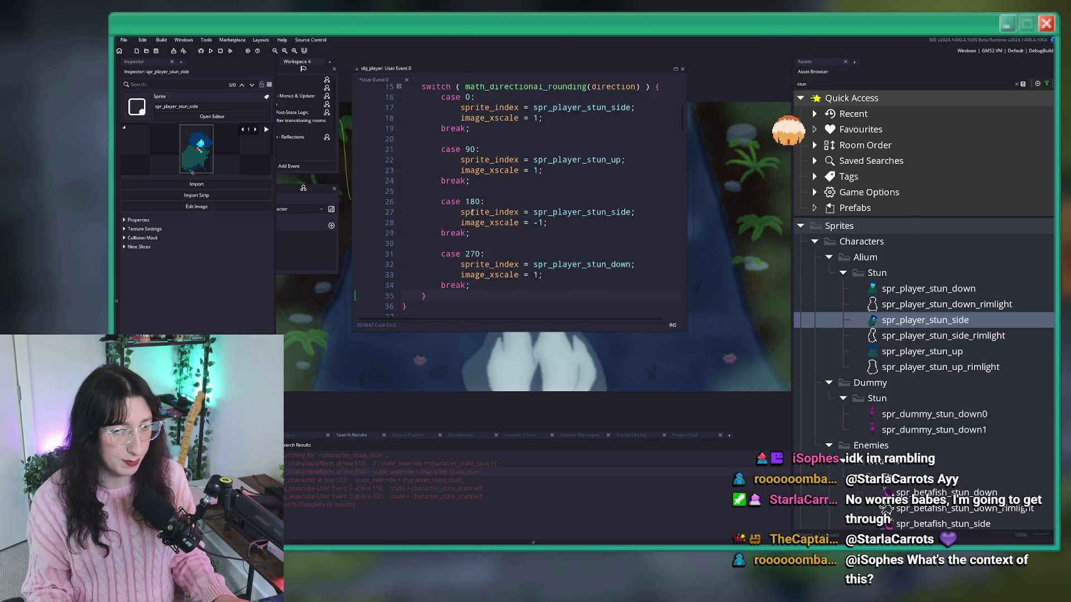
pyautogui.scroll(3, 472, 213)
pyautogui.click(489, 221)
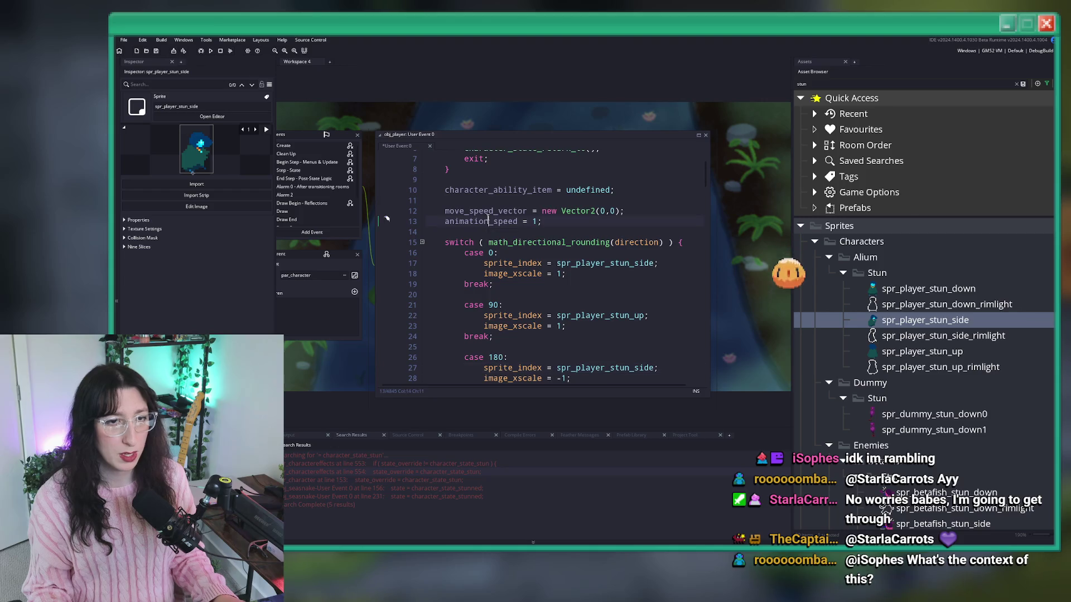
pyautogui.doubleClick(488, 222)
pyautogui.hotkey('ctrl', 'f')
pyautogui.press('Return')
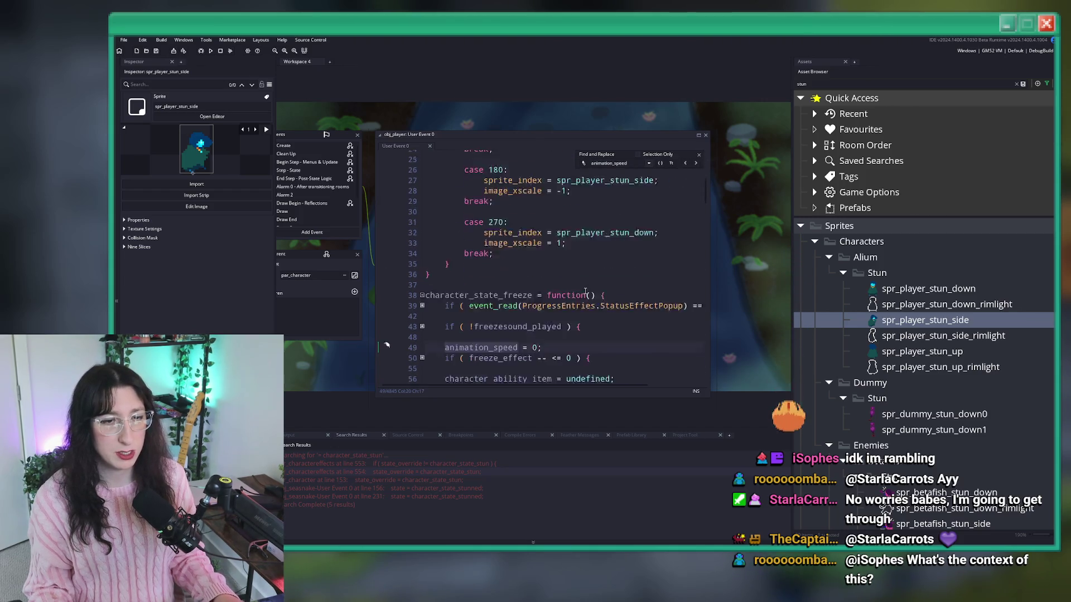
pyautogui.click(696, 163)
pyautogui.scroll(-4, 650, 216)
pyautogui.click(697, 163)
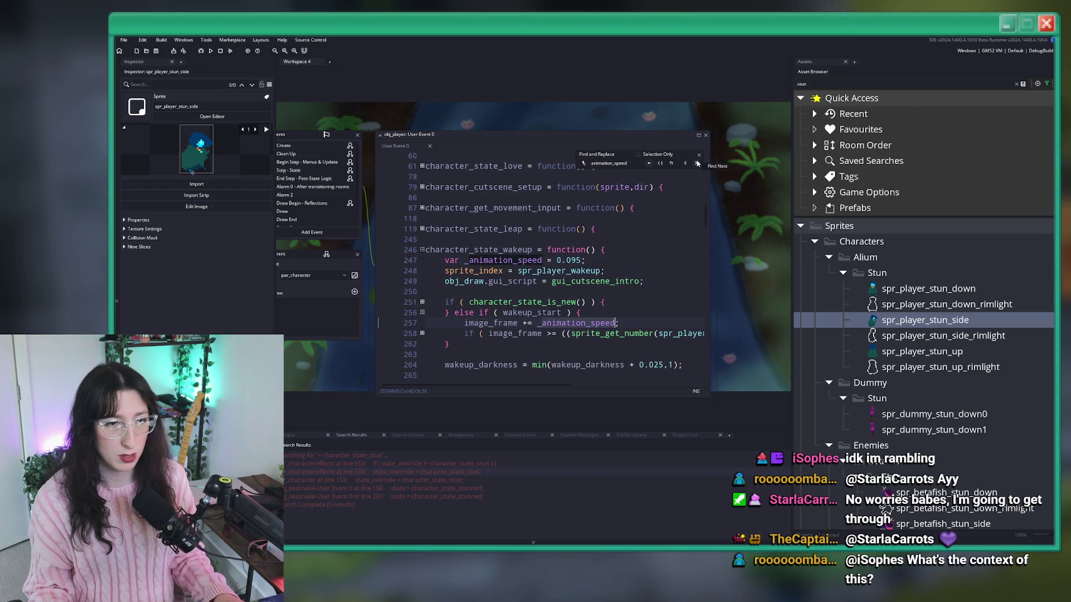
# Paste the wakeup frame-advance block (lines 257–261) into the stun state after its switch.
pyautogui.click(630, 323)
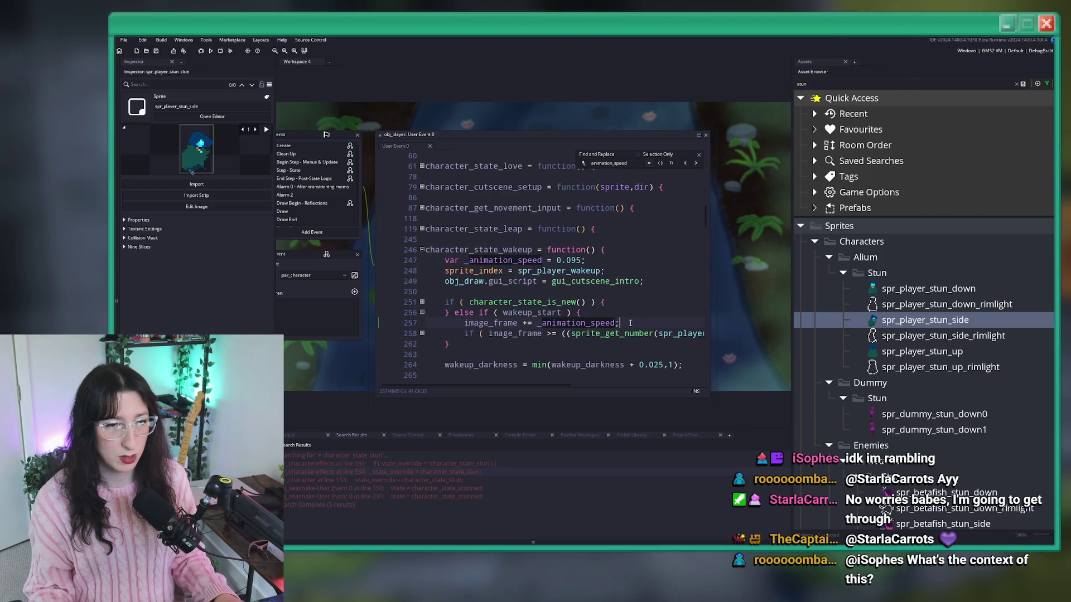
pyautogui.click(422, 334)
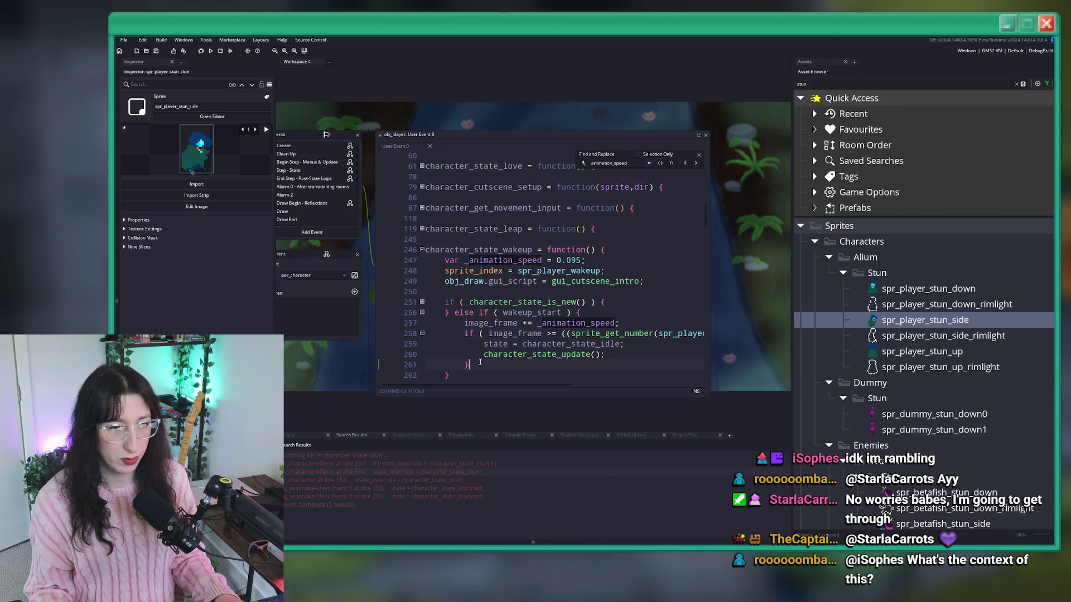
pyautogui.moveTo(479, 363); pyautogui.dragTo(467, 325)
pyautogui.scroll(10, 472, 329)
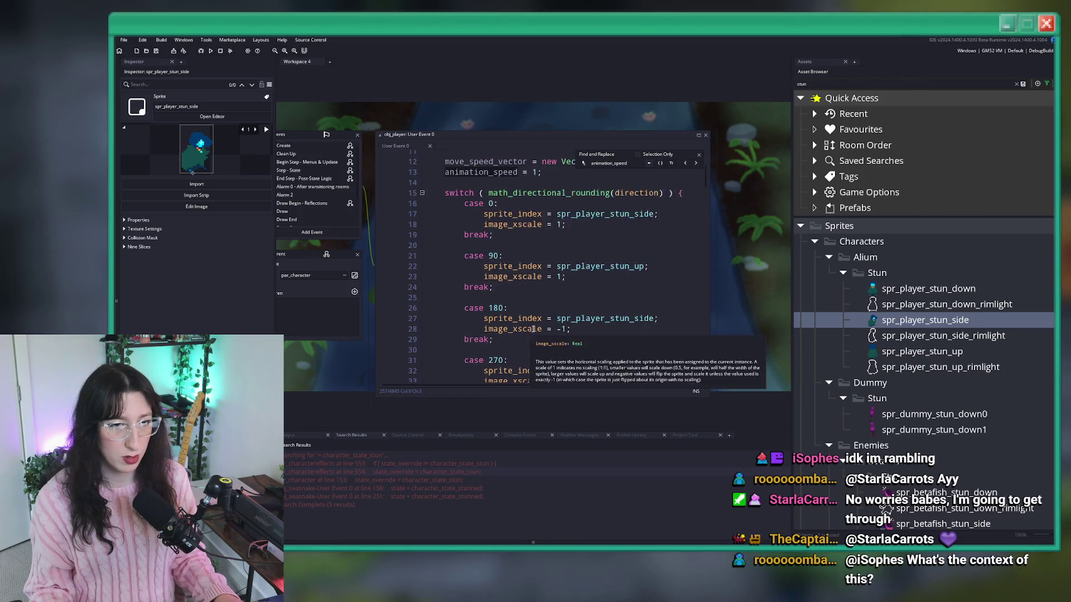
pyautogui.press('Return')
pyautogui.press('Return')
pyautogui.hotkey('ctrl', 'v')
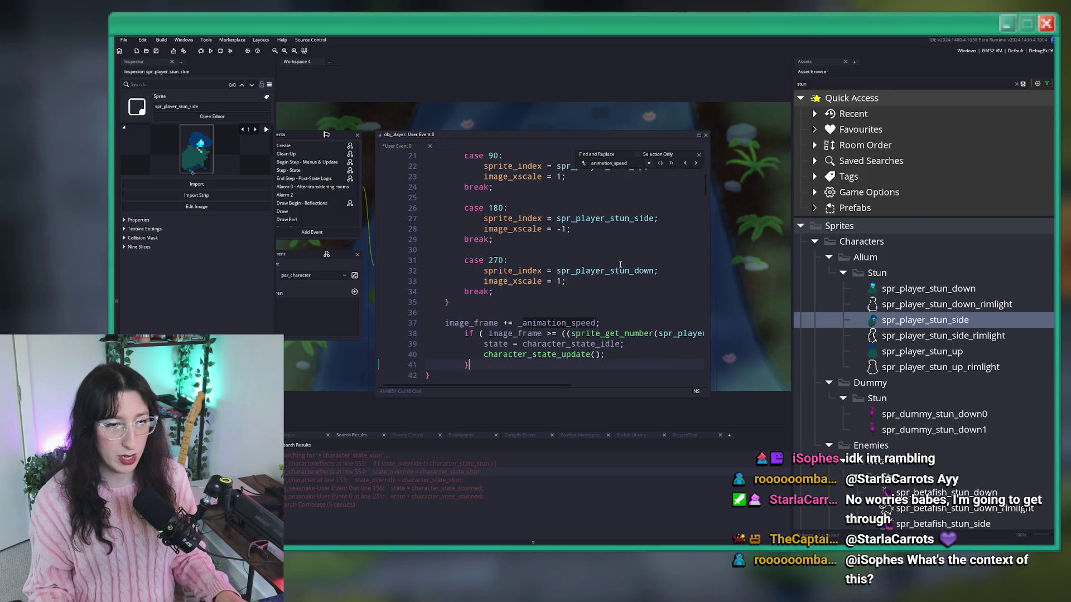
# Close the find bar and enlarge the player code to a full tab with F12.
pyautogui.click(699, 154)
pyautogui.click(698, 135)
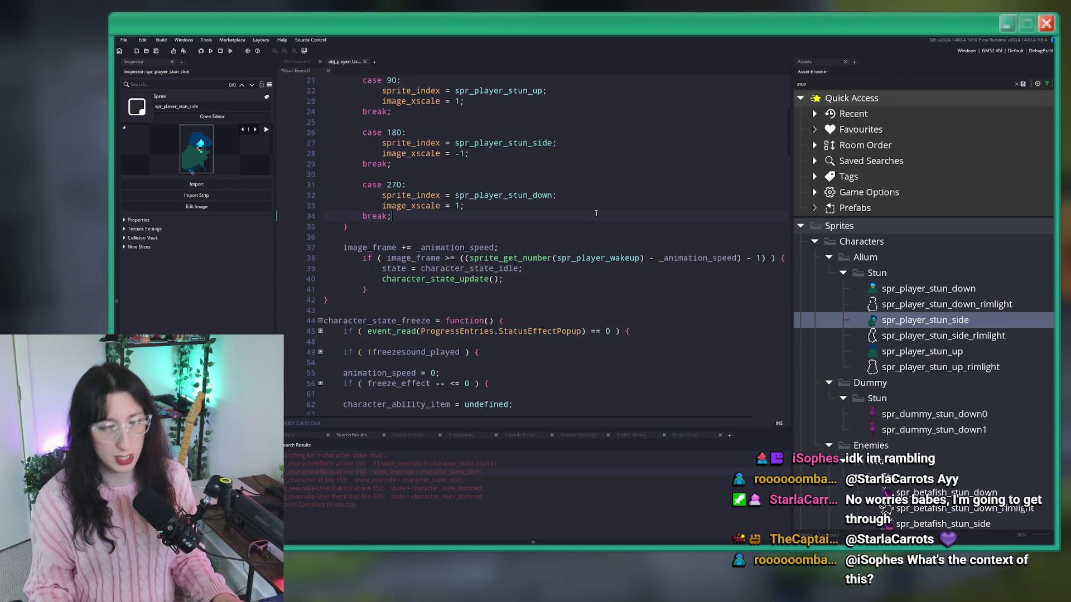
pyautogui.press('F12')
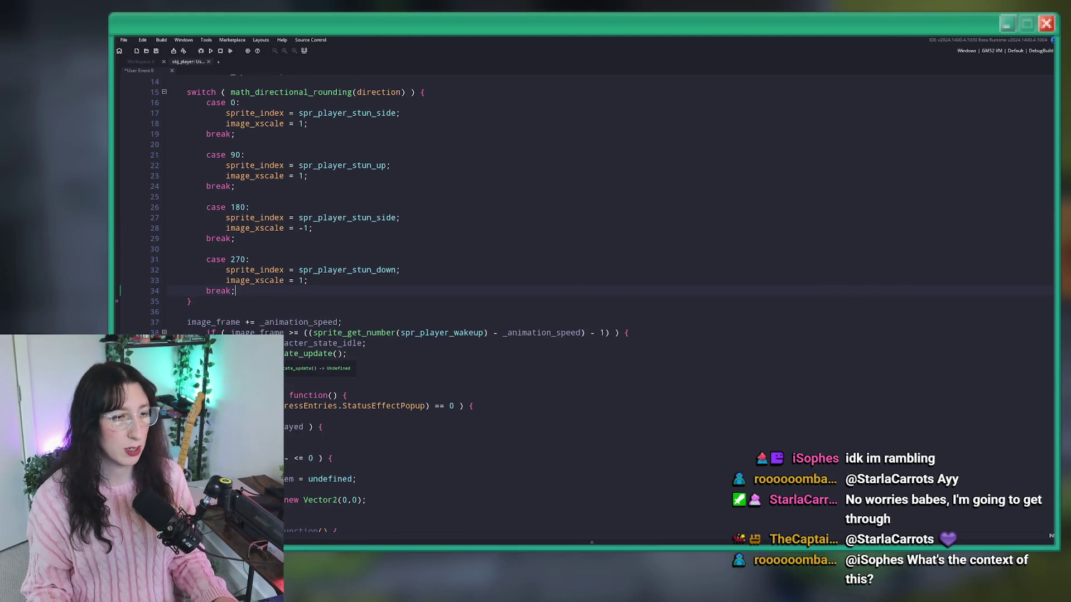
# Un-indent the pasted lines 38–40 by one level.
pyautogui.moveTo(347, 353); pyautogui.dragTo(211, 332)
pyautogui.hotkey('shift', 'Tab')
pyautogui.click(211, 313)
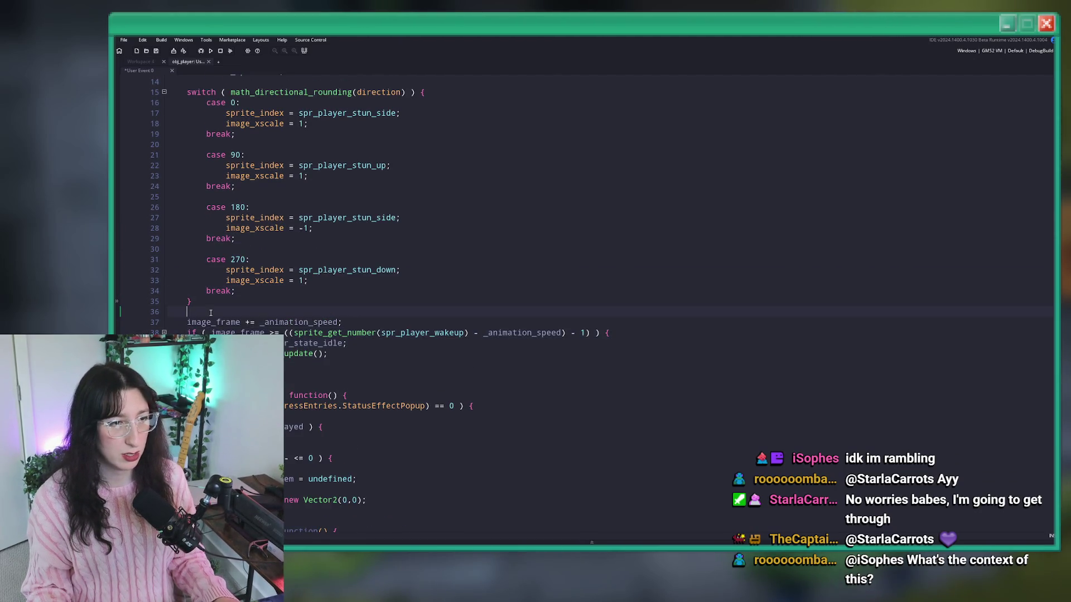
# Add an if (state_override_previous != character_state_stun) block at the top of the stun function.
pyautogui.scroll(5, 208, 323)
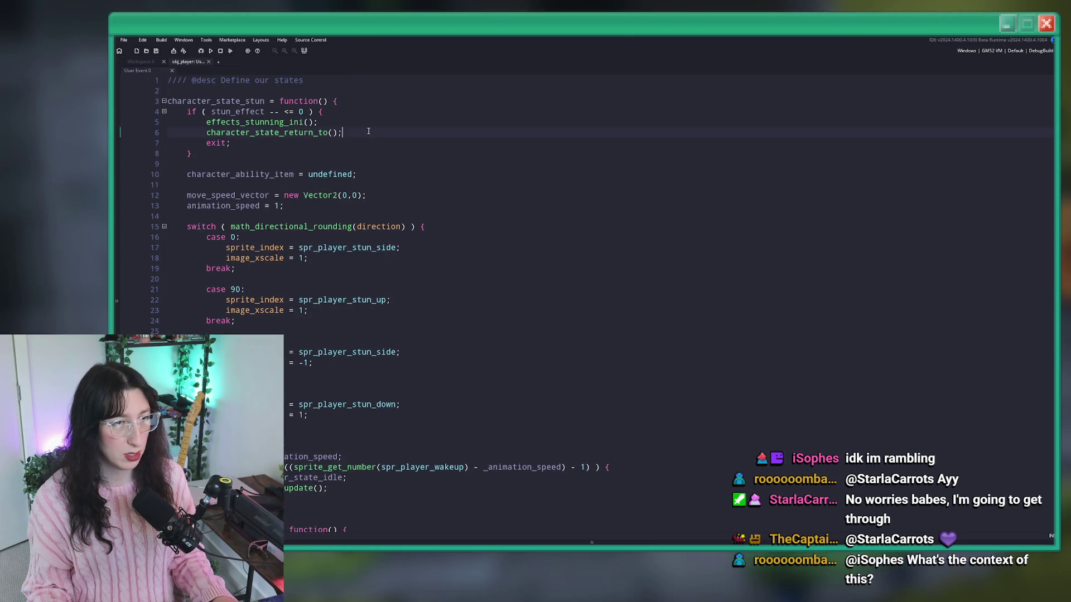
pyautogui.press('Return')
pyautogui.write('if ( state_')
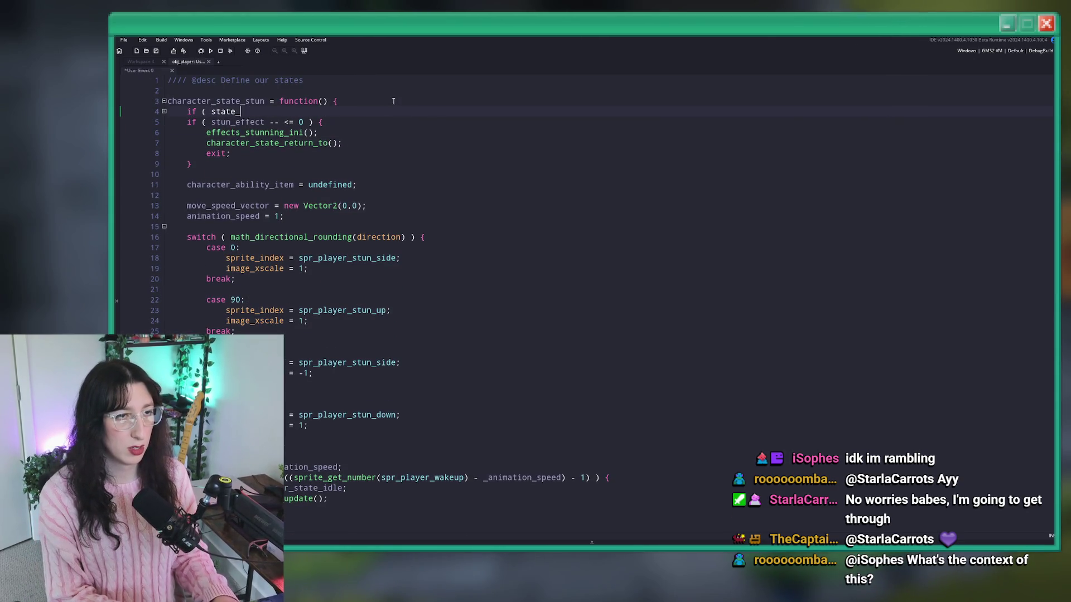
pyautogui.write('previous')
pyautogui.press('BackSpace')
pyautogui.press('BackSpace')
pyautogui.press('BackSpace')
pyautogui.write('over')
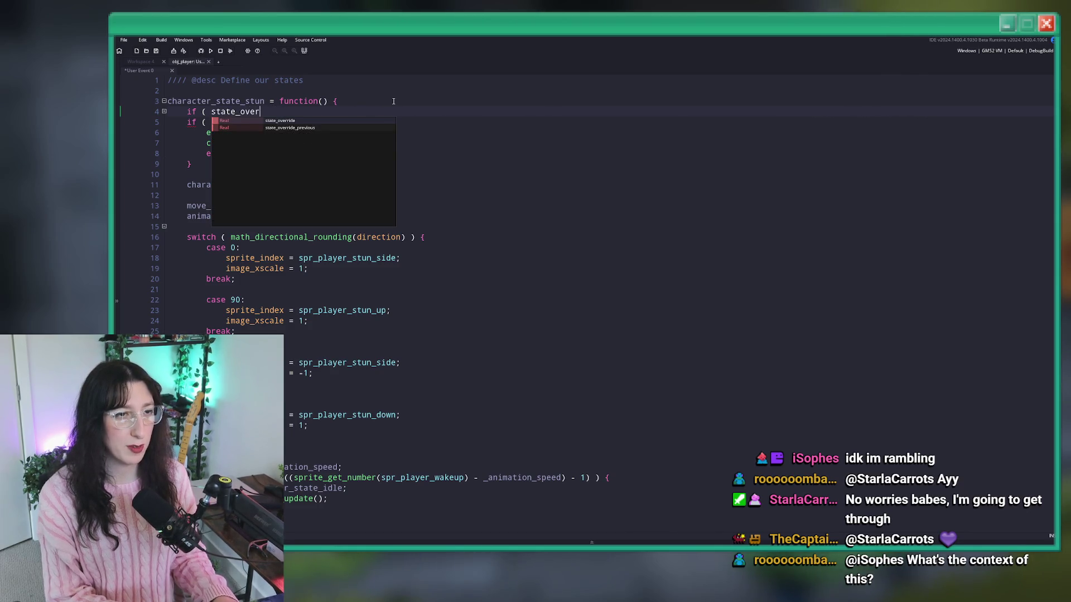
pyautogui.write('ride_previous !')
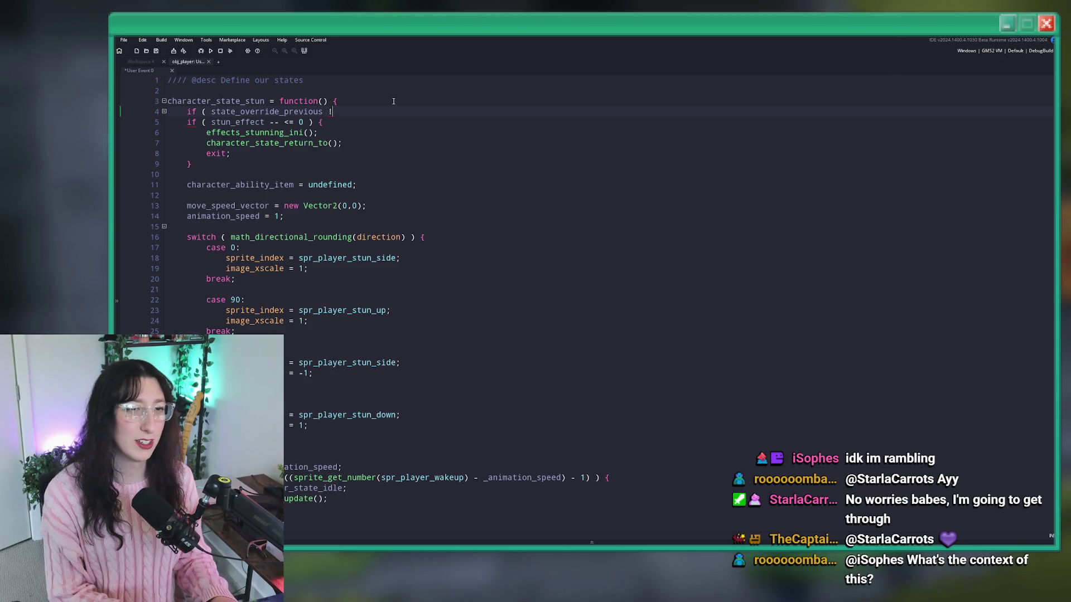
pyautogui.write('= character_state_stun ) {')
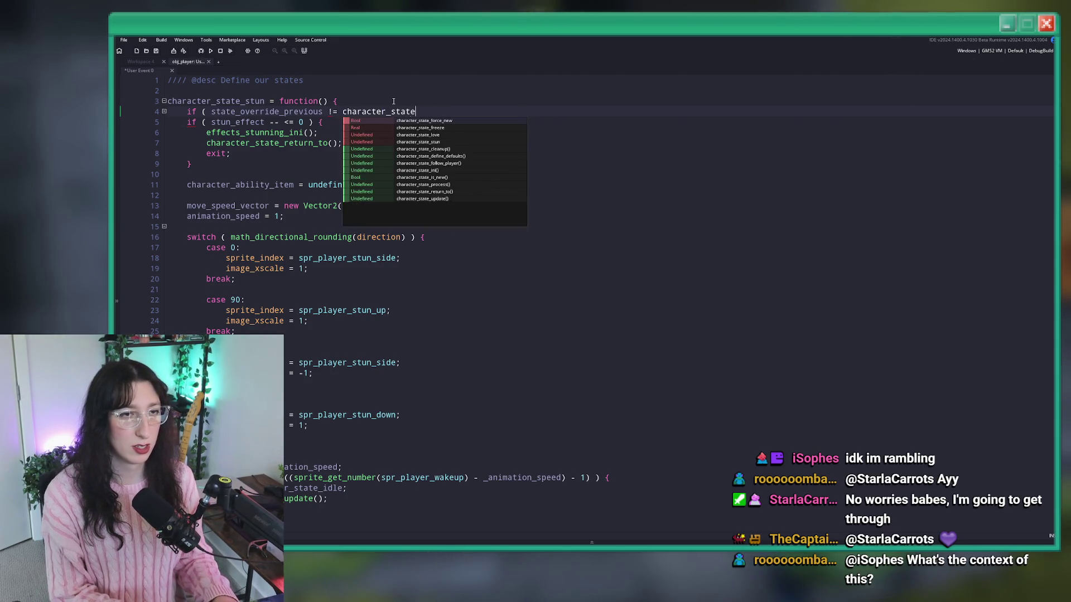
pyautogui.press('Return')
pyautogui.write('}')
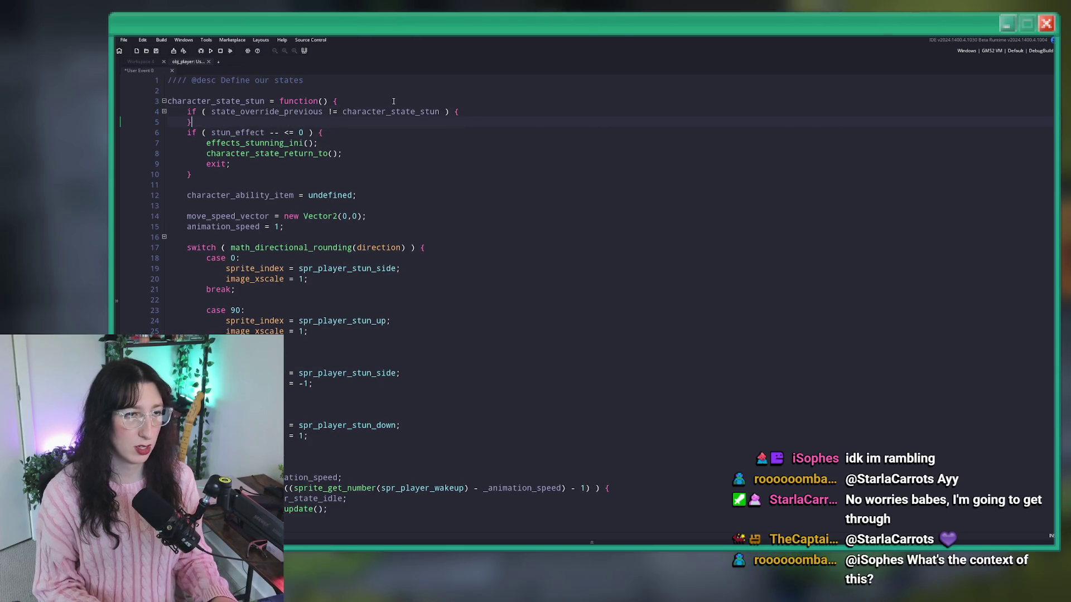
pyautogui.press('Return')
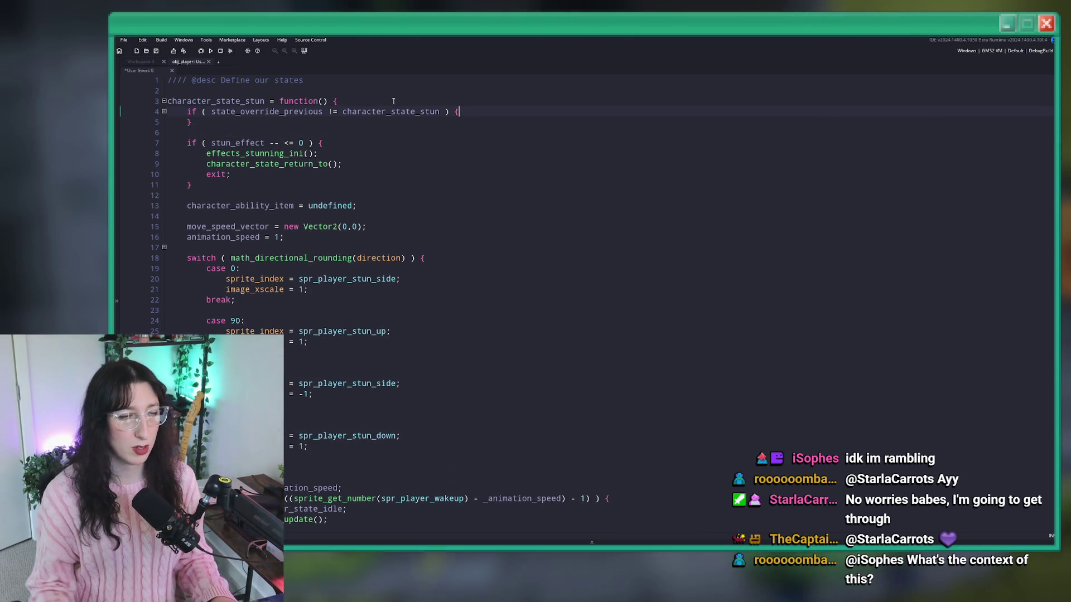
pyautogui.press('Return')
pyautogui.write('image_frame = 0;')
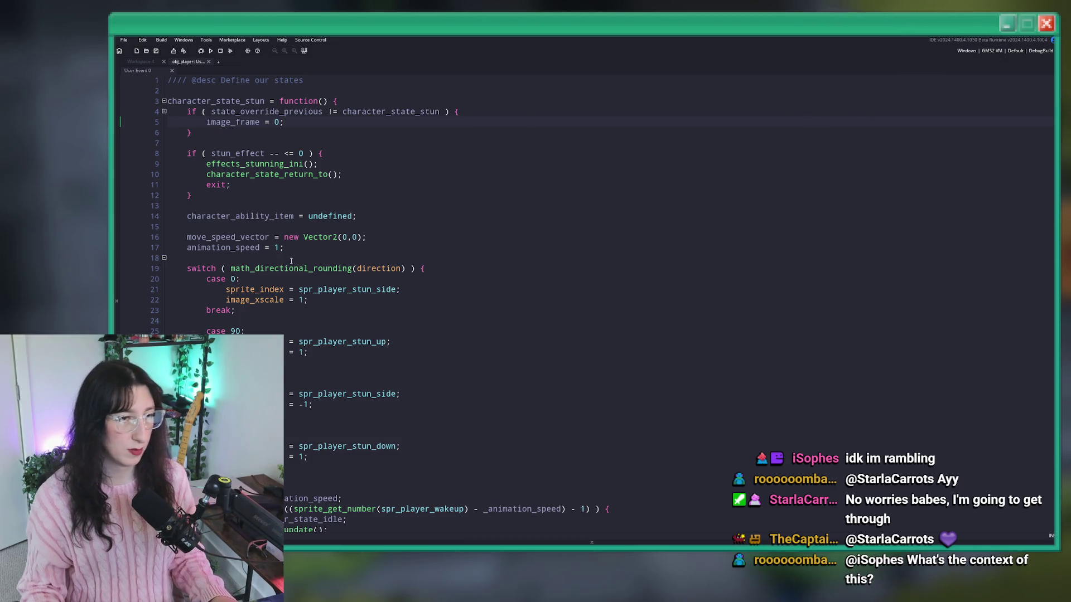
pyautogui.scroll(-5, 290, 260)
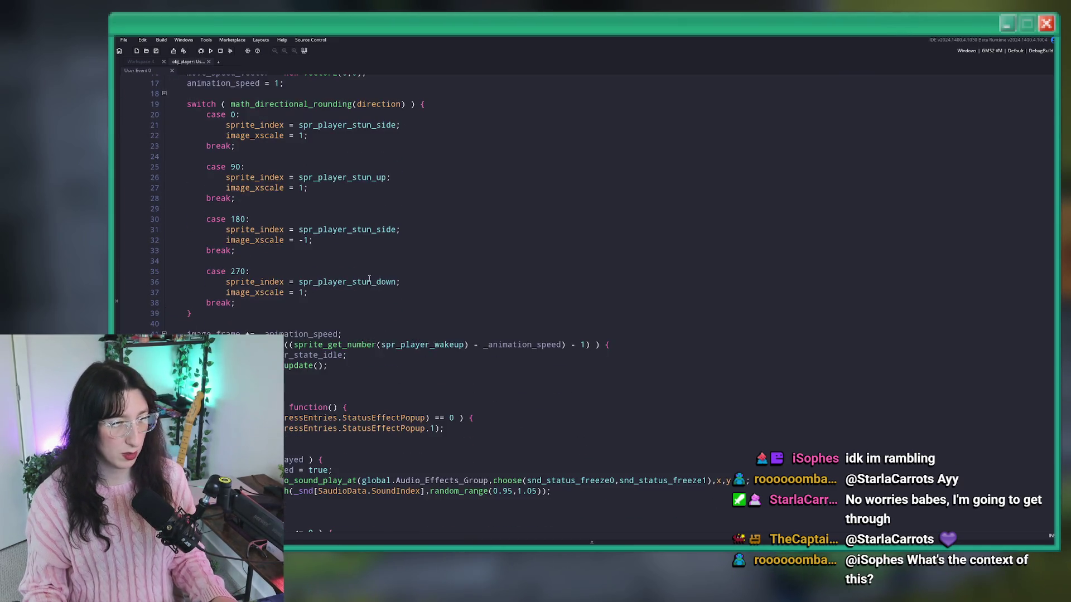
# Change the stun state's animation_speed on line 17 to 0.3.
pyautogui.scroll(1, 285, 335)
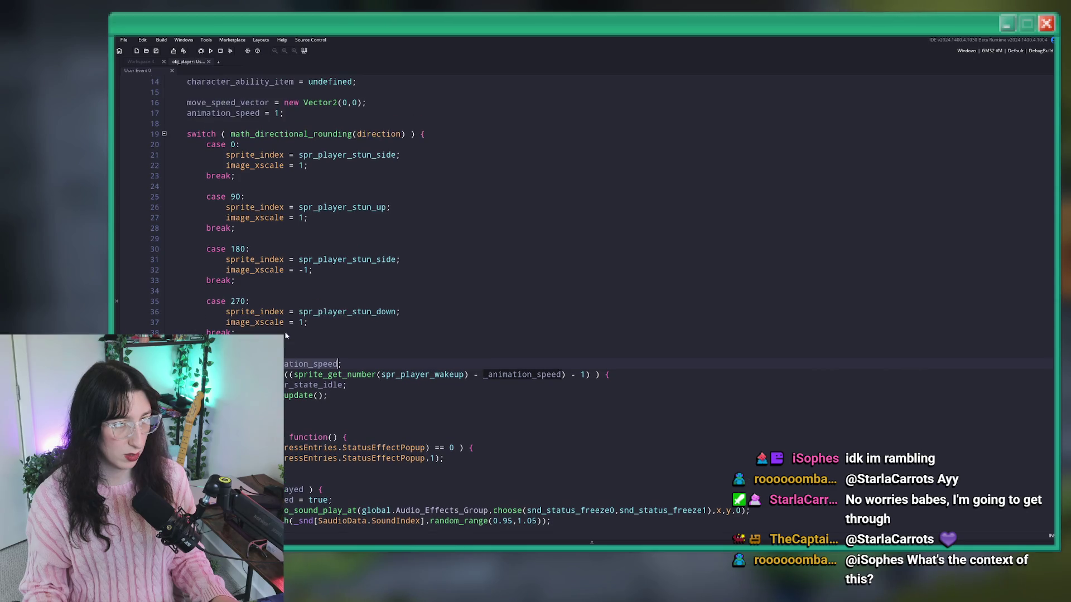
pyautogui.press('BackSpace')
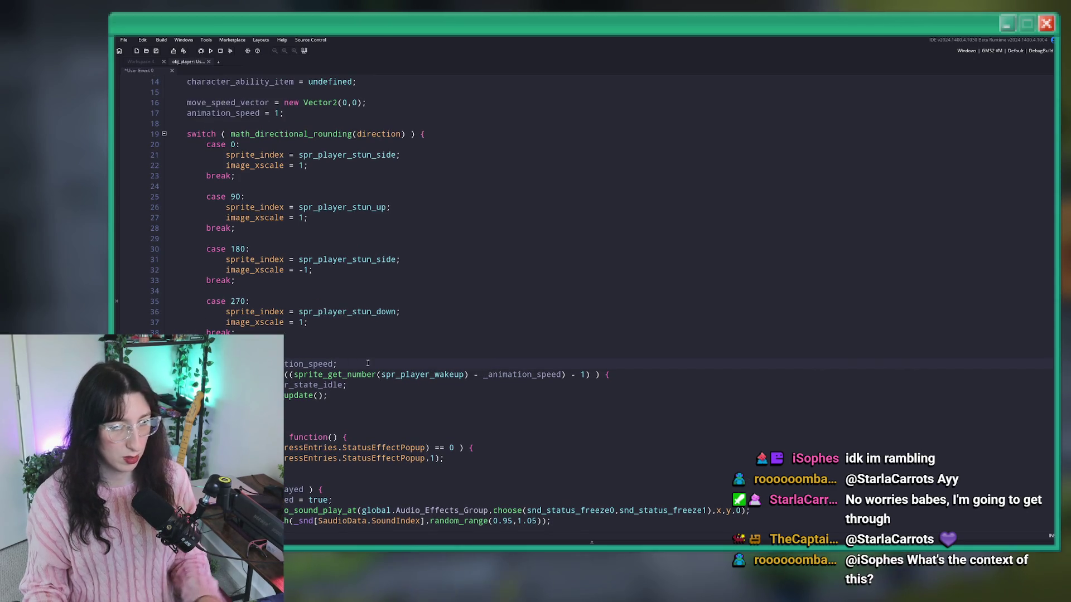
pyautogui.doubleClick(307, 364)
pyautogui.hotkey('ctrl', 'f')
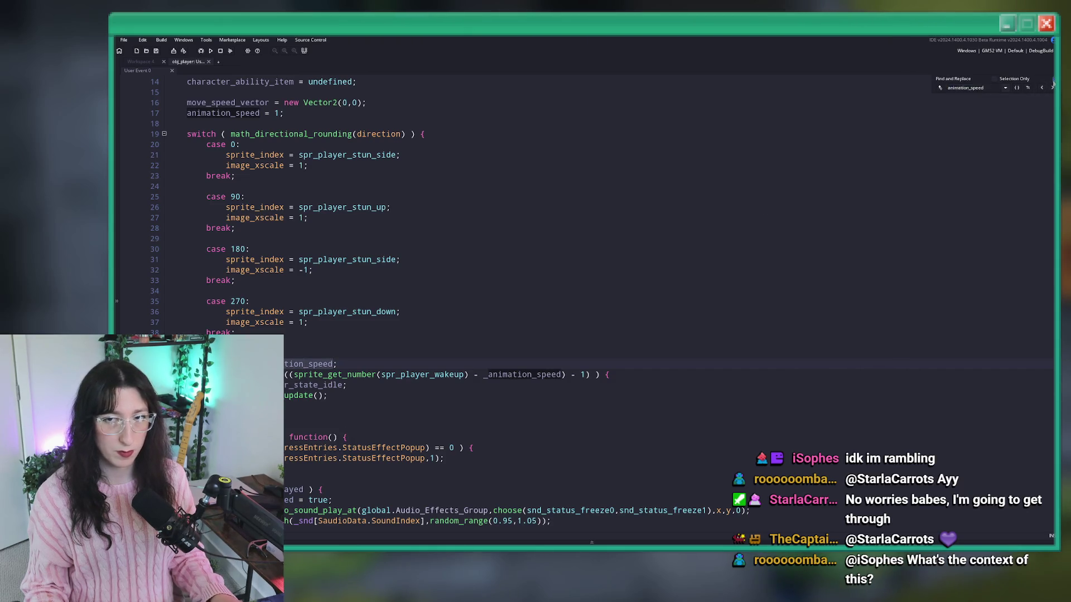
pyautogui.click(1052, 84)
pyautogui.scroll(2, 317, 240)
pyautogui.click(278, 174)
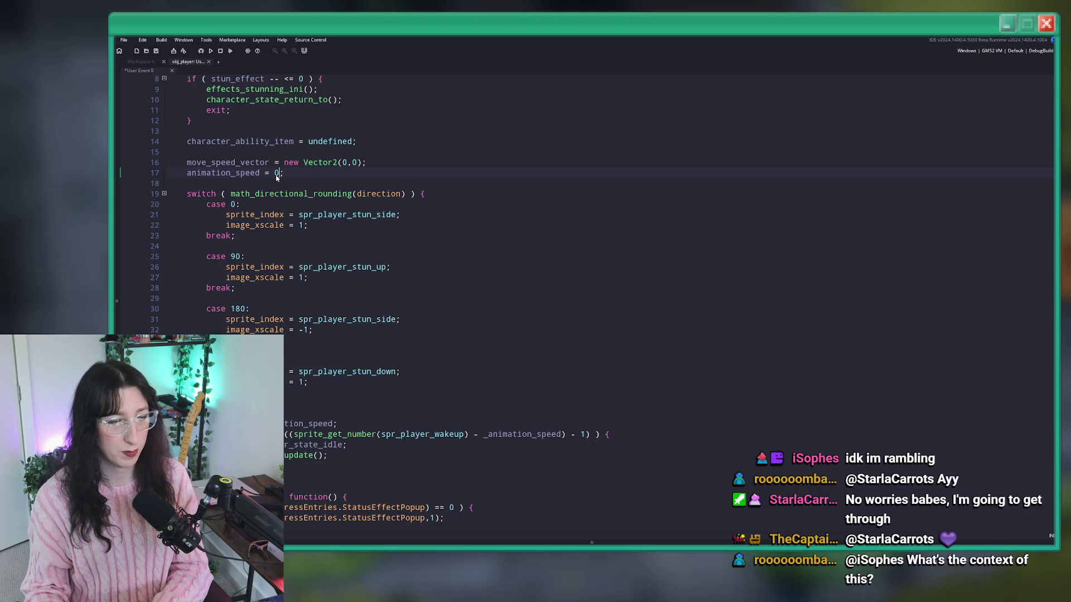
# Replace spr_player_wakeup with sprite_index in the frame-count condition.
pyautogui.scroll(-2, 361, 237)
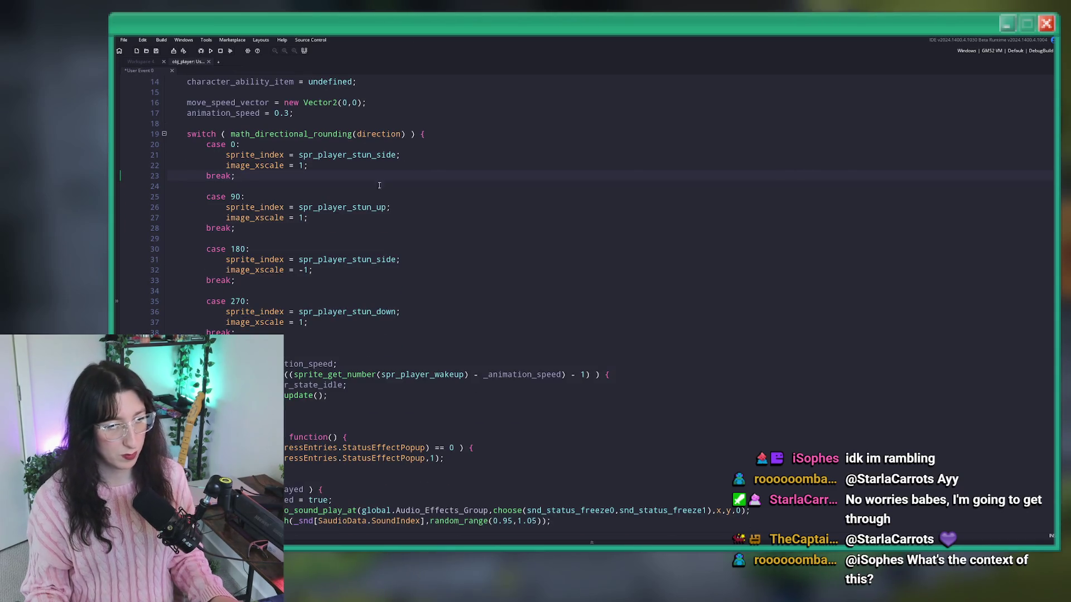
pyautogui.click(422, 366)
pyautogui.click(466, 374)
pyautogui.doubleClick(258, 311)
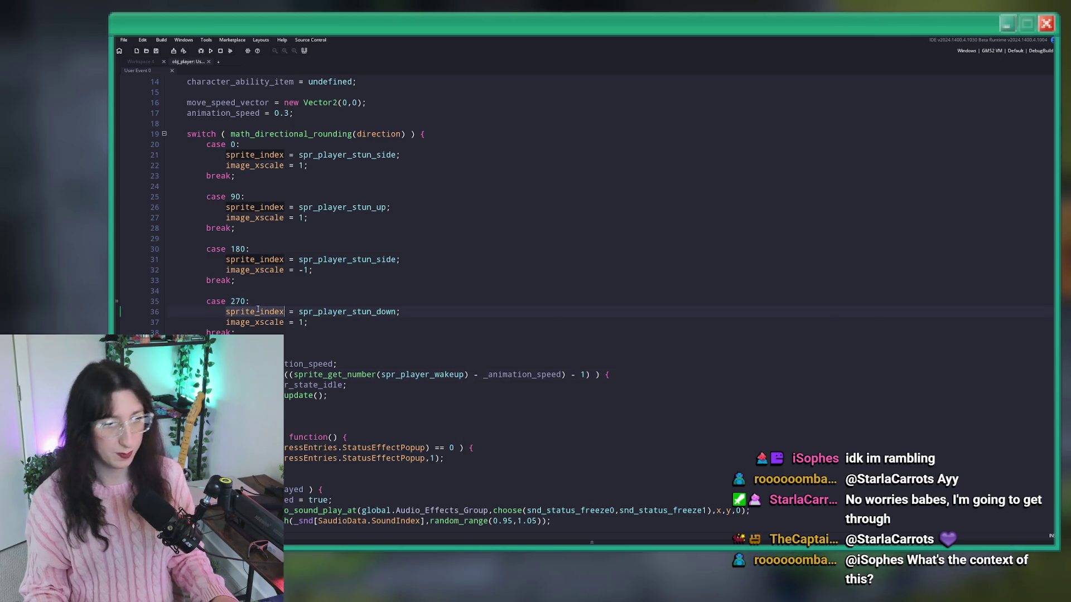
pyautogui.hotkey('ctrl', 'c')
pyautogui.doubleClick(415, 374)
pyautogui.hotkey('ctrl', 'v')
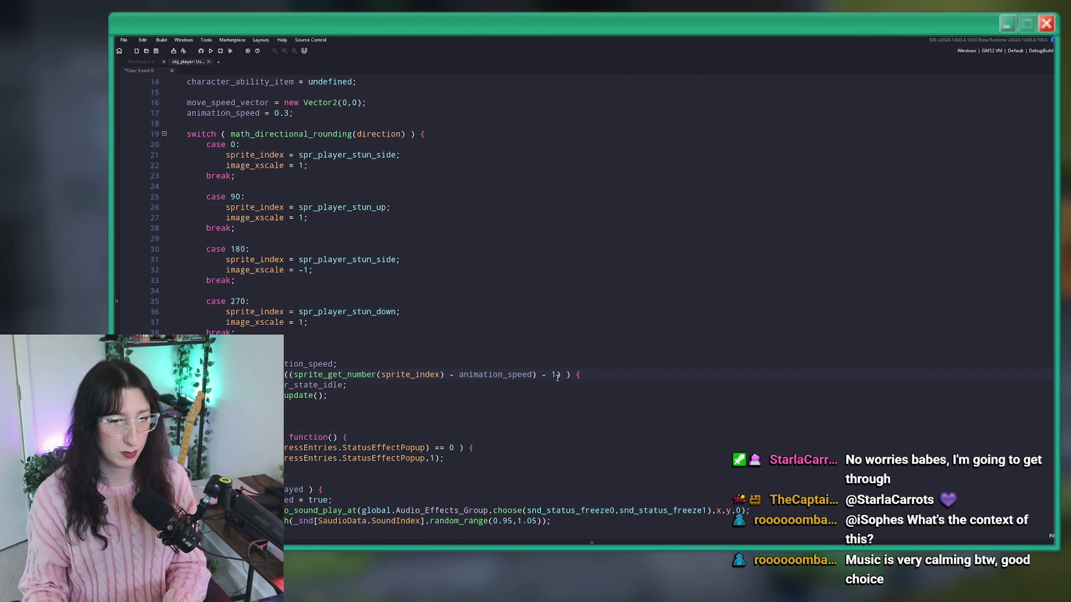
# Remove the return-to-idle lines and extra parenthesis, build with F5, and delete the unconditional frame advance.
pyautogui.press('Up')
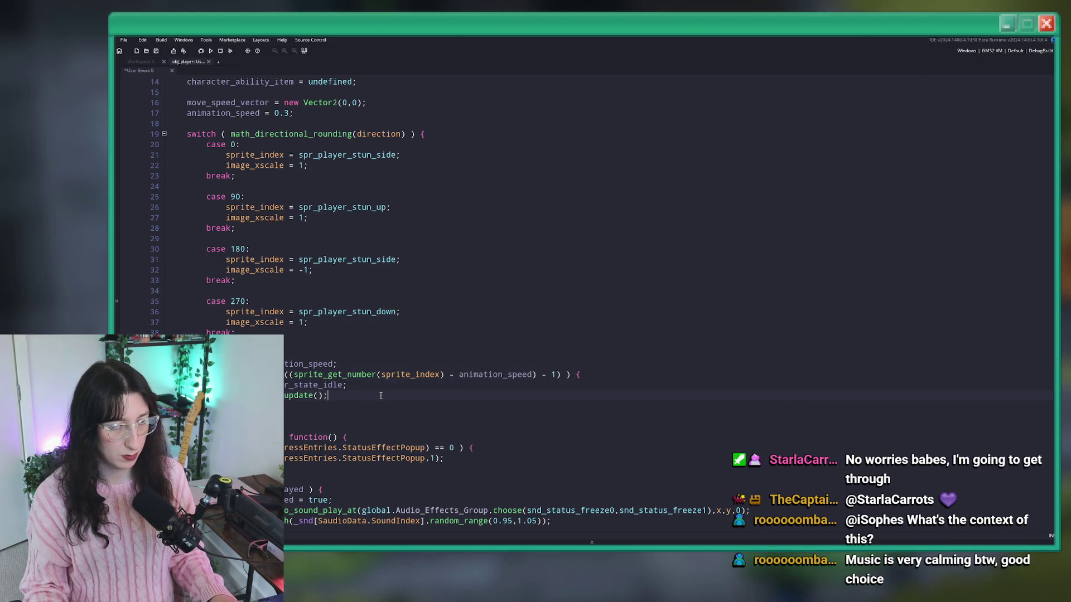
pyautogui.hotkey('shift', 'Up')
pyautogui.hotkey('shift', 'Home')
pyautogui.press('BackSpace')
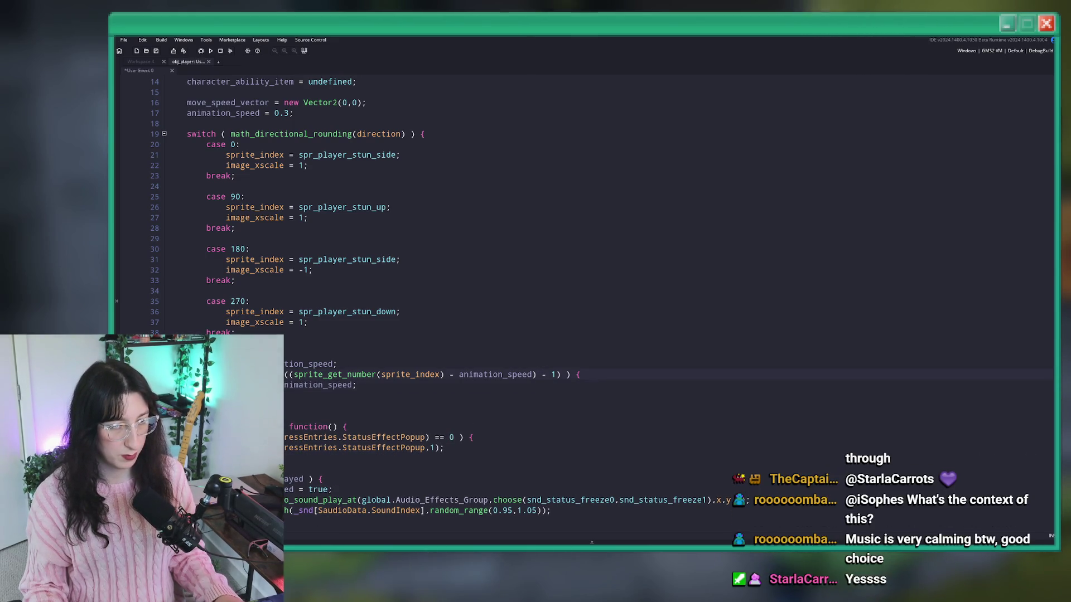
pyautogui.press('BackSpace')
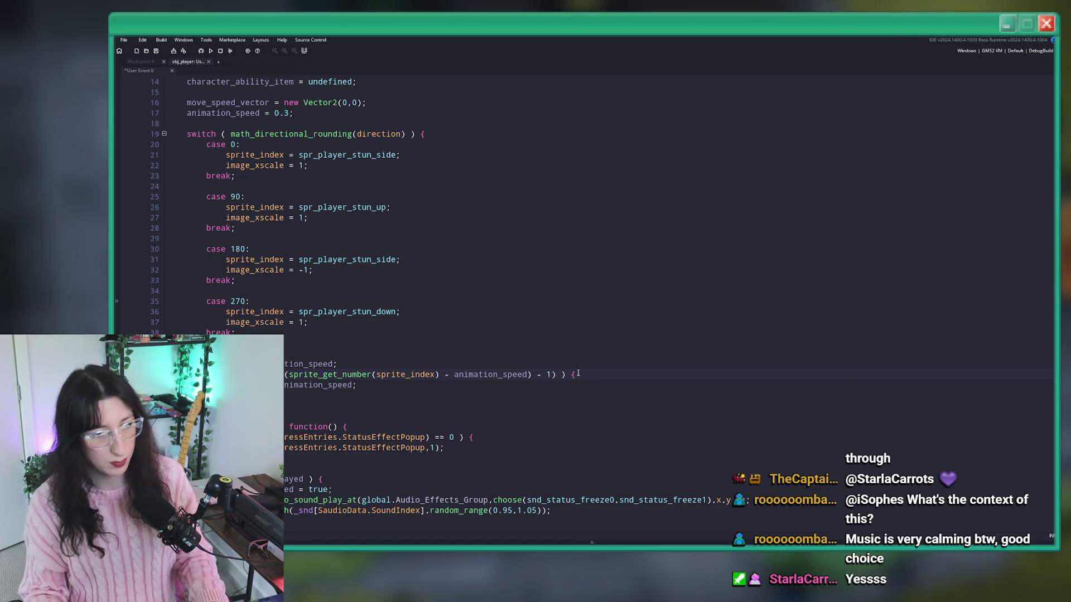
pyautogui.press('F5')
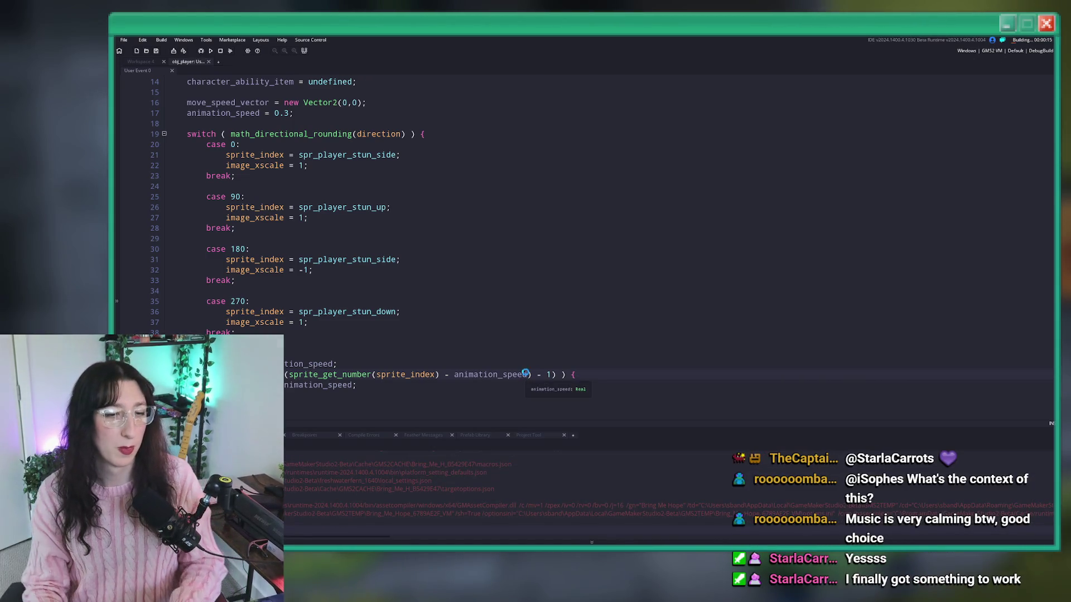
pyautogui.press('BackSpace')
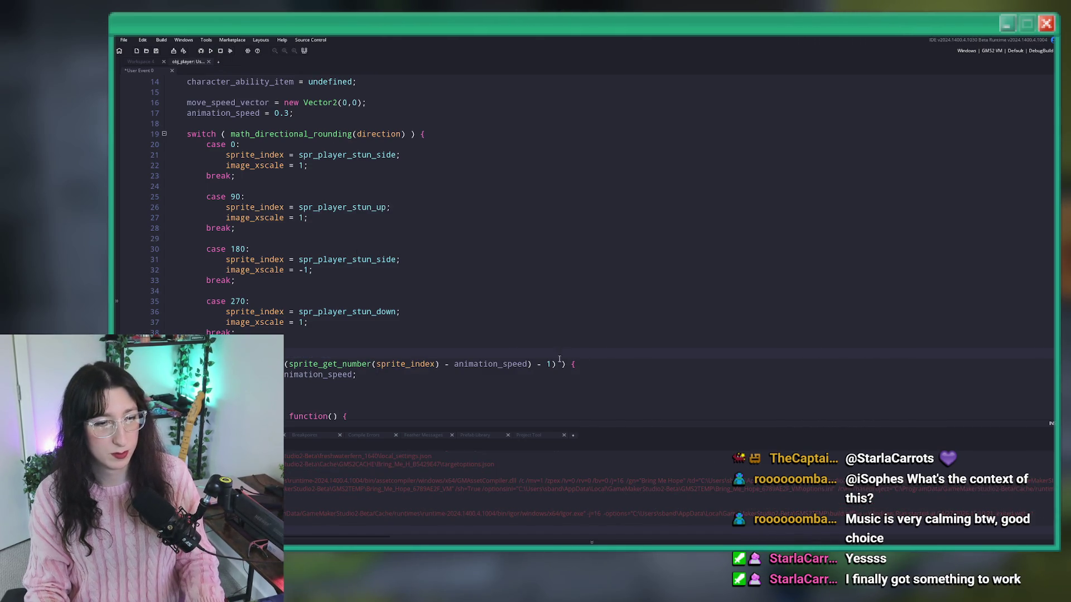
# Set the frame limit offset to 0.5, rebuild, start Story, and jump to Abandoned Town.
pyautogui.write('0.5')
pyautogui.press('F5')
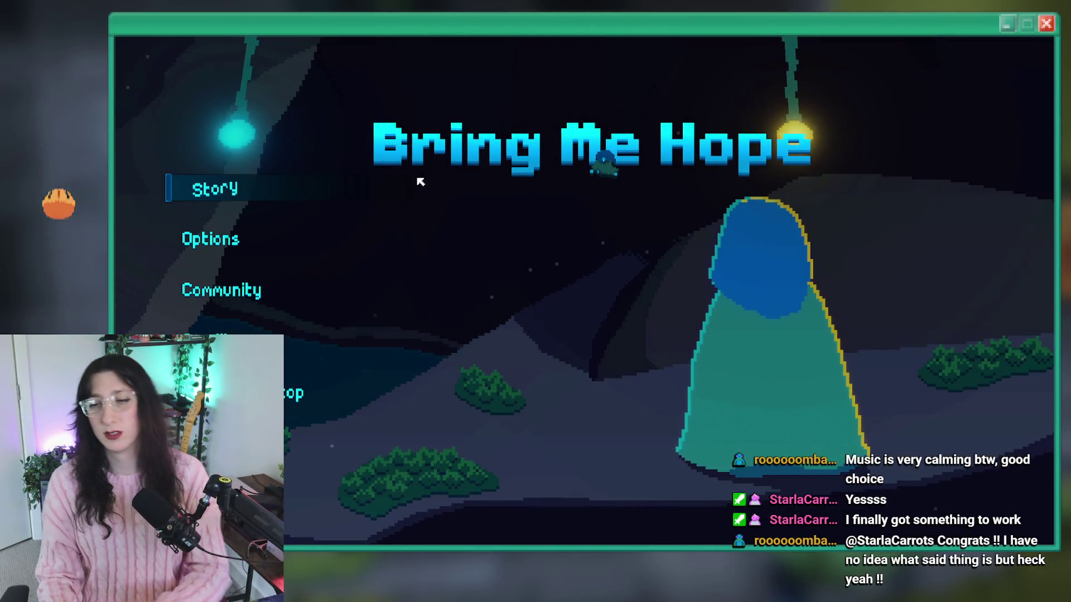
pyautogui.click(301, 191)
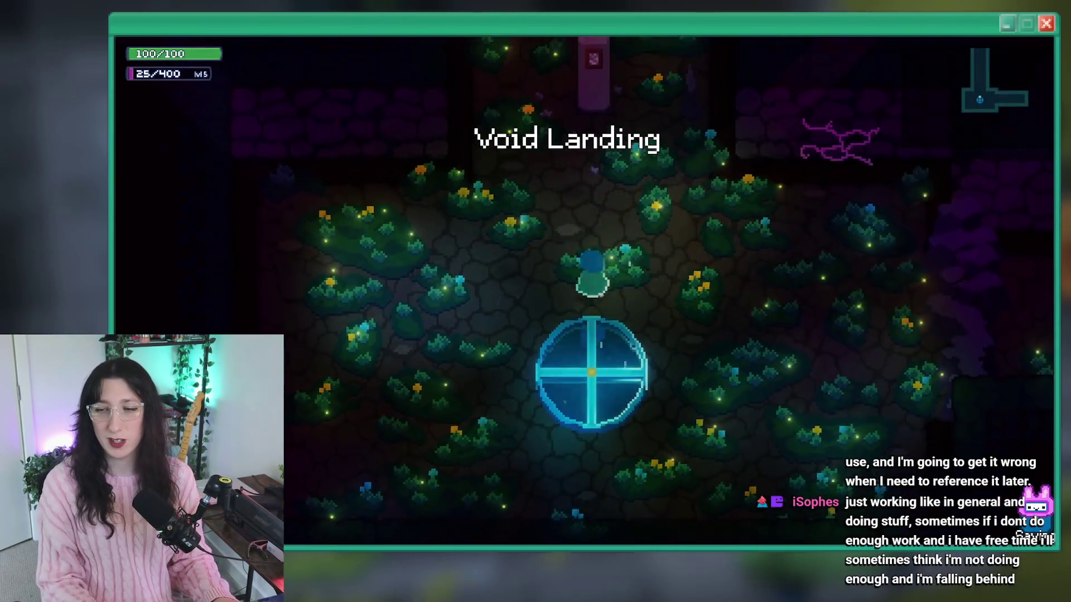
pyautogui.press('`')
pyautogui.press('Up')
pyautogui.press('Return')
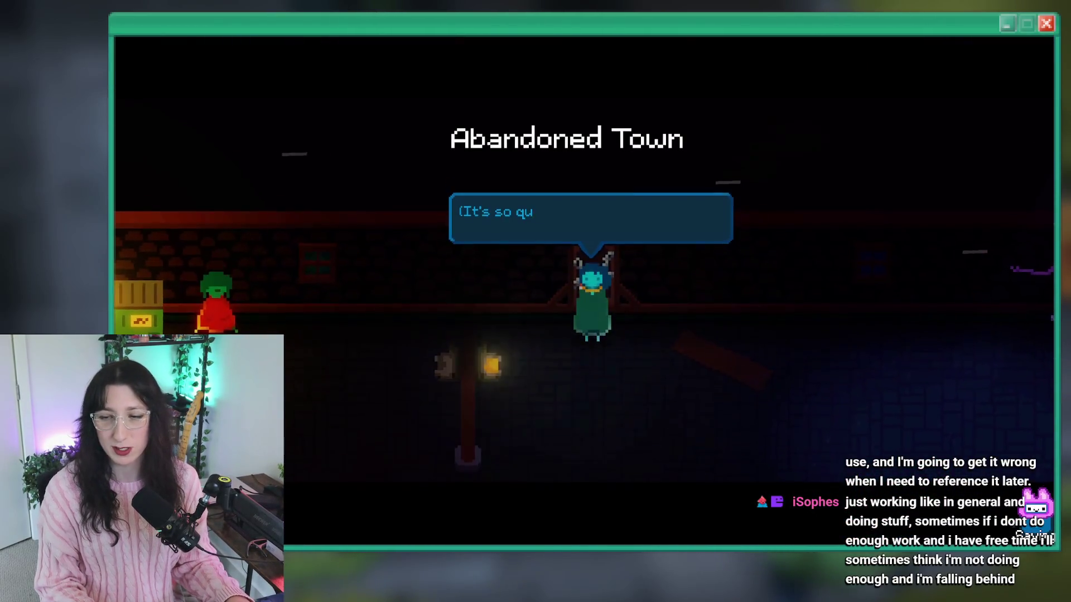
# Enter the enemy room and move among the enemies to take hits, then pause.
pyautogui.press('e')
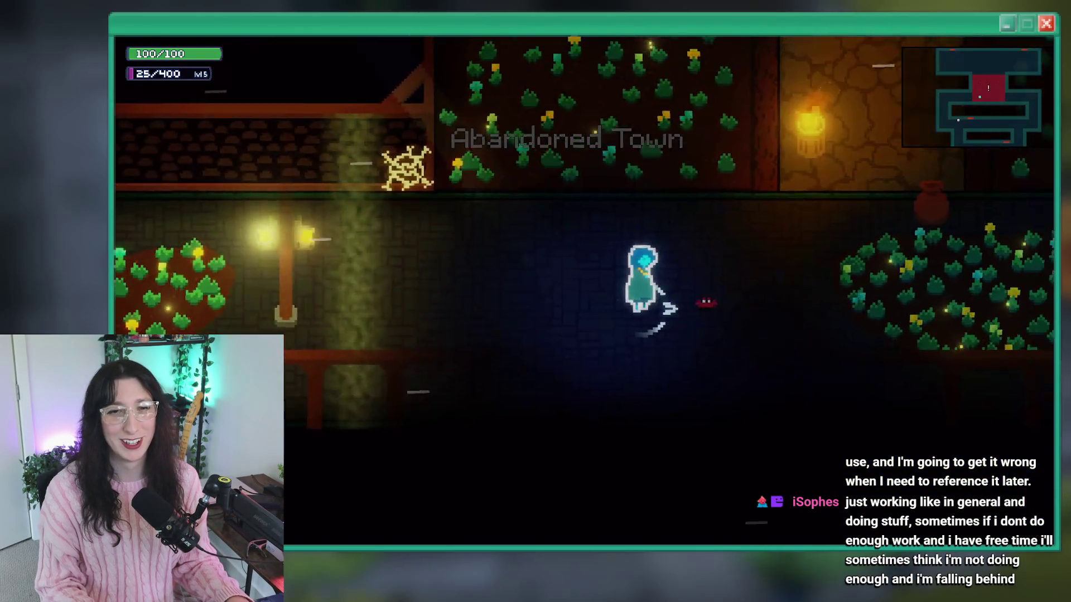
pyautogui.press('a')
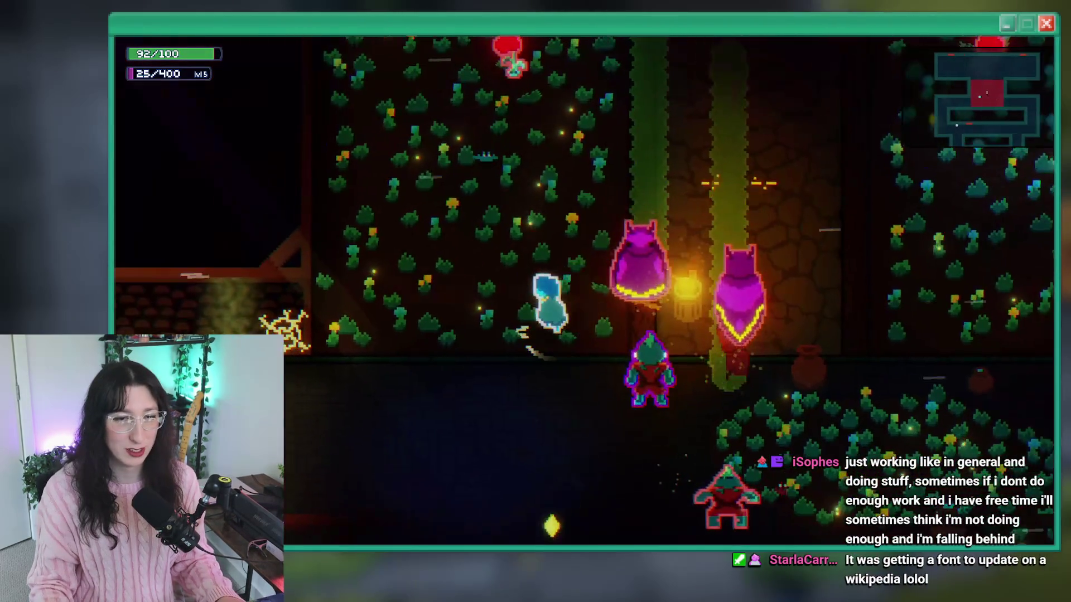
pyautogui.press('a')
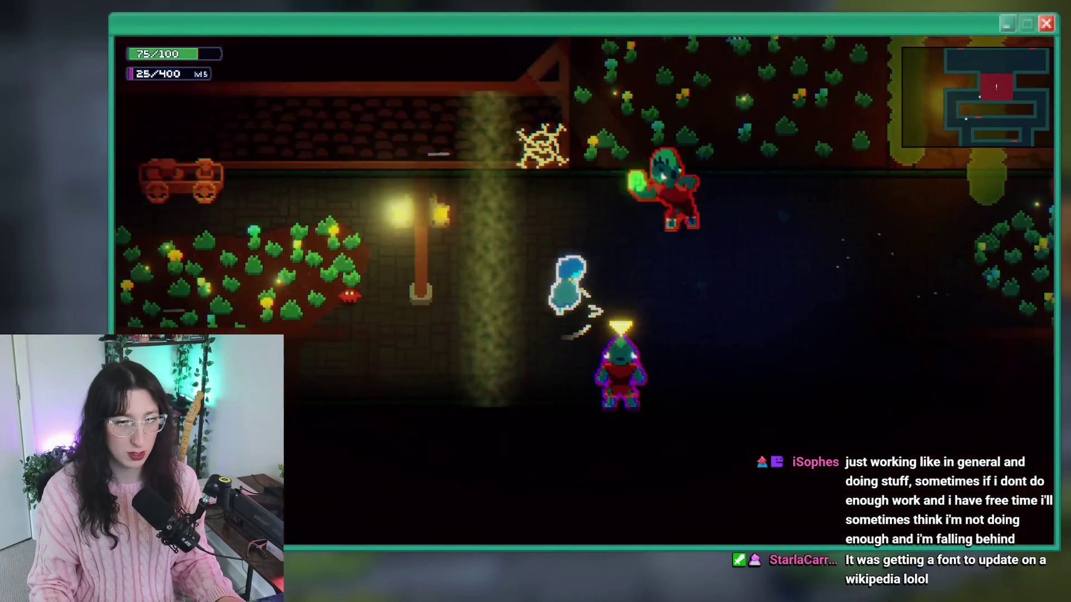
pyautogui.press('w')
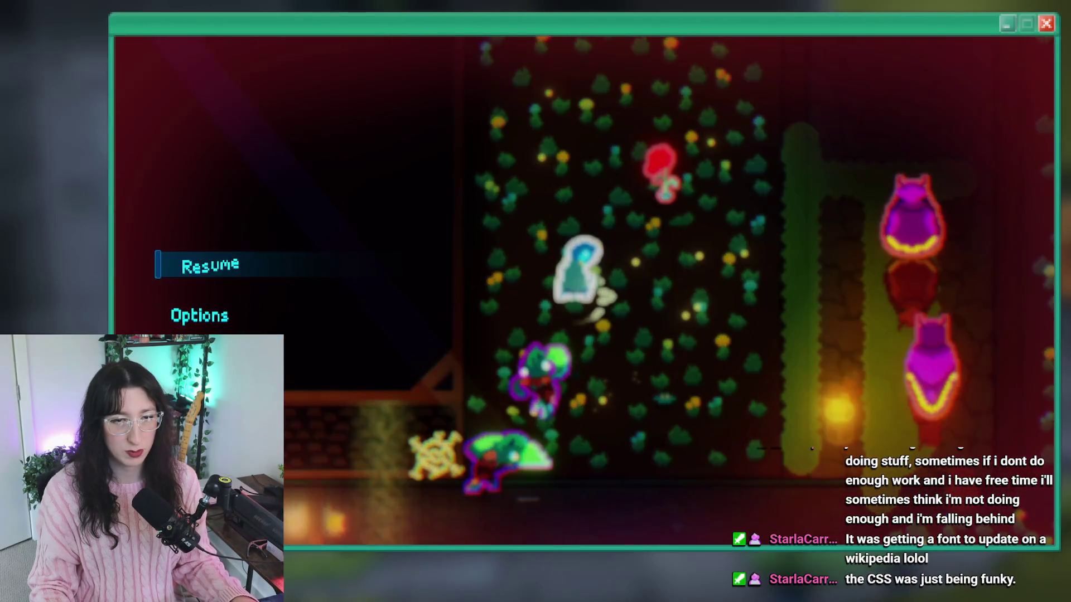
pyautogui.press('Escape')
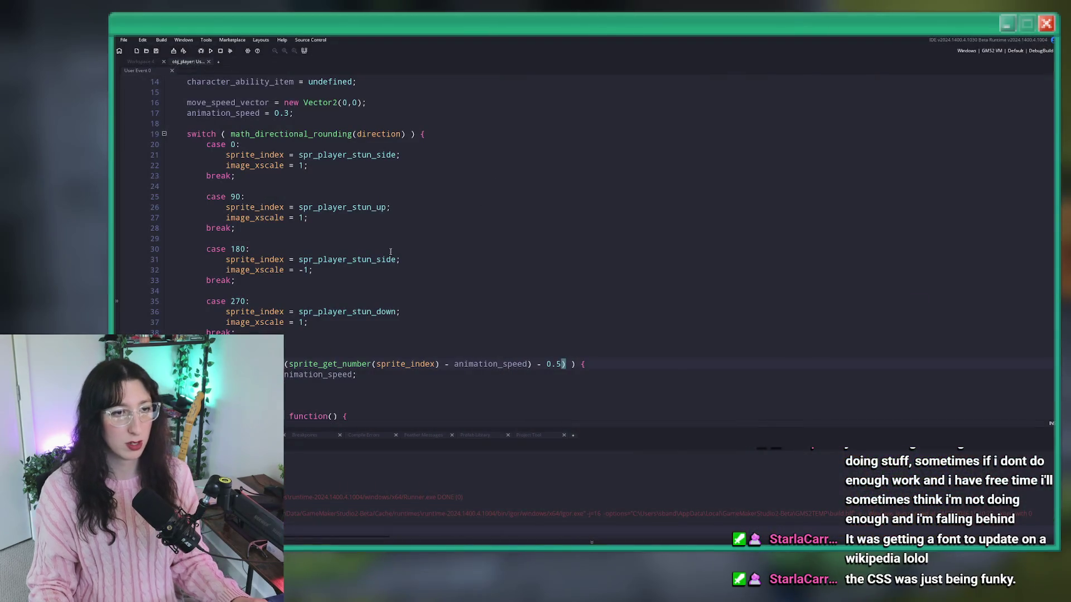
# Check the speed settings and highlight every use of animation_speed in the stun code.
pyautogui.scroll(4, 335, 195)
pyautogui.click(301, 154)
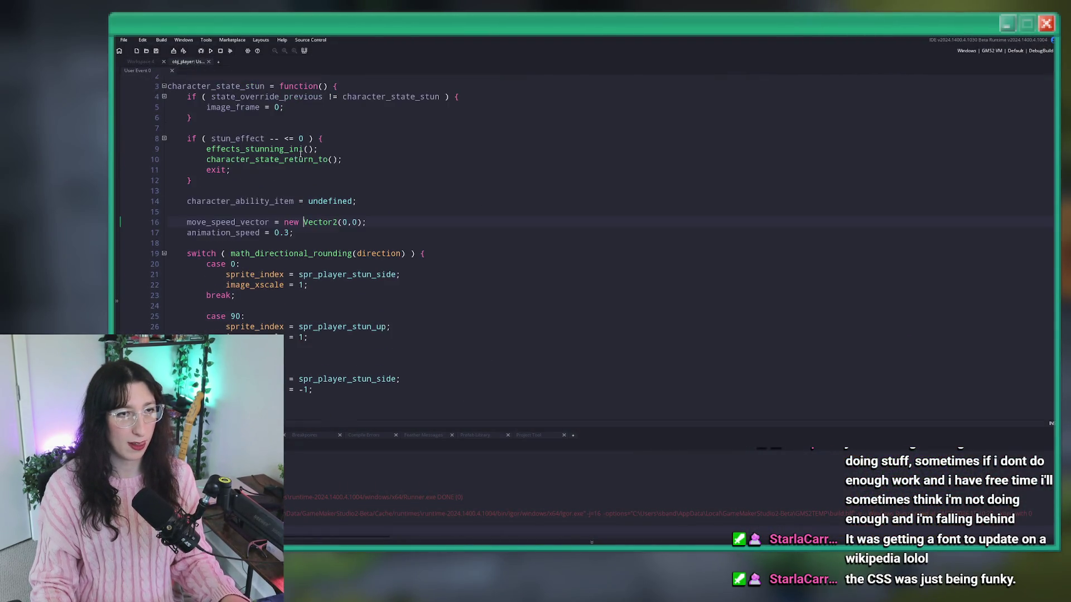
pyautogui.click(376, 221)
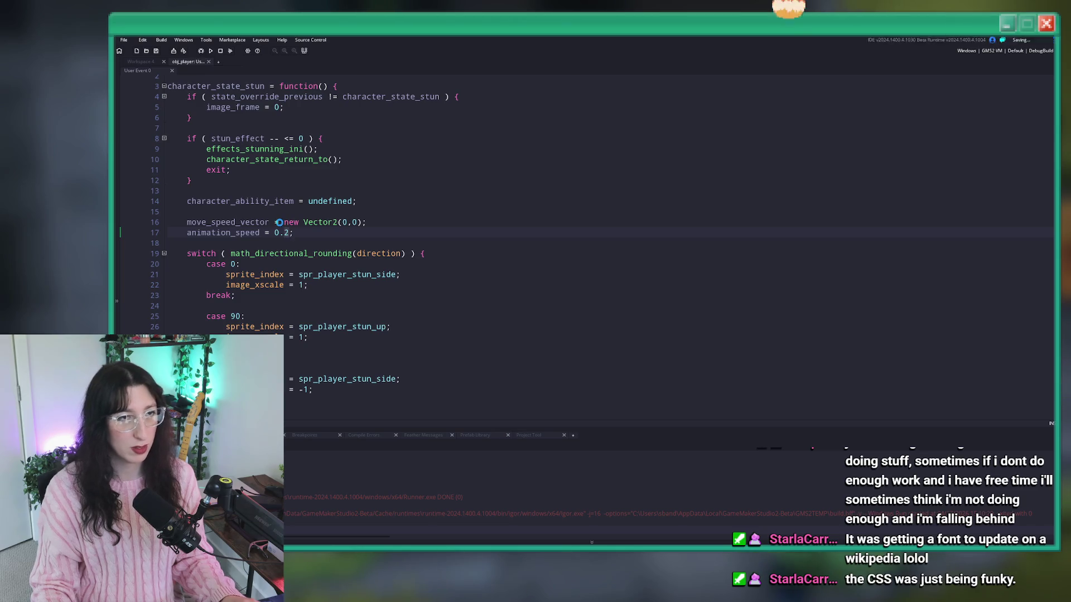
pyautogui.hotkey('ctrl', 't')
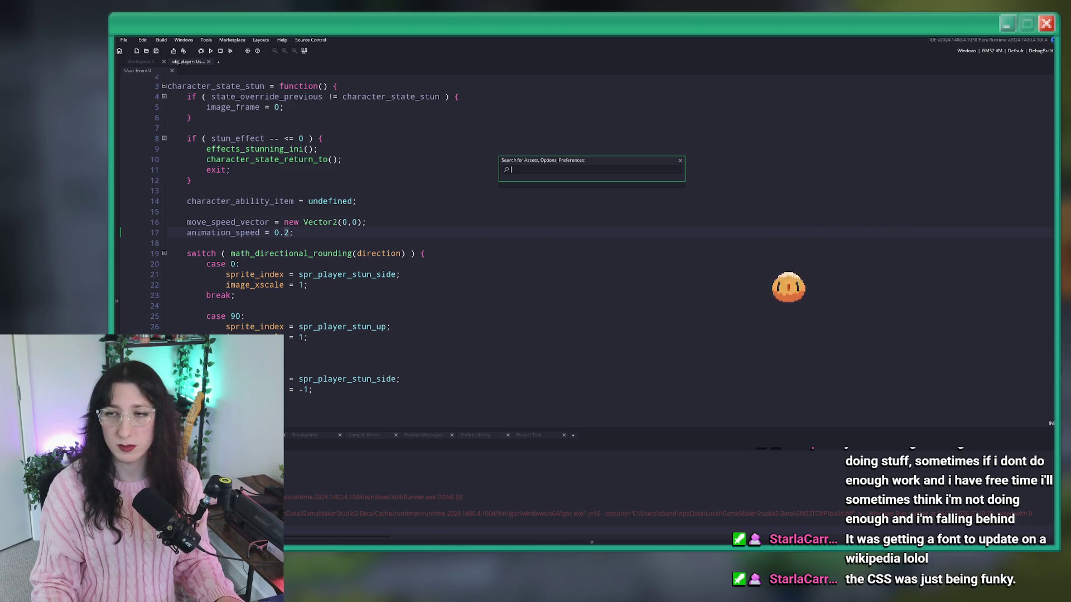
pyautogui.click(257, 222)
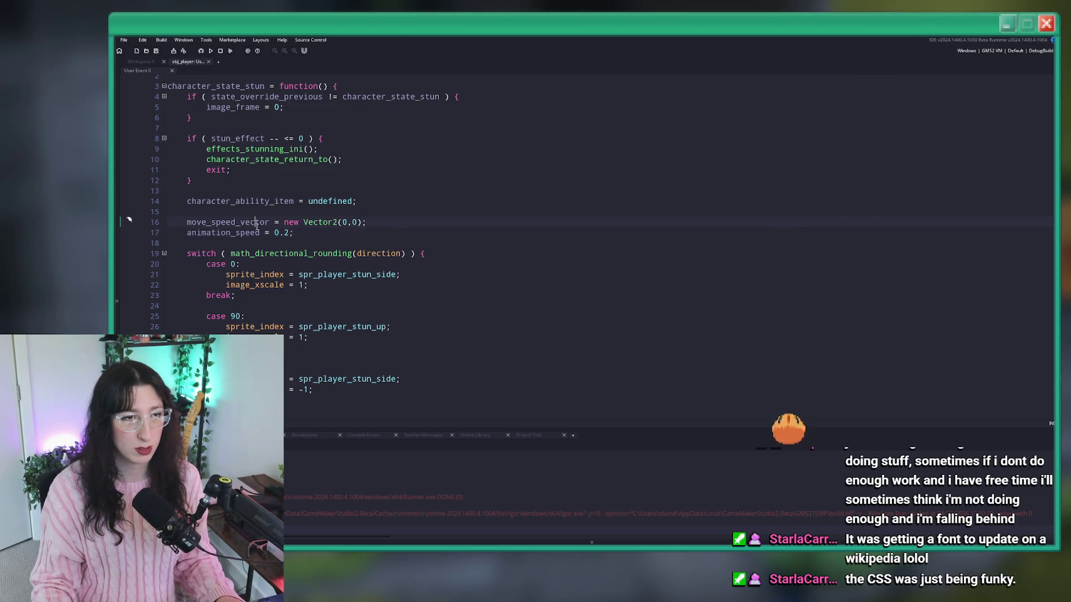
pyautogui.doubleClick(239, 233)
# Begin a new if statement on a blank line below the frame increment.
pyautogui.scroll(-5, 297, 341)
pyautogui.click(278, 330)
pyautogui.press('Return')
pyautogui.press('Return')
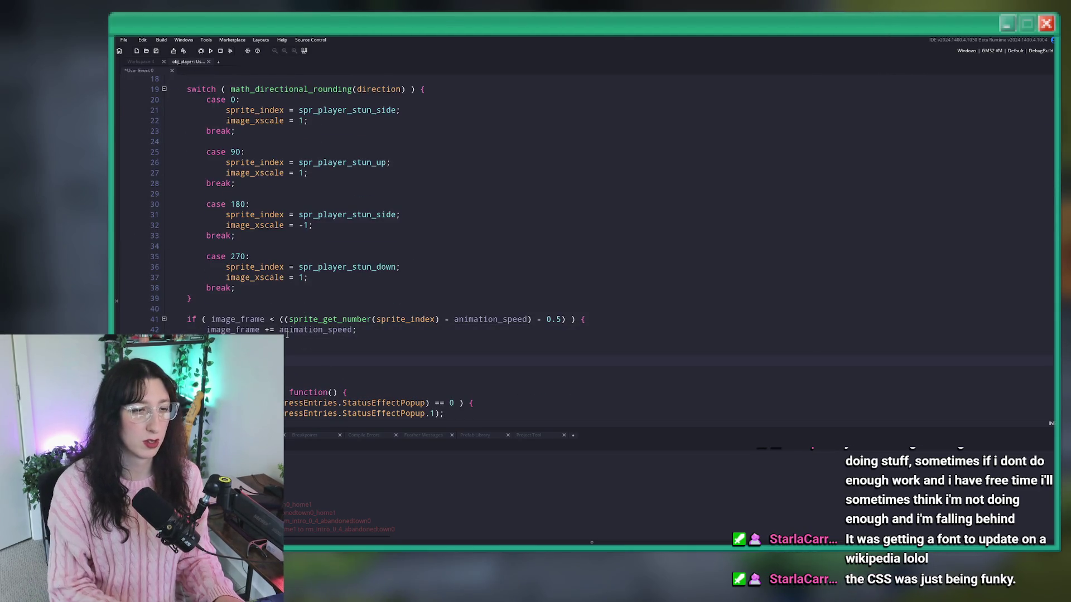
pyautogui.write('i')
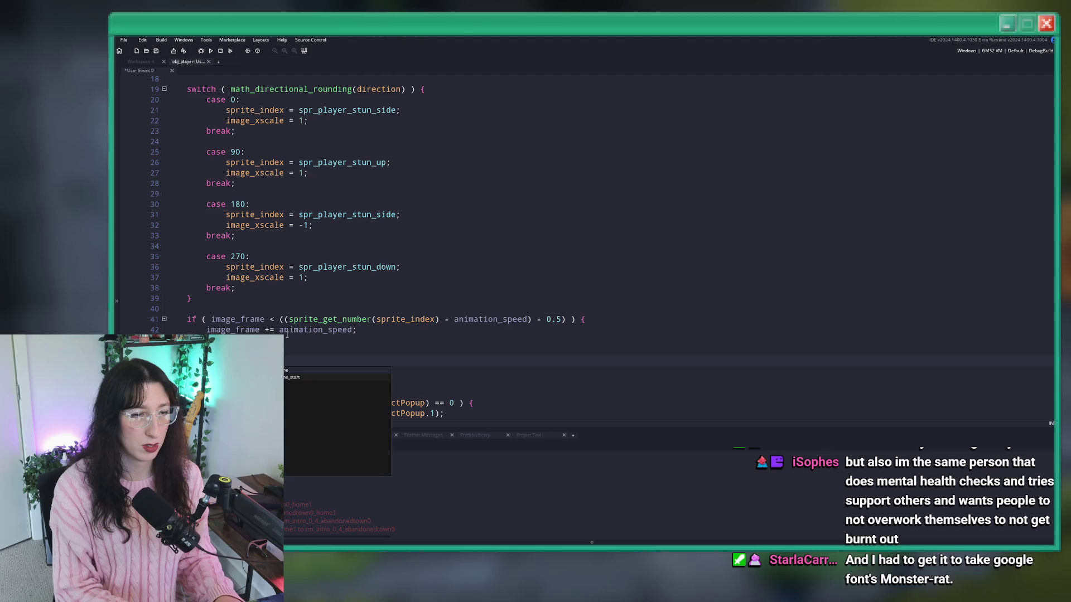
pyautogui.write('f')
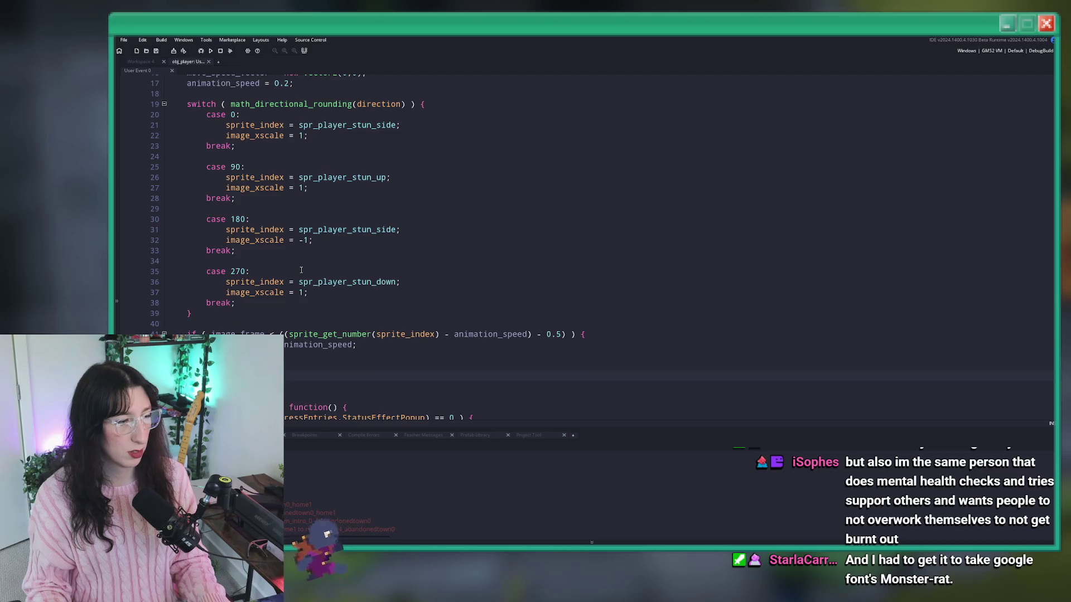
pyautogui.scroll(4, 317, 268)
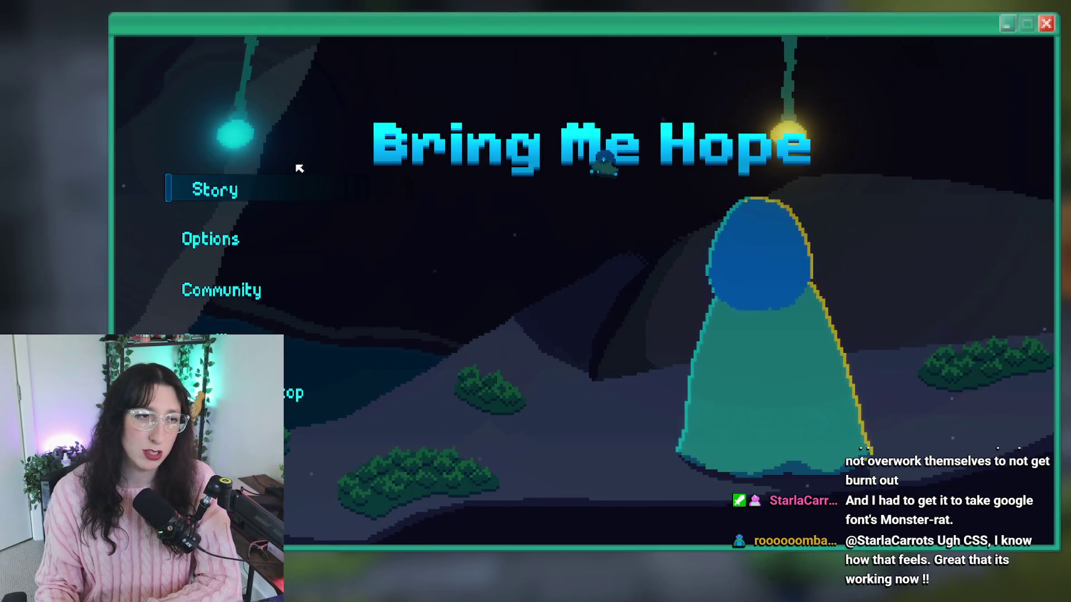
# Start a Story run, walk from the portal to the marked door, and try the locked door.
pyautogui.click(222, 186)
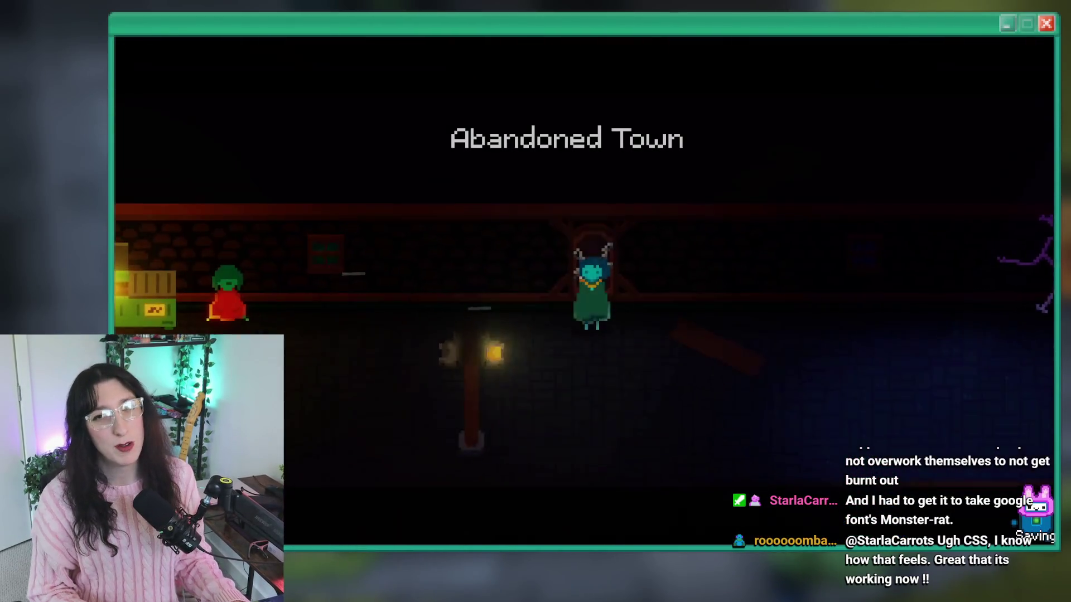
pyautogui.press('s')
pyautogui.press('d')
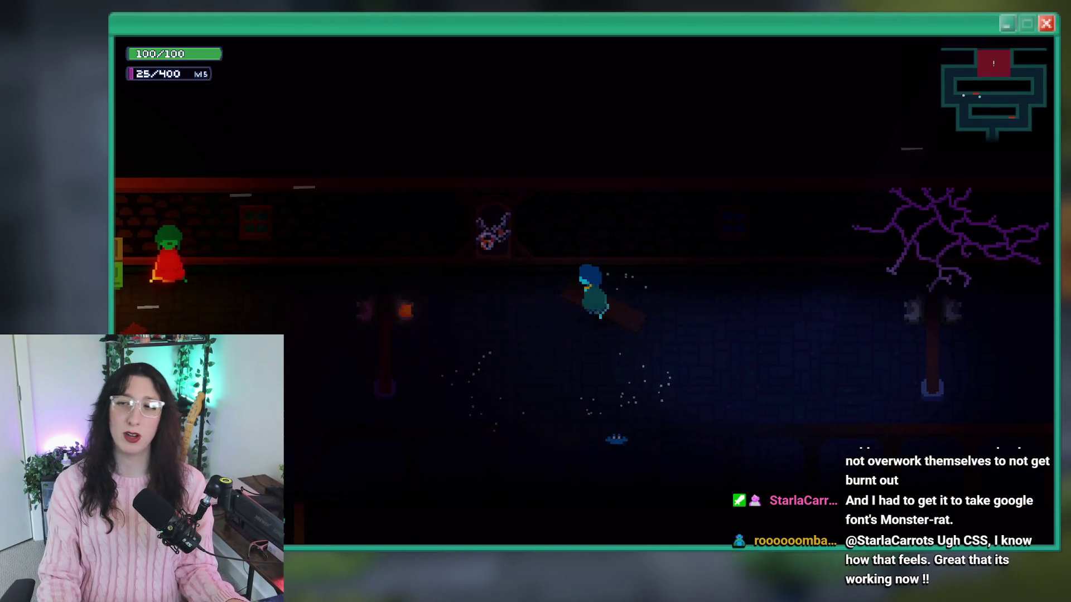
pyautogui.press('w')
pyautogui.press('a')
pyautogui.press('Return')
pyautogui.press('Return')
pyautogui.press('d')
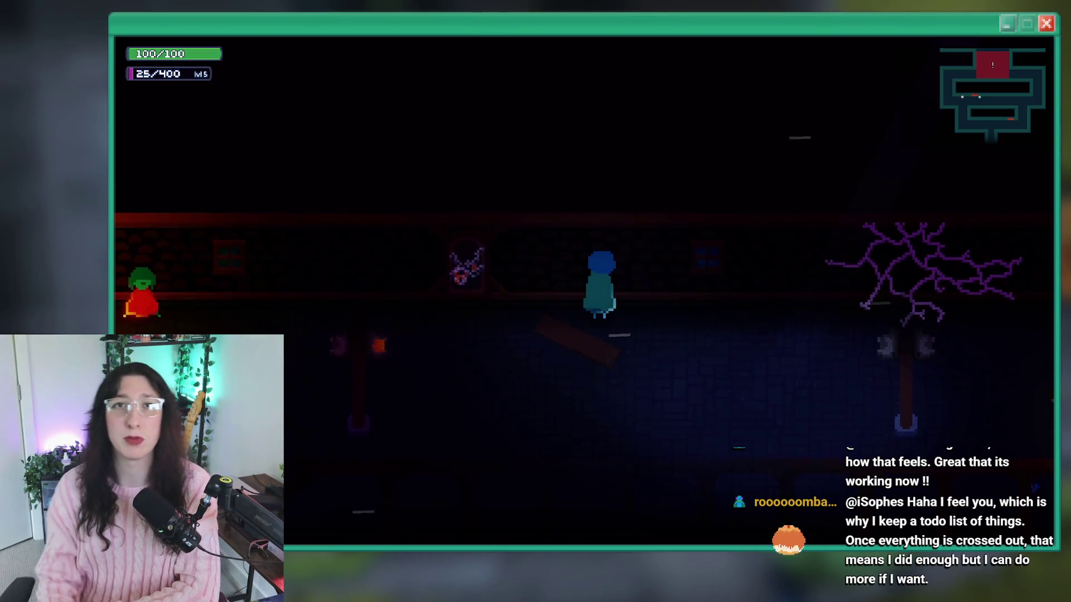
# Walk the player down into the garden room, then retreat from the enemies.
pyautogui.press('s')
pyautogui.press('d')
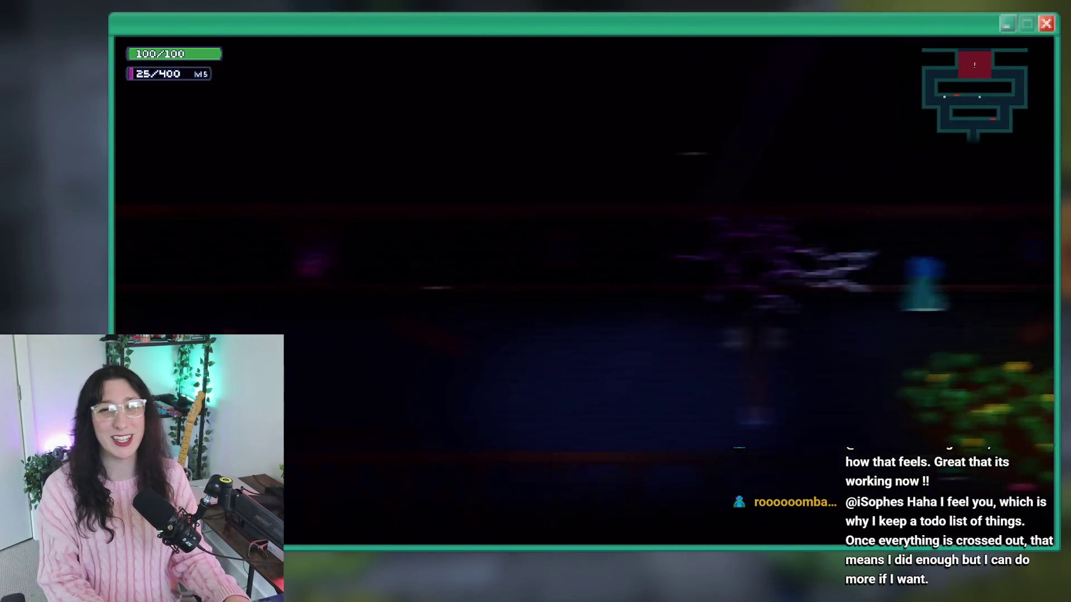
pyautogui.press('s')
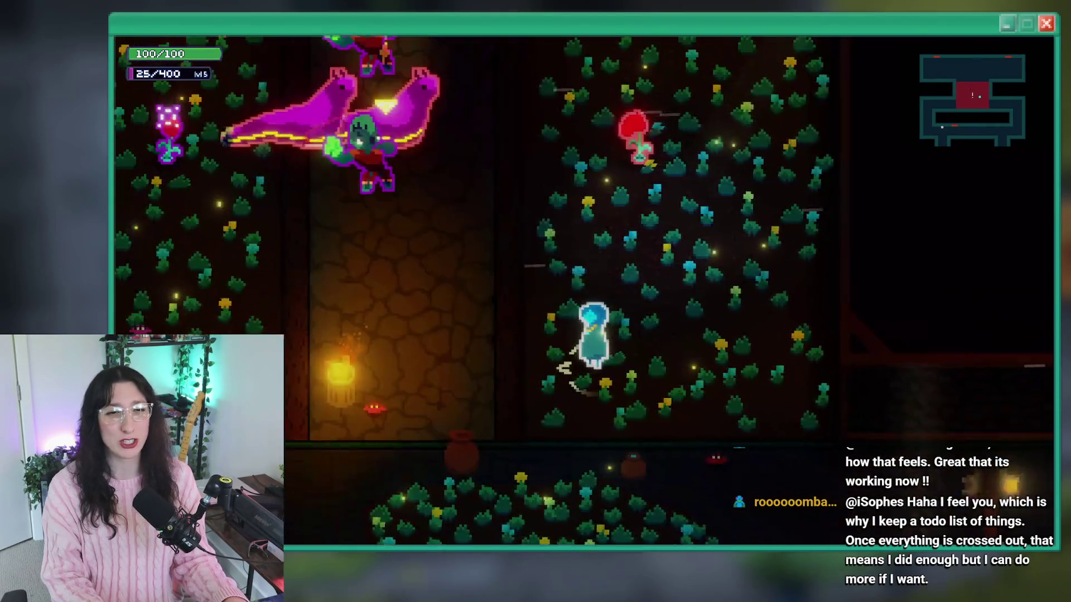
pyautogui.press('d')
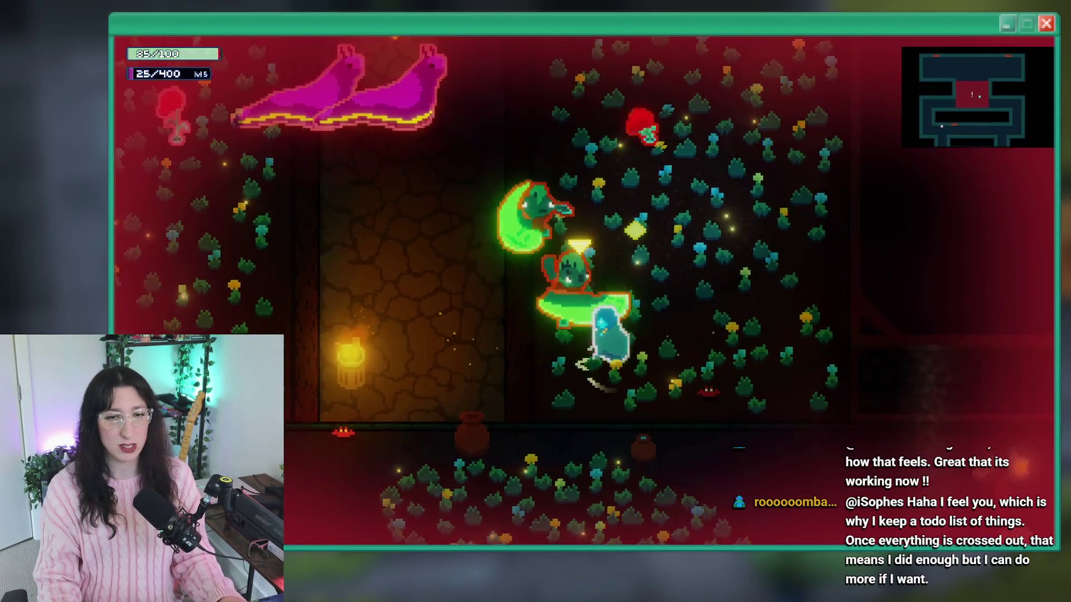
pyautogui.press('s')
pyautogui.press('a')
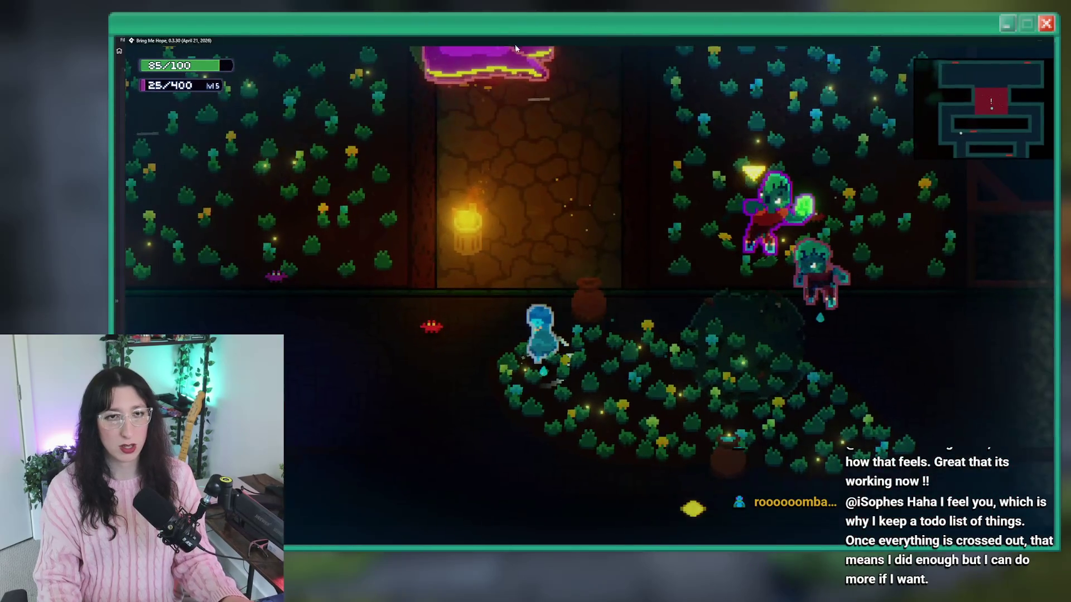
# Shrink the game window, keep moving, pause and resume, then close the game.
pyautogui.doubleClick(513, 46)
pyautogui.press('d')
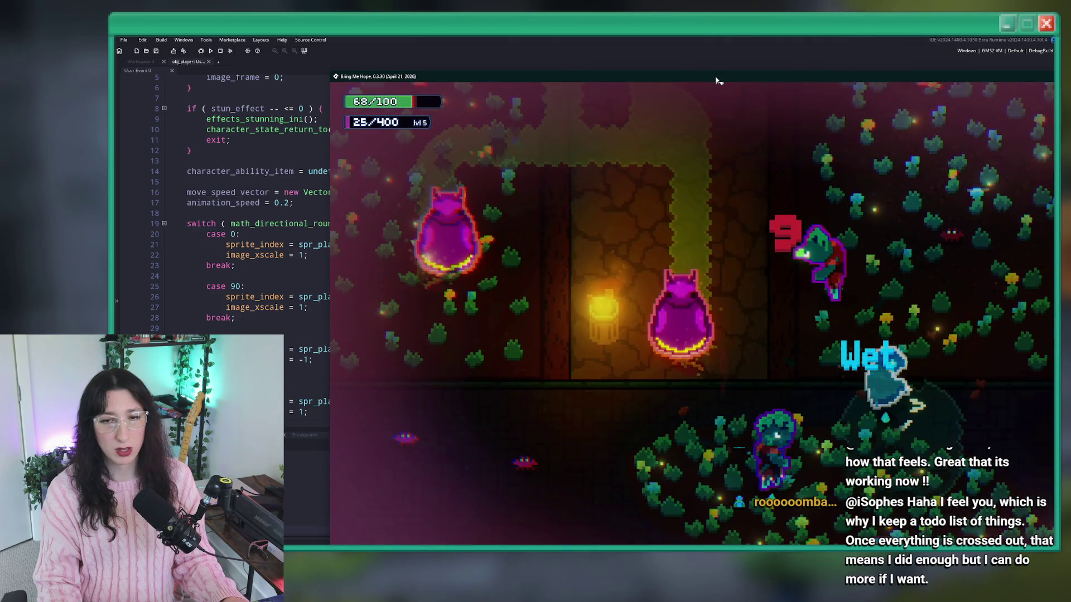
pyautogui.press('Escape')
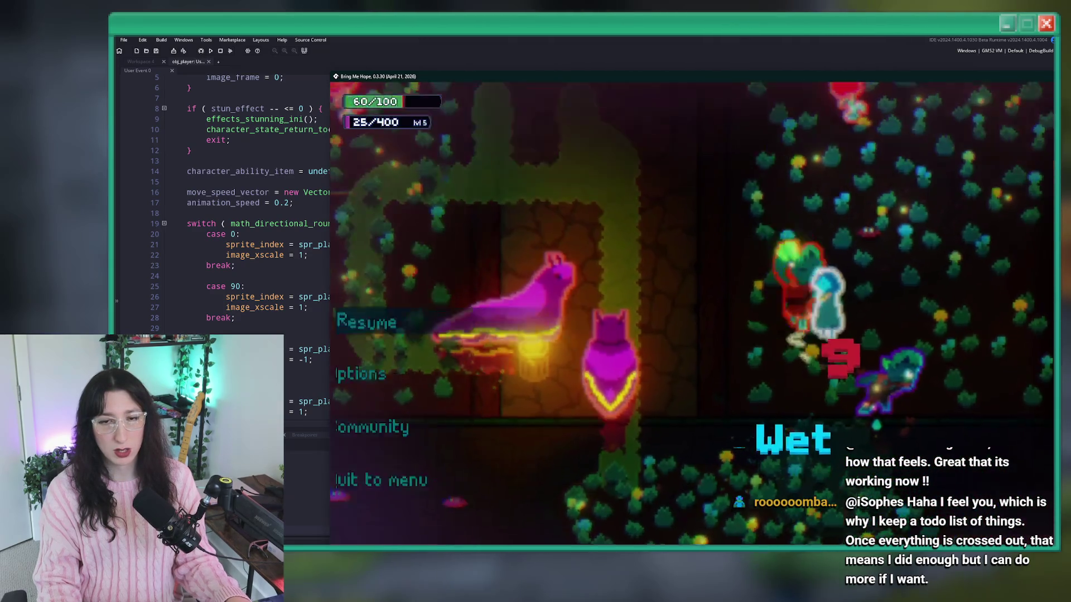
pyautogui.press('Escape')
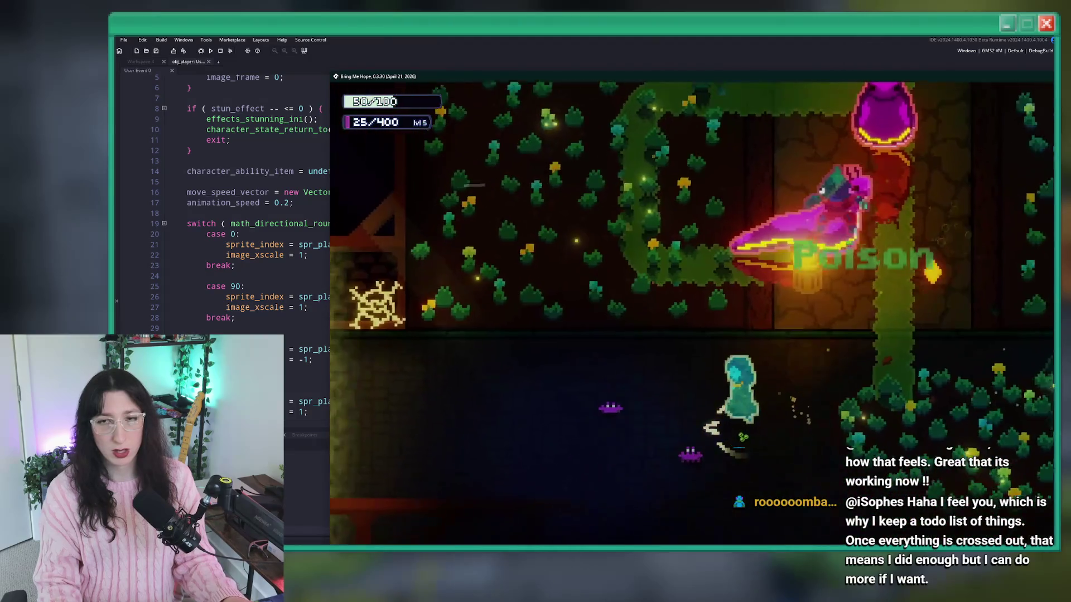
pyautogui.press('a')
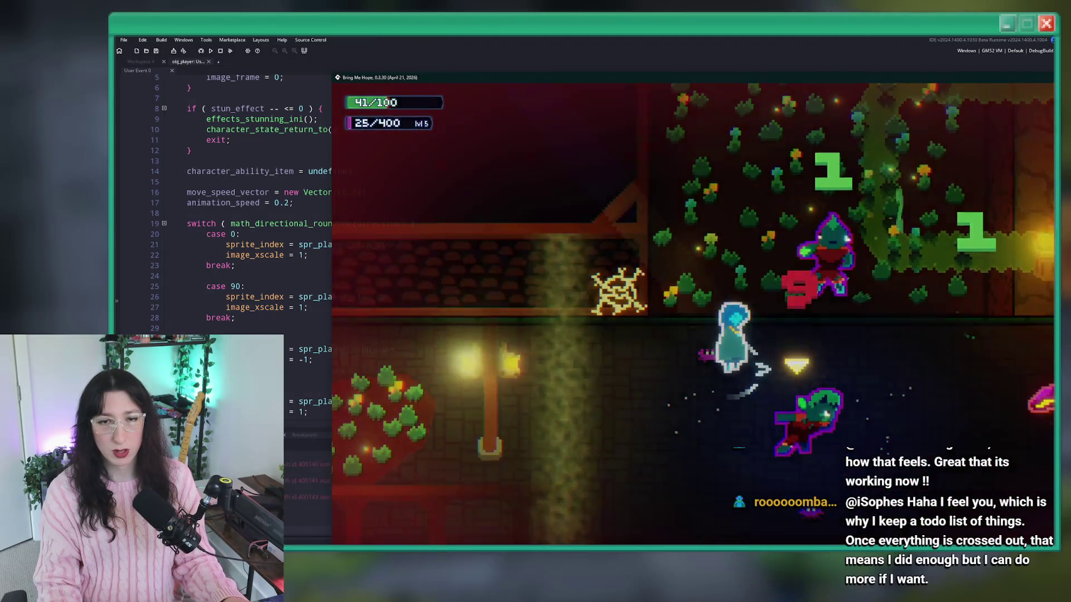
pyautogui.hotkey('alt', 'F4')
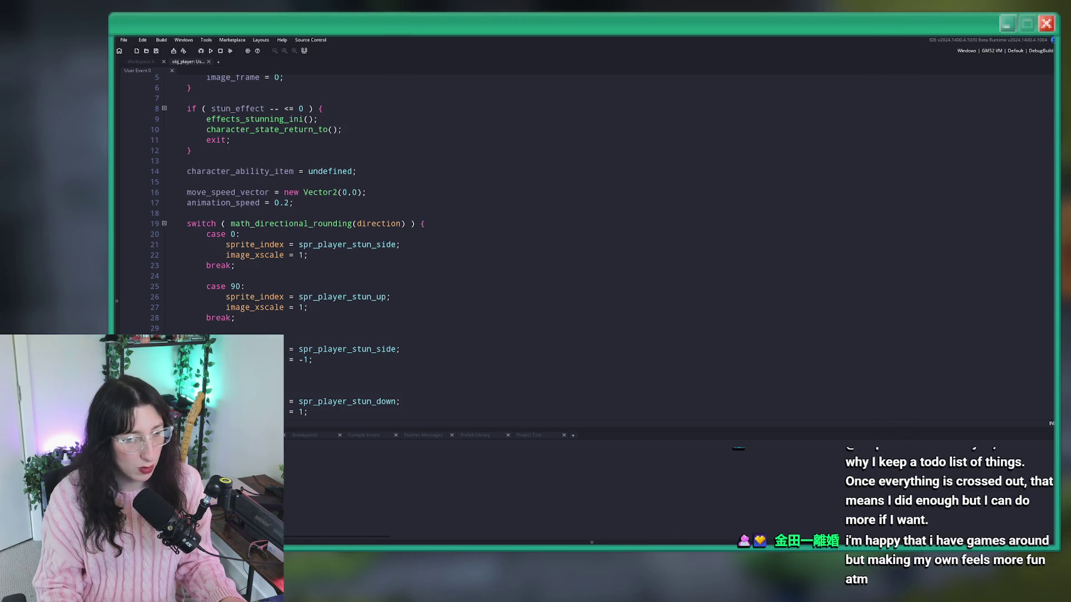
# With the caret at the end of stun-script line 16, open the Ctrl+T asset search.
pyautogui.scroll(1, 272, 319)
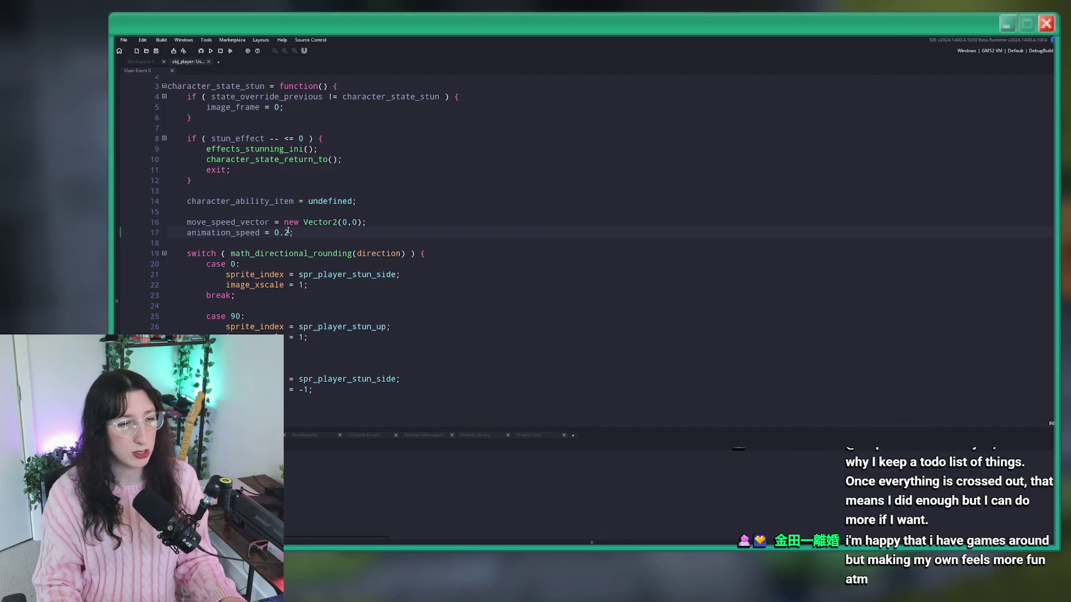
pyautogui.scroll(1, 253, 142)
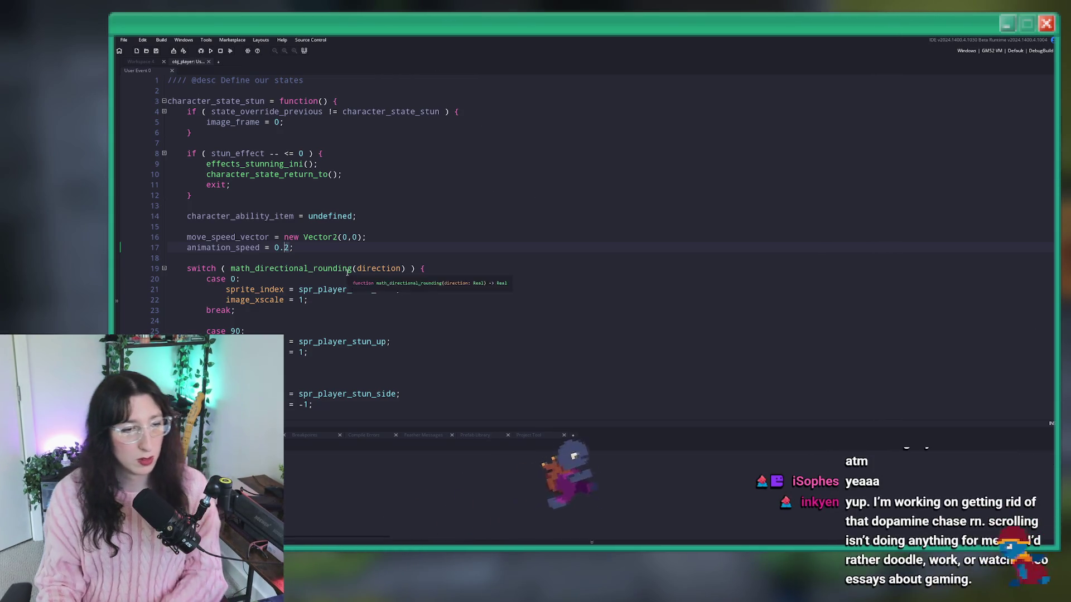
pyautogui.click(470, 238)
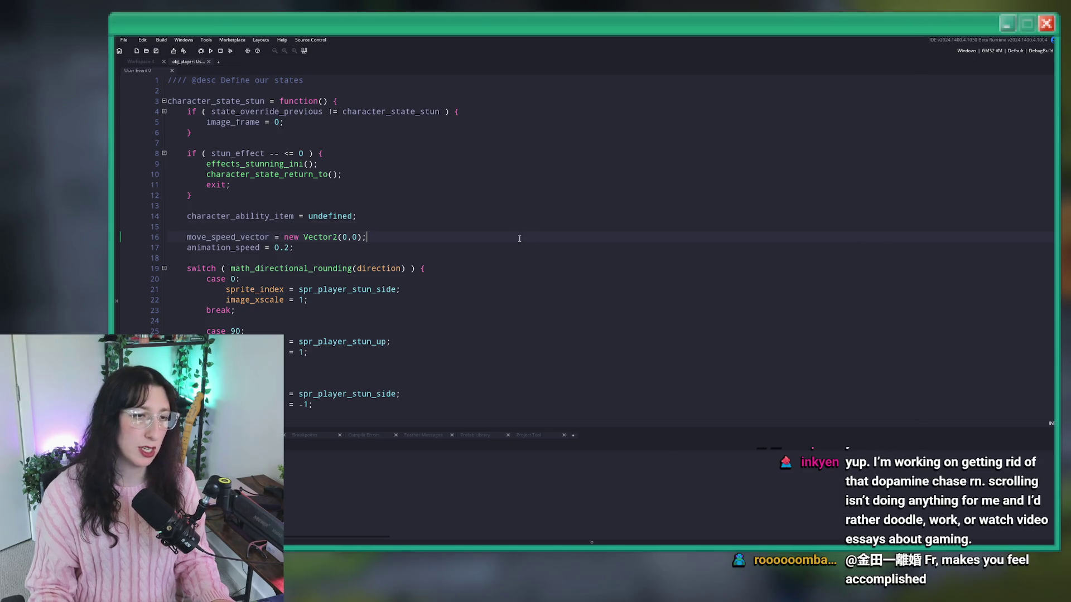
pyautogui.hotkey('ctrl', 't')
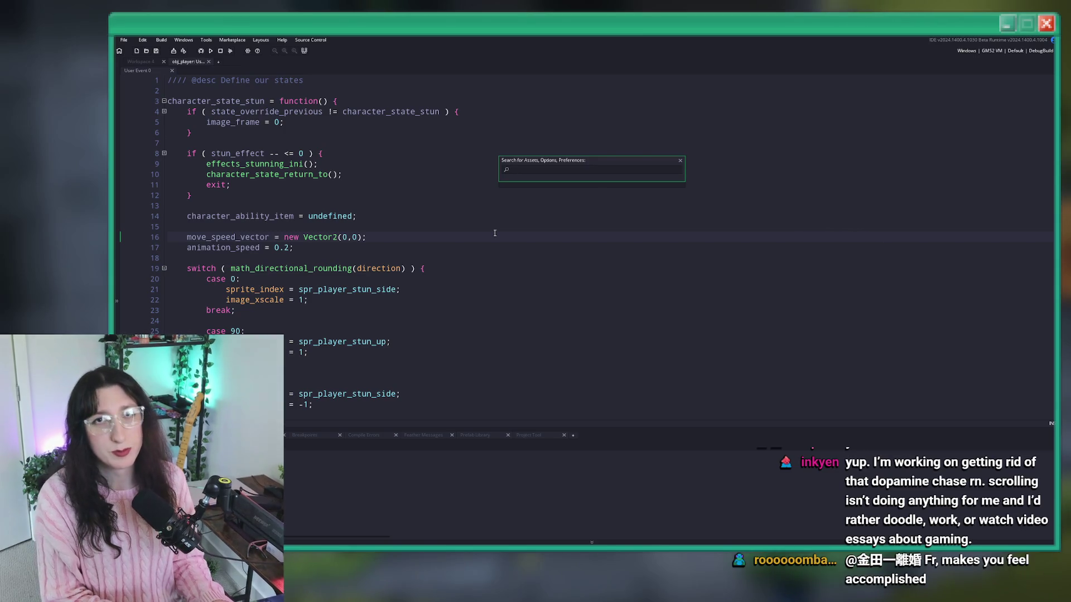
# Open obj_betafishferal's User Event 0 code at full size from the search.
pyautogui.write('beafoh')
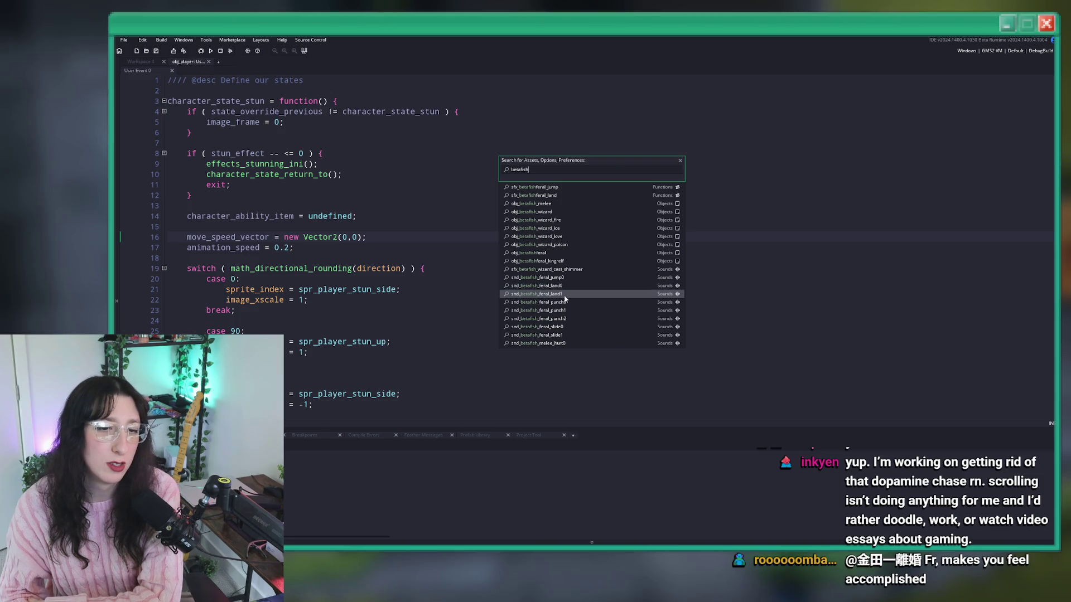
pyautogui.click(541, 258)
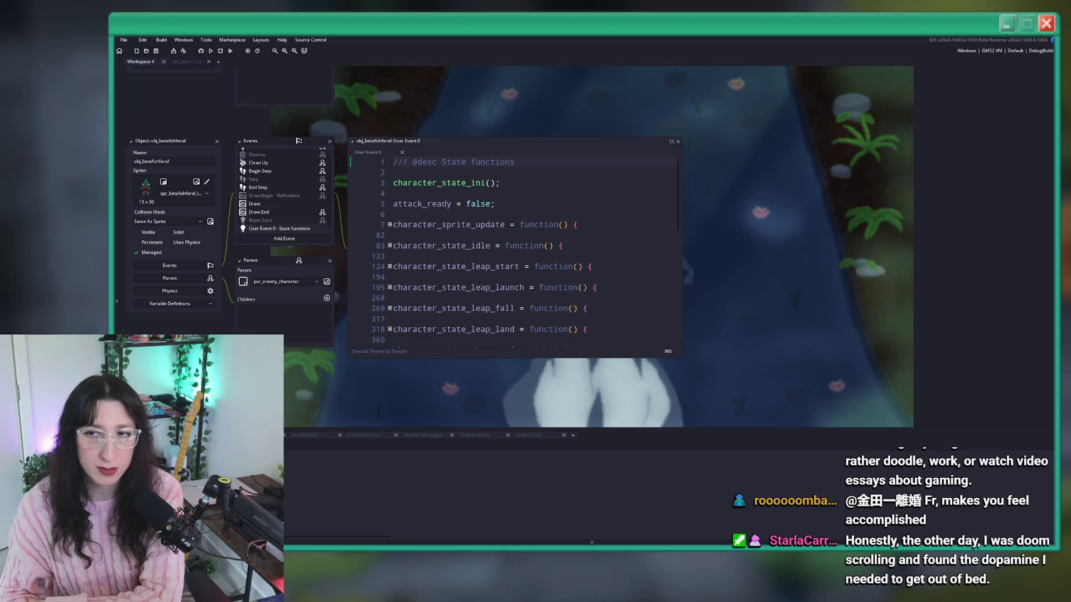
pyautogui.click(671, 142)
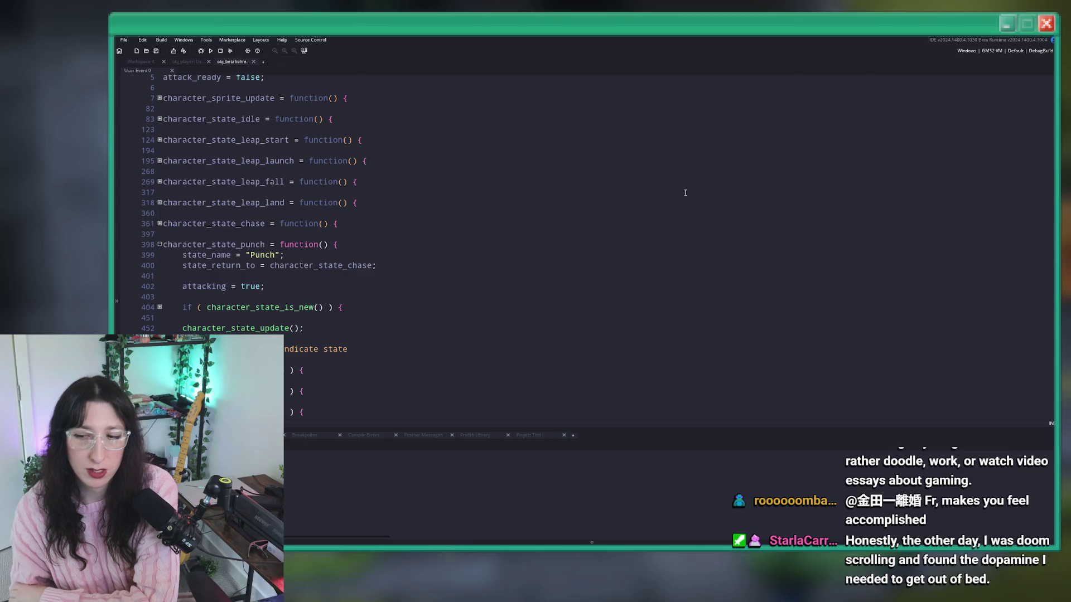
# Expand the folded hitbox and hit-player blocks in the enemy's character_state_punch code.
pyautogui.scroll(-3, 413, 214)
pyautogui.click(413, 214)
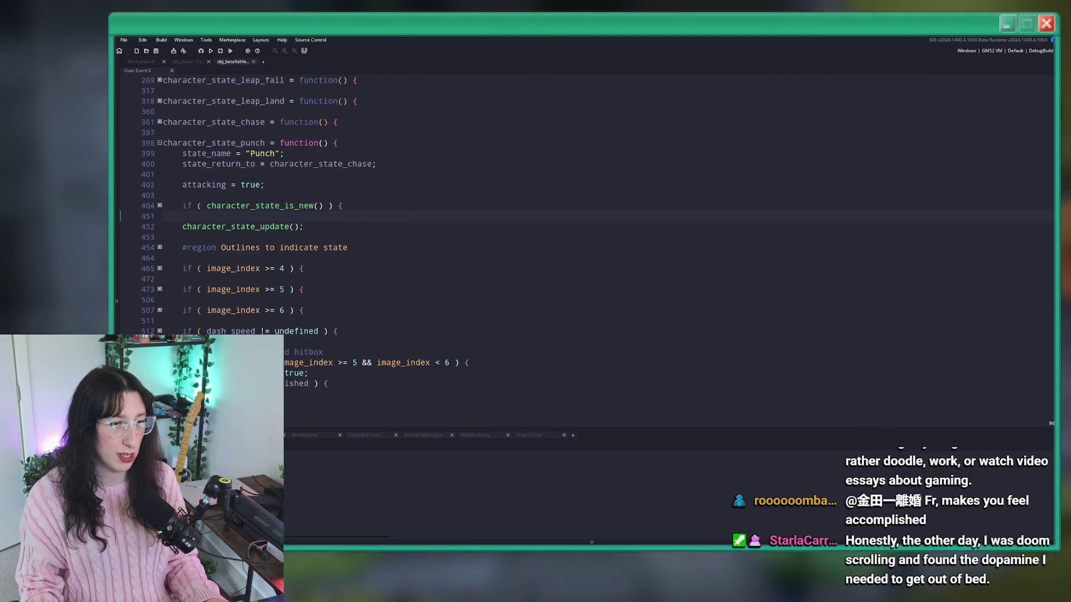
pyautogui.click(159, 362)
pyautogui.scroll(-2, 160, 312)
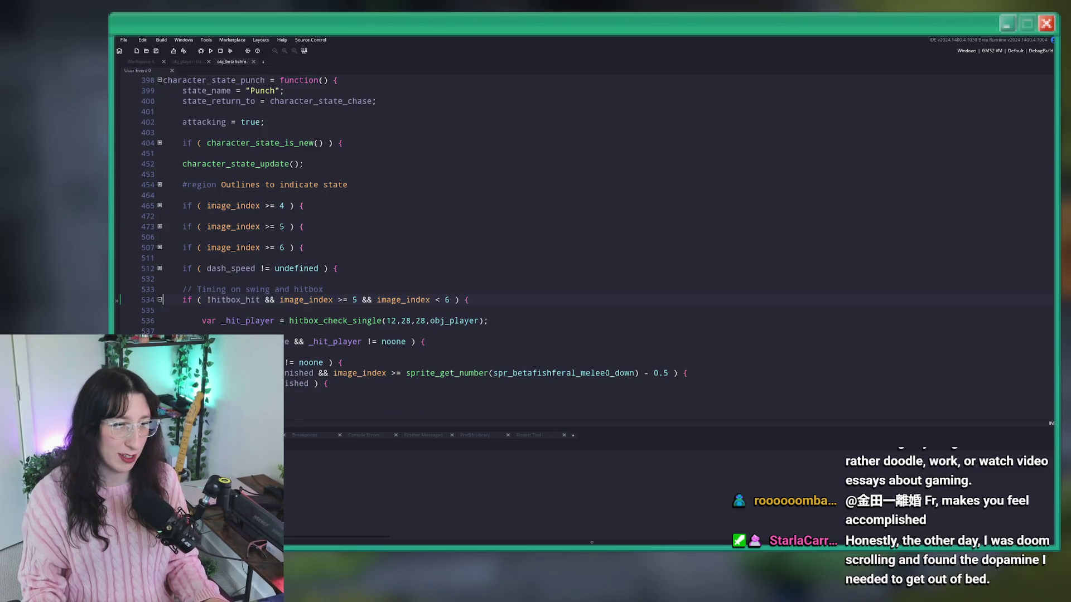
pyautogui.scroll(-1, 160, 310)
pyautogui.click(160, 310)
pyautogui.click(159, 394)
pyautogui.click(159, 363)
pyautogui.scroll(-2, 167, 335)
# Select the stun-applying call on line 548 and search the whole project for it.
pyautogui.click(159, 310)
pyautogui.scroll(-2, 185, 310)
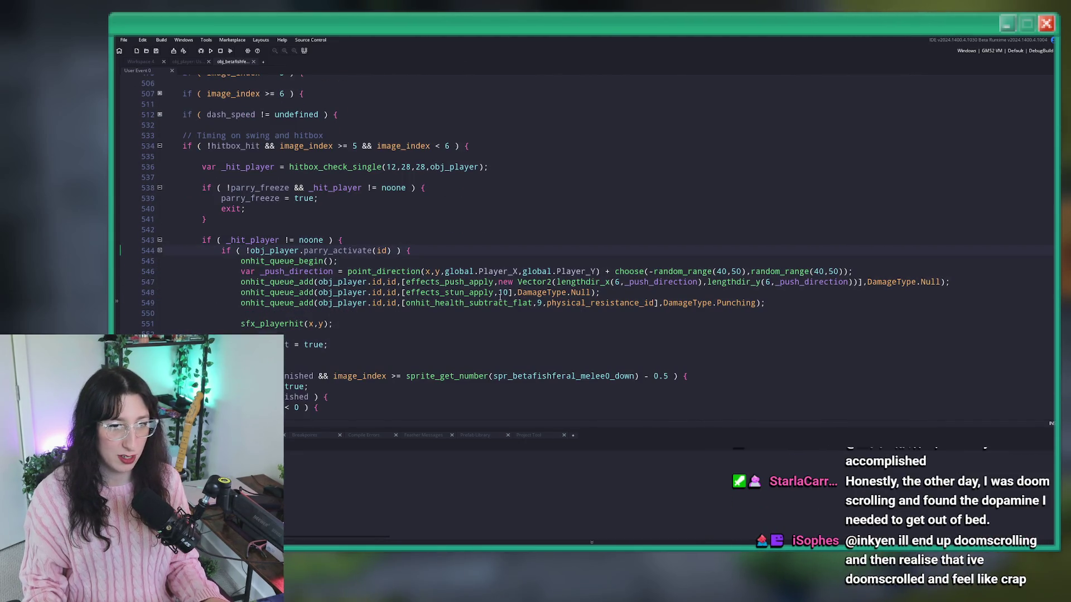
pyautogui.moveTo(510, 295); pyautogui.dragTo(241, 292)
pyautogui.hotkey('ctrl', 'shift', 'f')
pyautogui.press('Return')
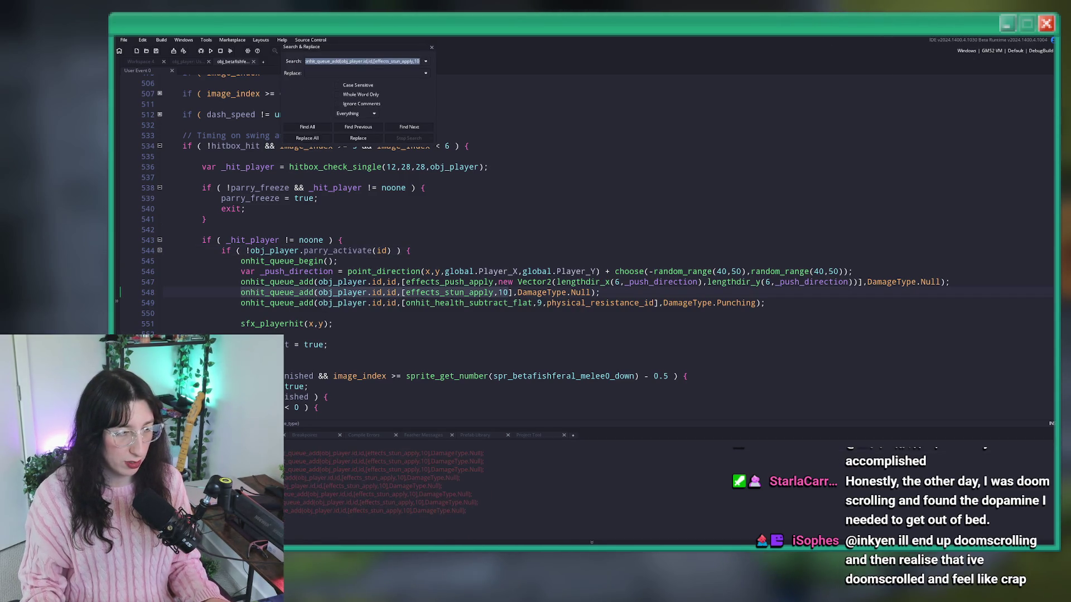
# Copy the search text into Replace, change apply,10 to 20, and confirm Replace All.
pyautogui.click(346, 74)
pyautogui.click(425, 61)
pyautogui.click(418, 61)
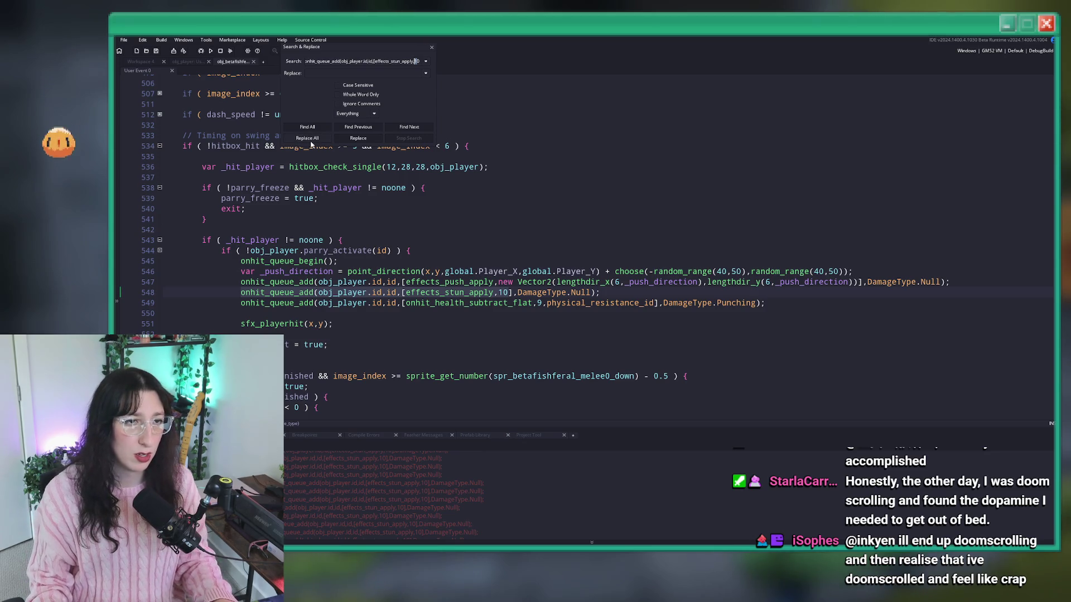
pyautogui.write('2')
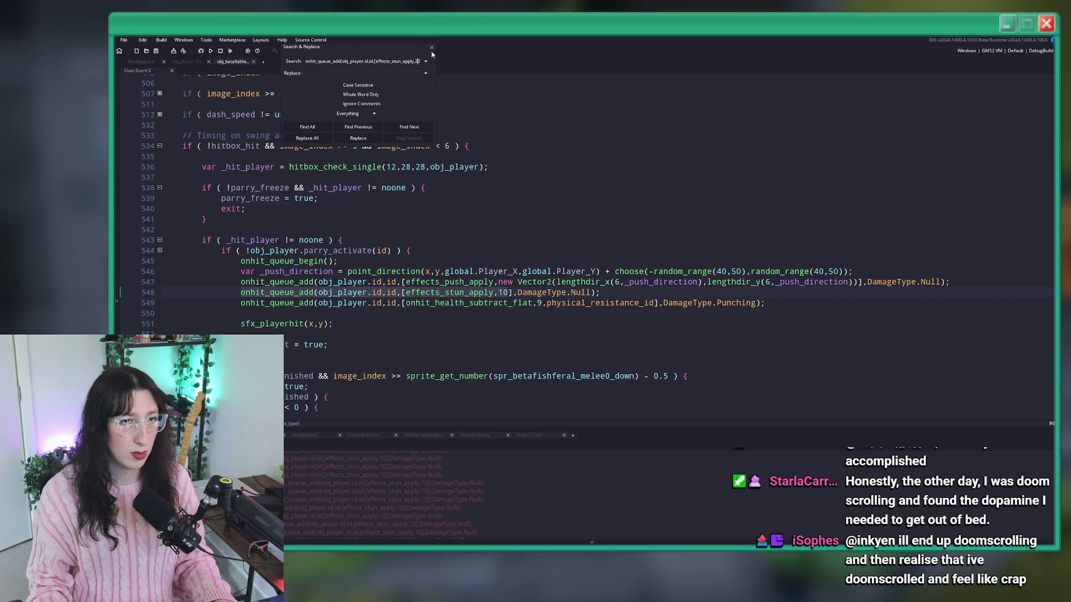
pyautogui.scroll(-1, 302, 482)
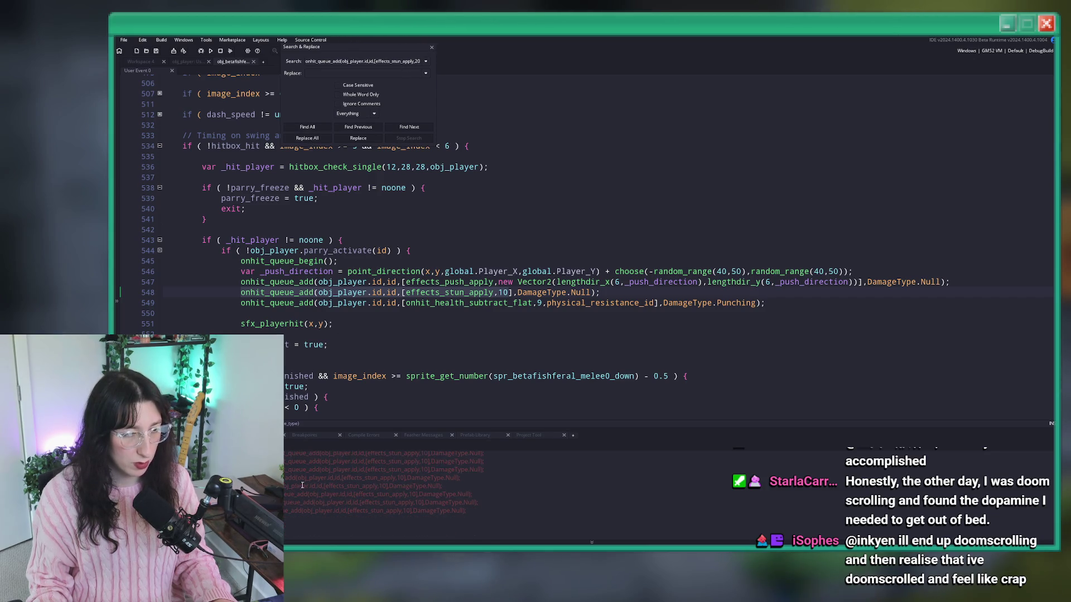
pyautogui.scroll(1, 308, 471)
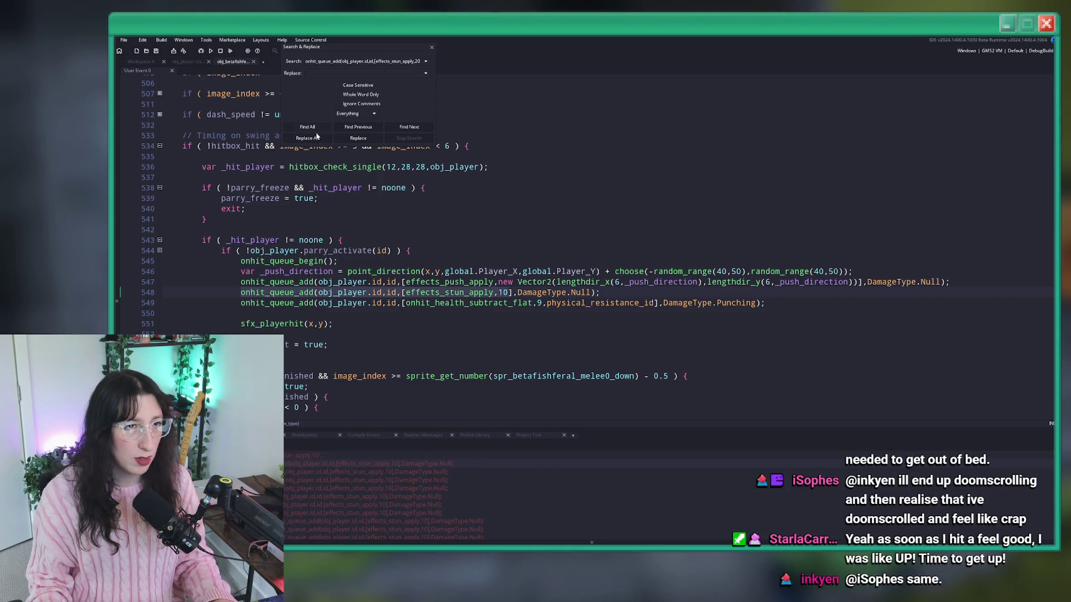
pyautogui.hotkey('ctrl', 'a')
pyautogui.hotkey('ctrl', 'c')
pyautogui.press('Tab')
pyautogui.hotkey('ctrl', 'v')
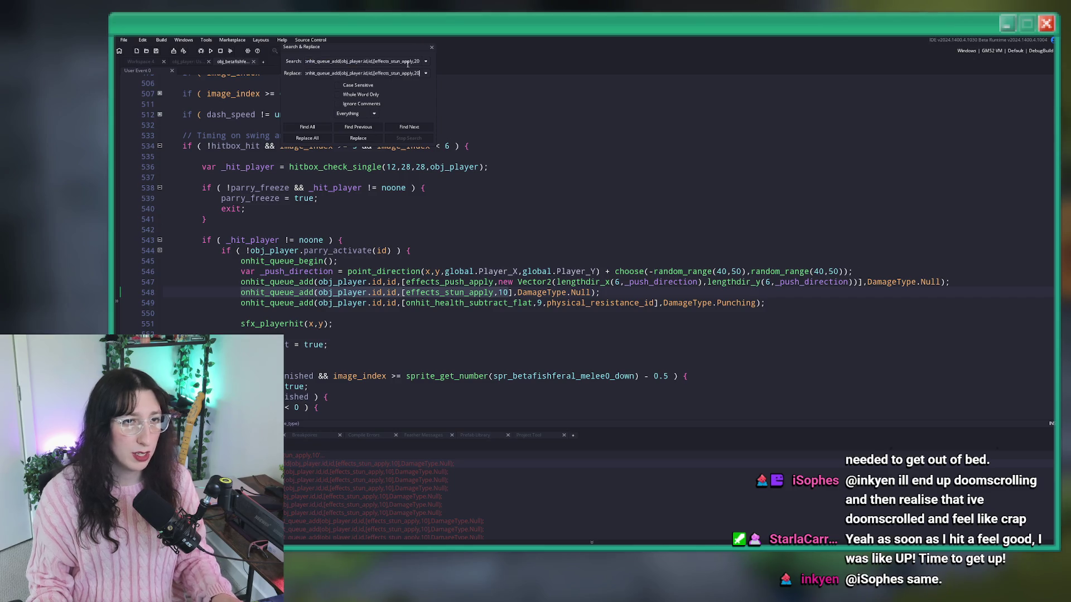
pyautogui.write('10')
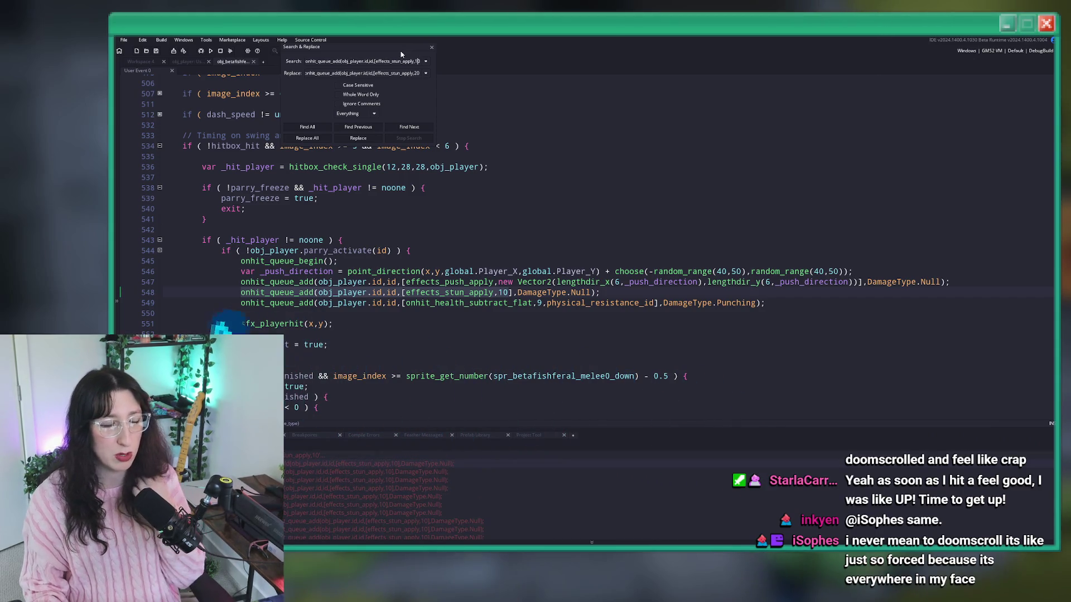
pyautogui.click(308, 138)
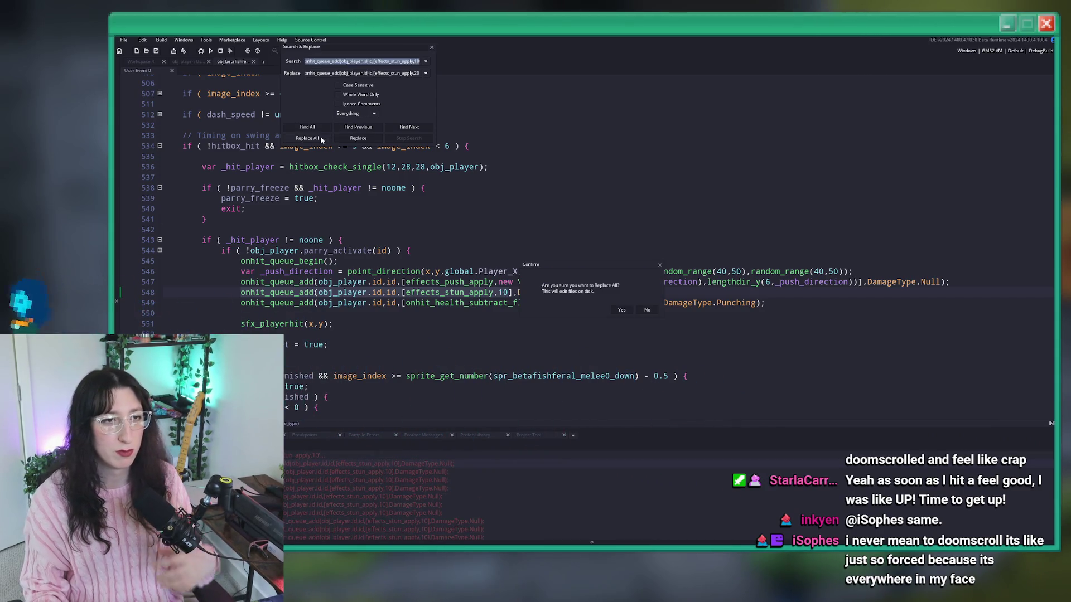
pyautogui.click(621, 310)
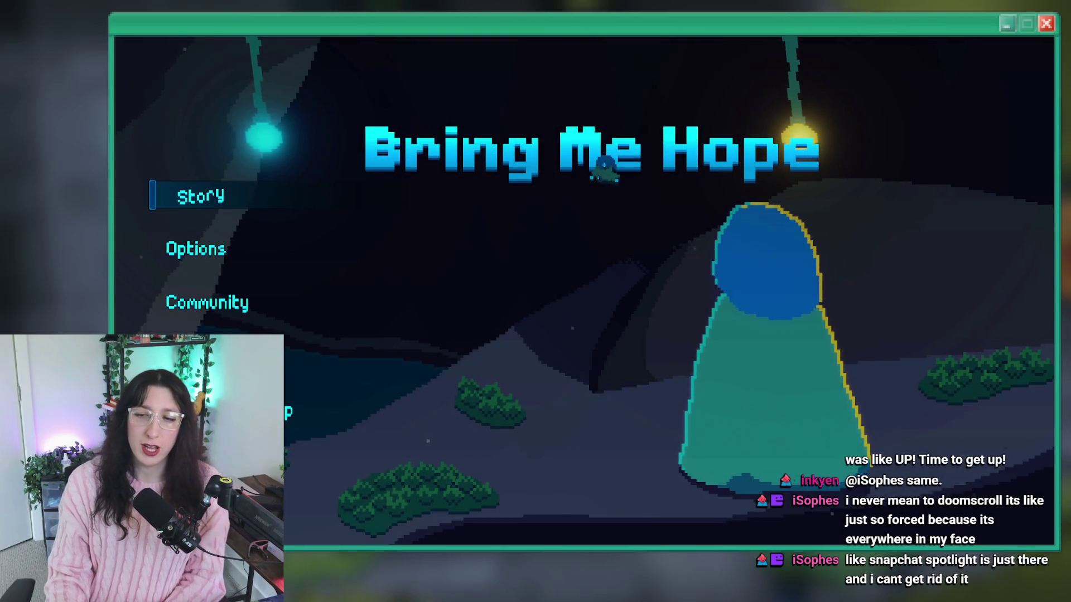
# Start the story and warp to Abandoned Town from the debug console.
pyautogui.click(199, 193)
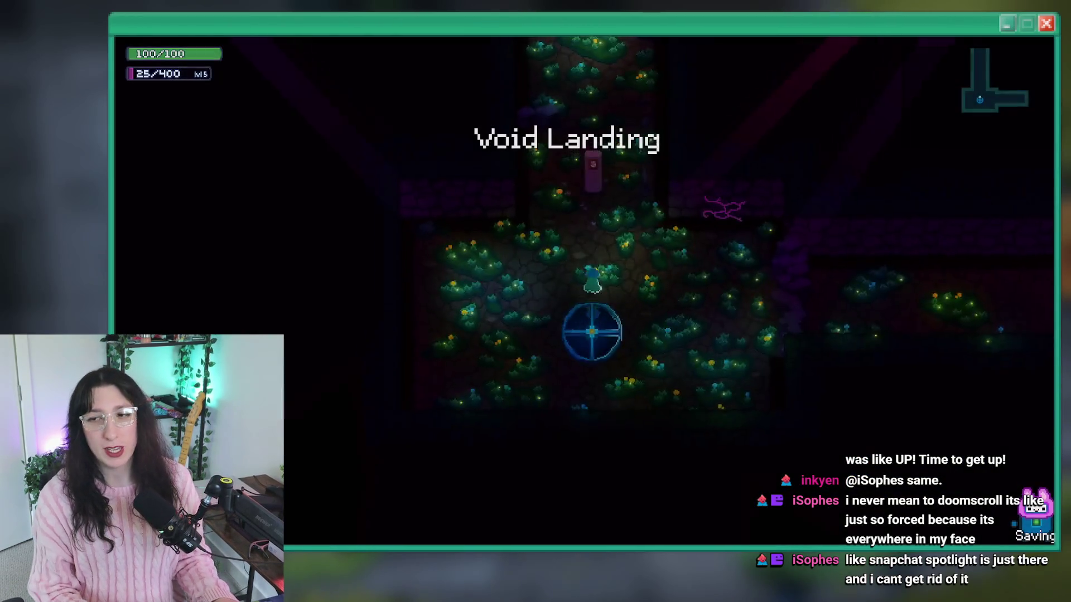
pyautogui.press('`')
pyautogui.write('1')
pyautogui.press('Return')
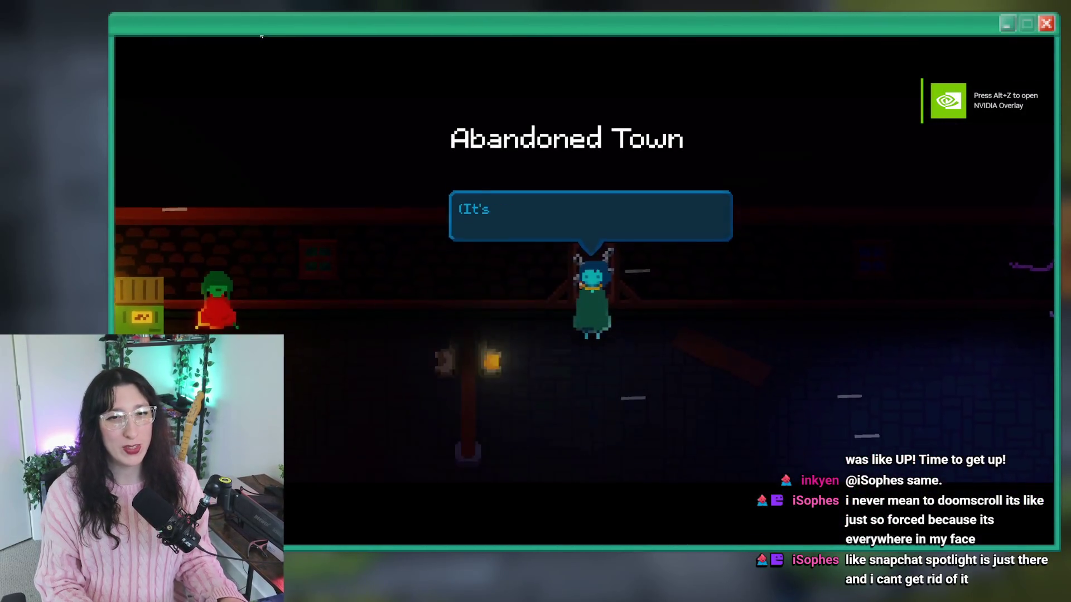
# Fight the slimes around the grassy rooms to test the stun, then return to GameMaker.
pyautogui.press('Right')
pyautogui.press('Up')
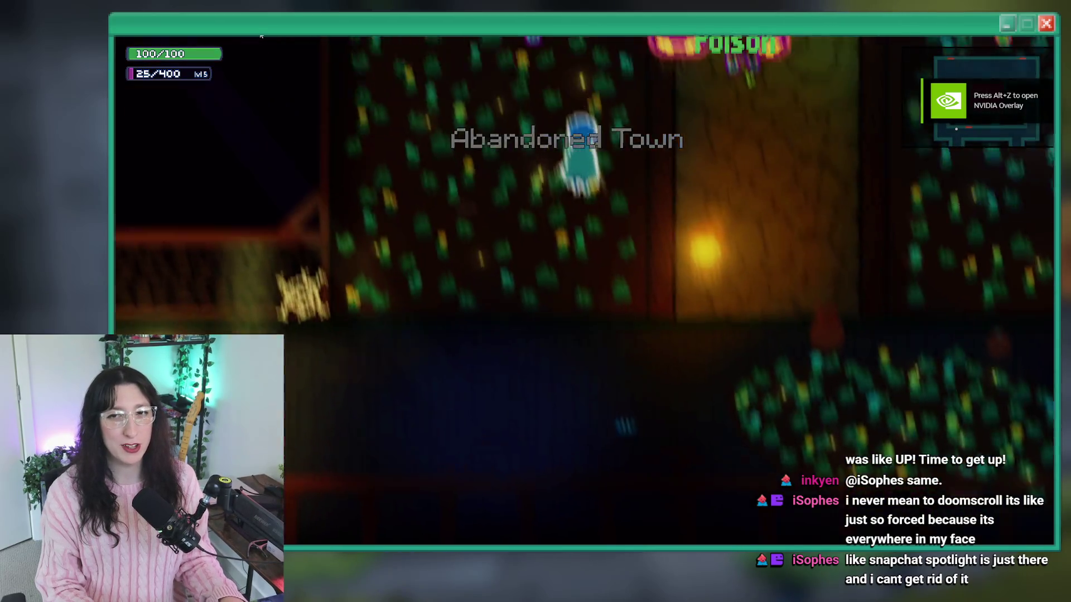
pyautogui.press('Down')
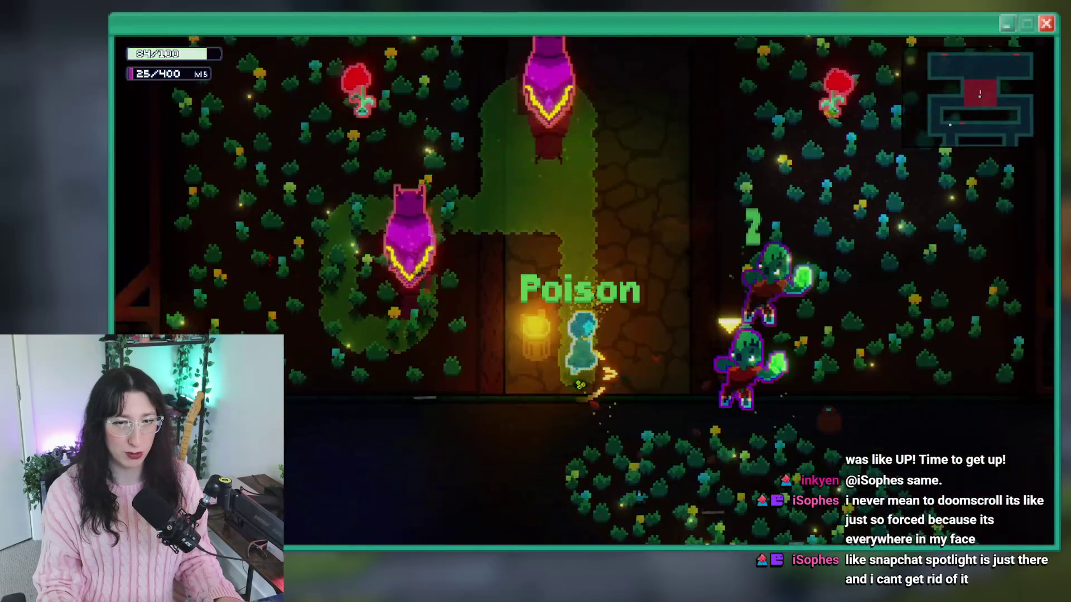
pyautogui.press('Down')
pyautogui.press('Up')
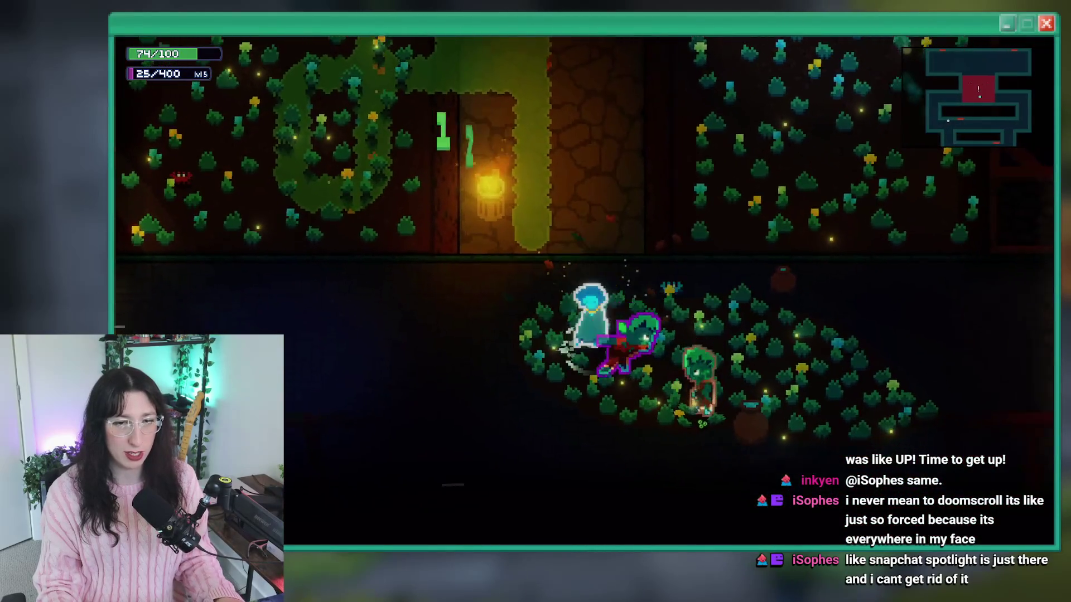
pyautogui.press('Right')
pyautogui.press('Left')
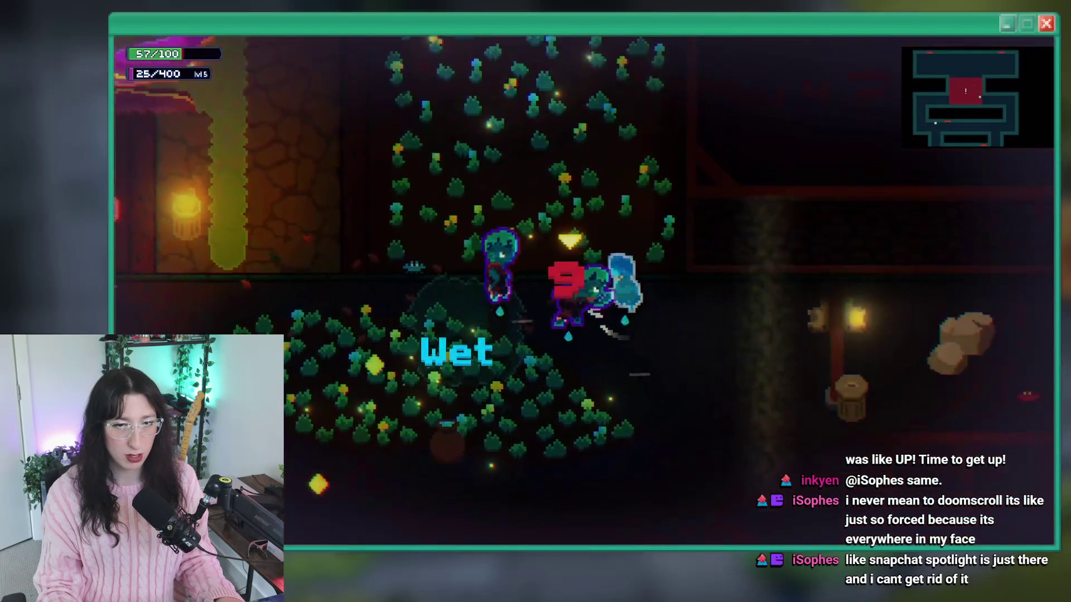
pyautogui.press('Left')
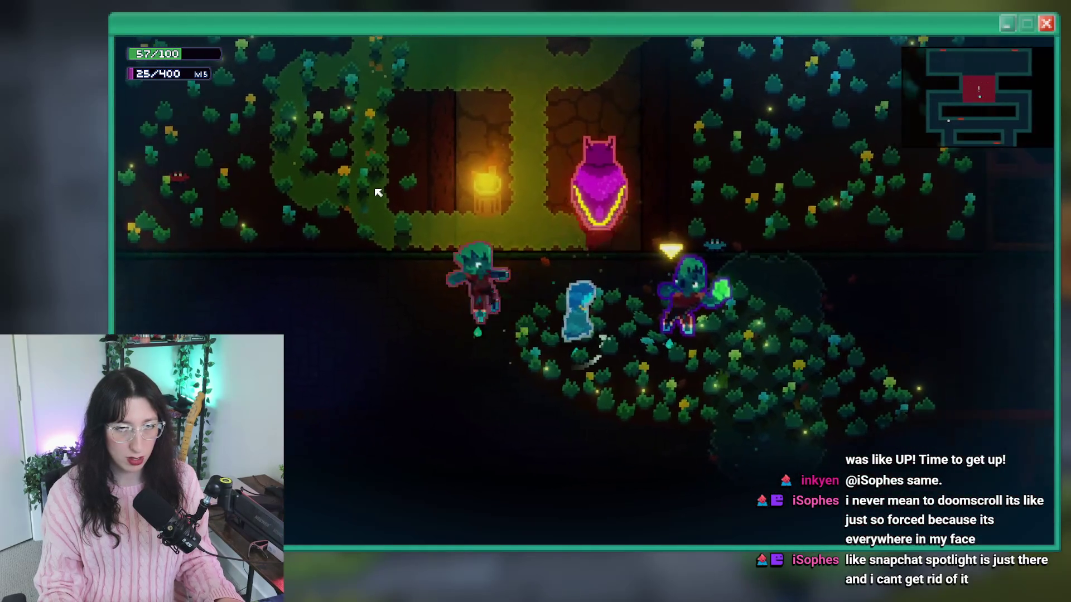
pyautogui.press('Left')
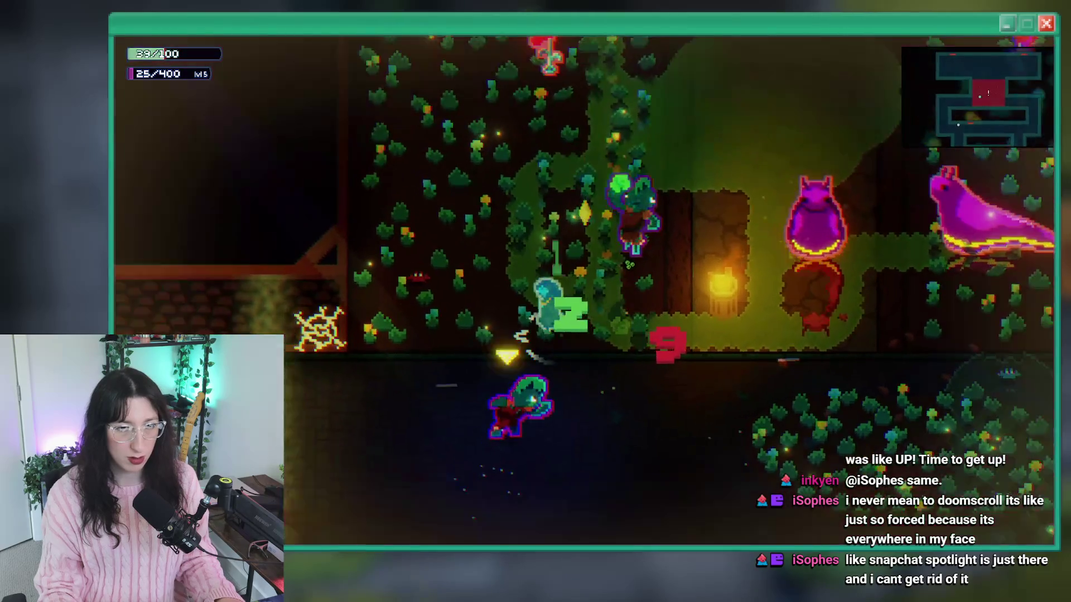
pyautogui.press('Right')
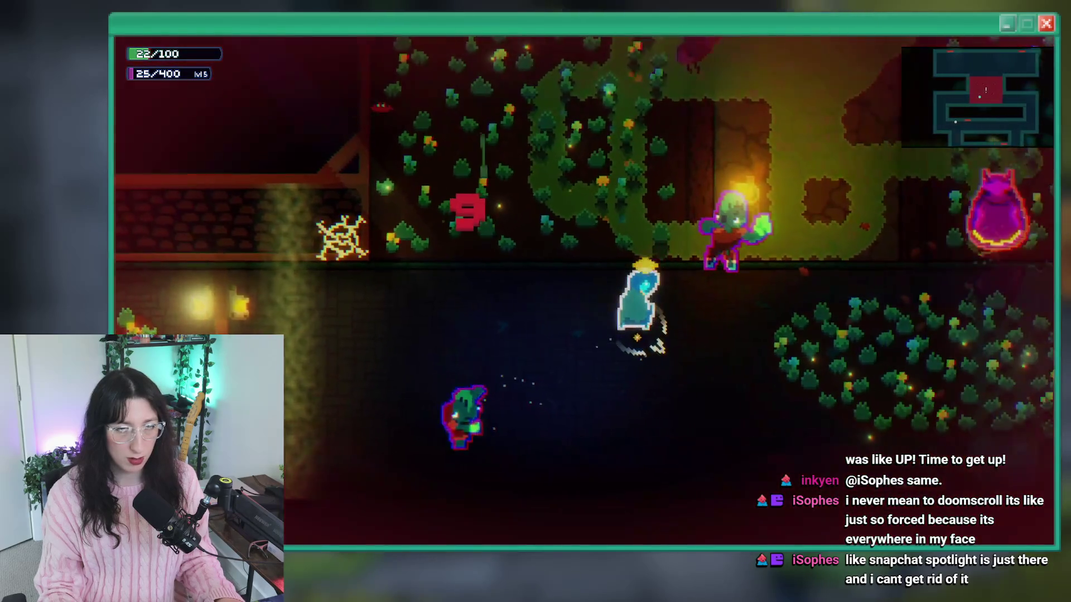
pyautogui.hotkey('alt', 'Tab')
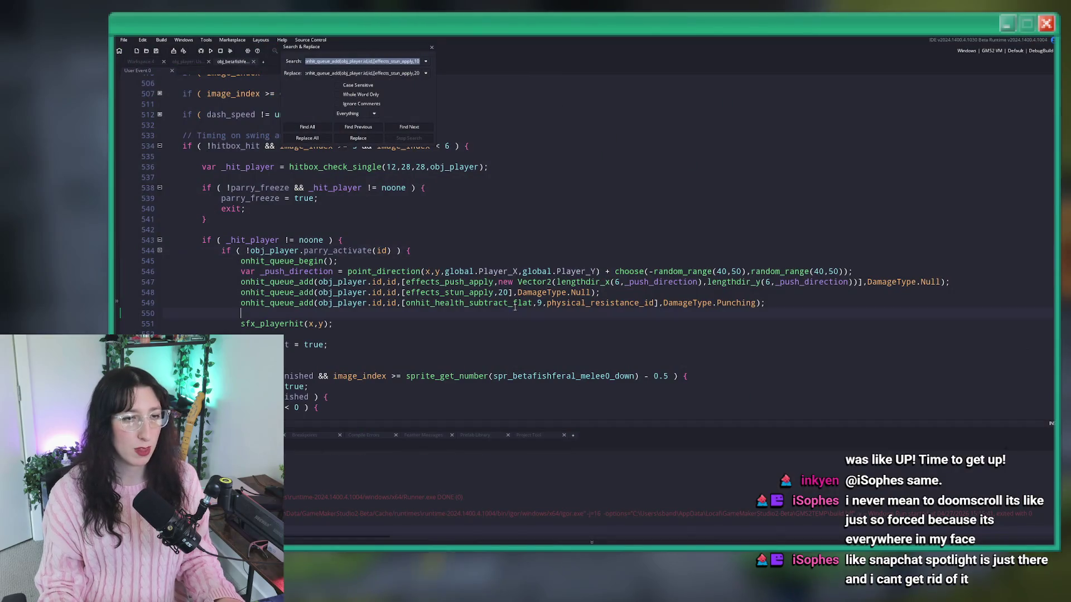
# Close the Search & Replace panel and return to the top of the code.
pyautogui.click(431, 47)
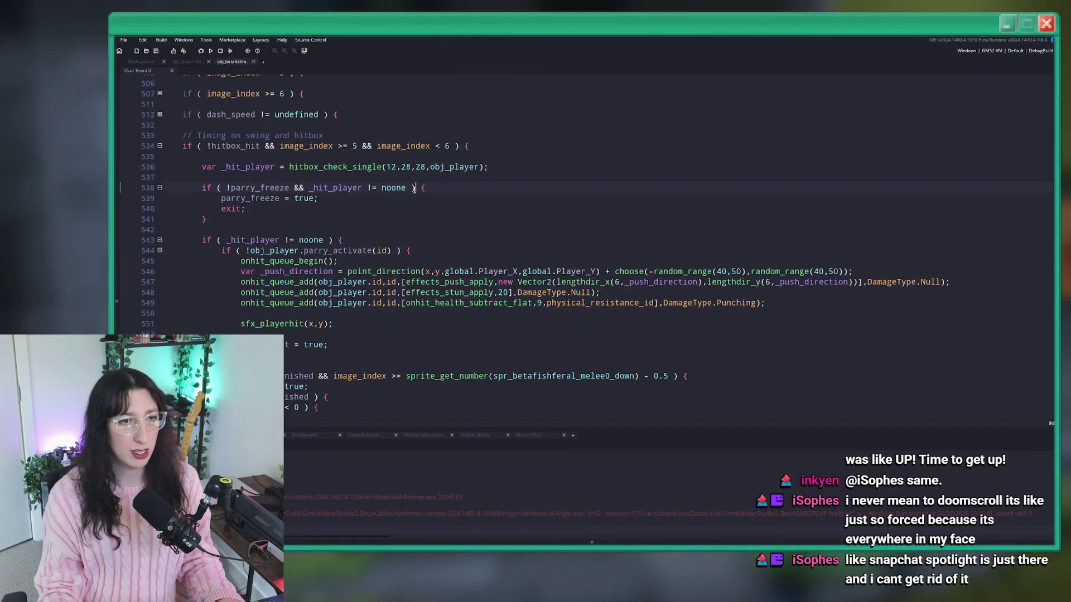
pyautogui.scroll(5, 356, 247)
pyautogui.scroll(5, 356, 247)
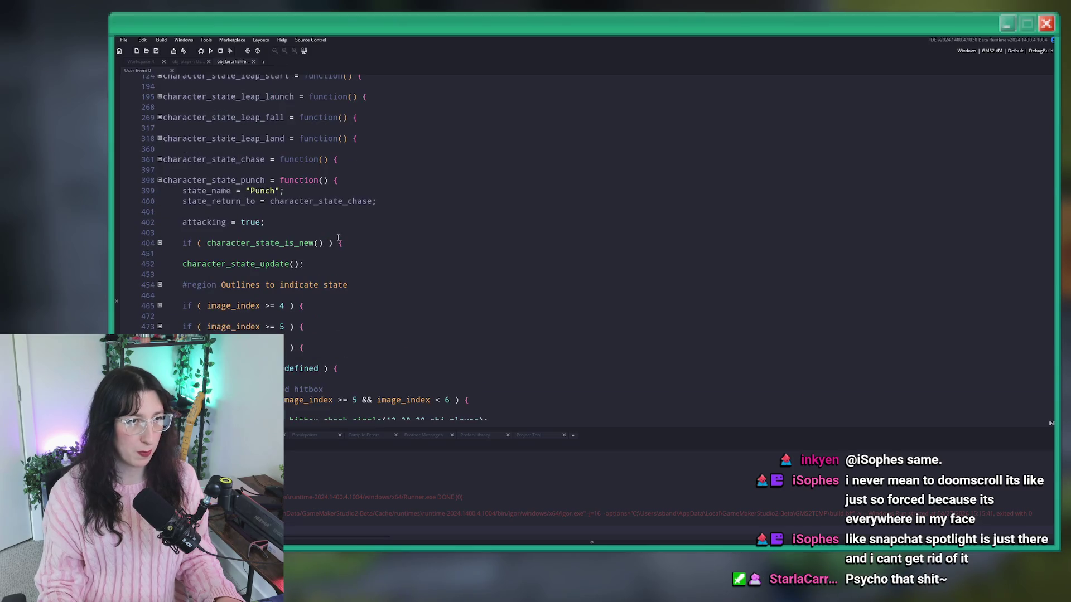
pyautogui.click(164, 111)
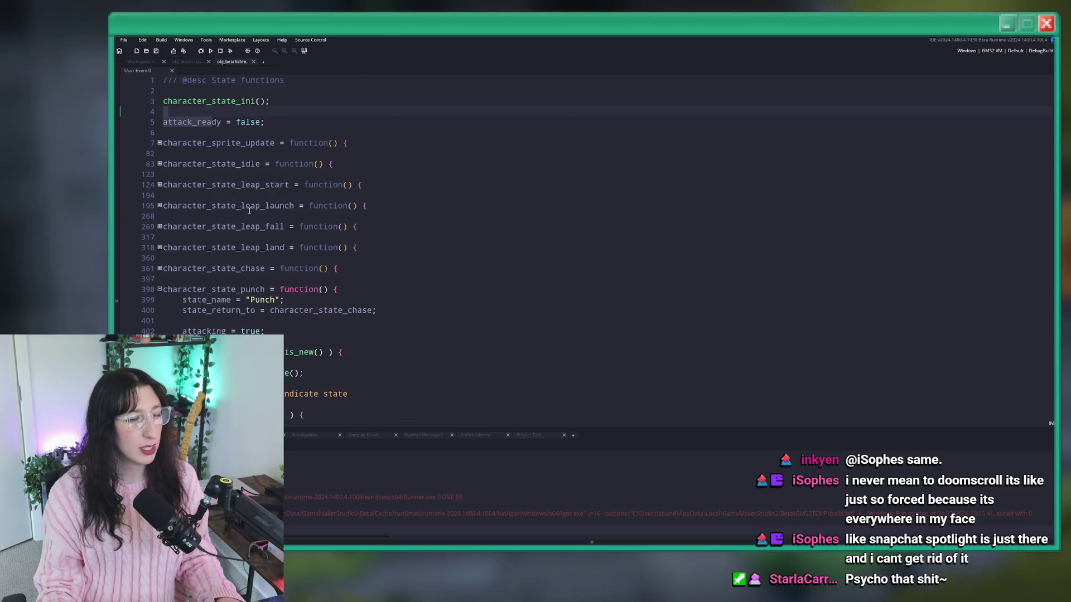
pyautogui.scroll(-10, 242, 205)
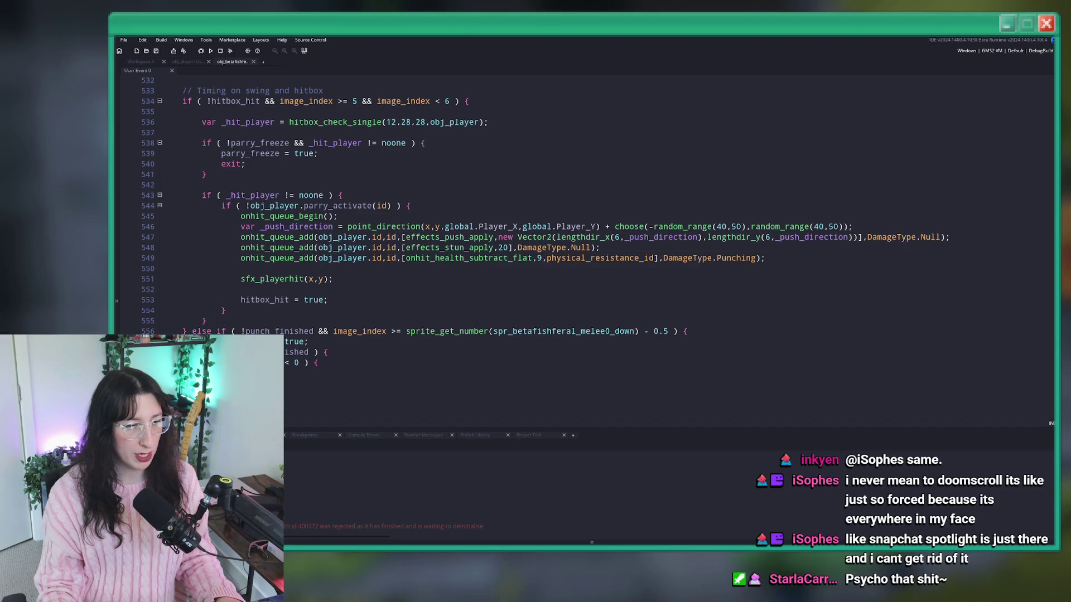
pyautogui.hotkey('alt', 'Tab')
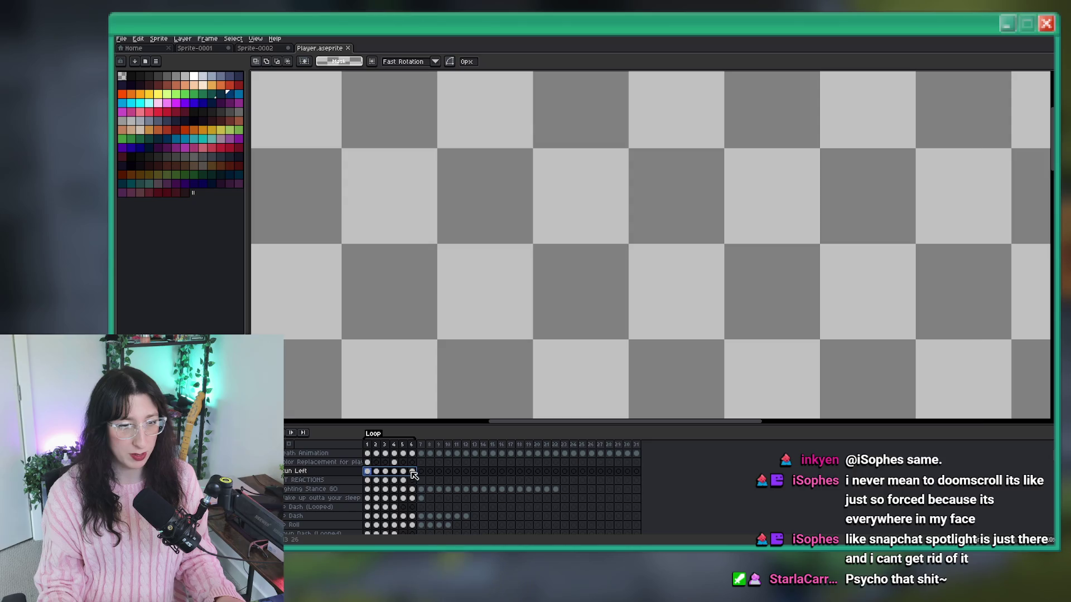
pyautogui.hotkey('alt', 'Tab')
# Open obj_betafishferal's User Event 0 in Workspace 4 and search on stun line 548.
pyautogui.click(196, 61)
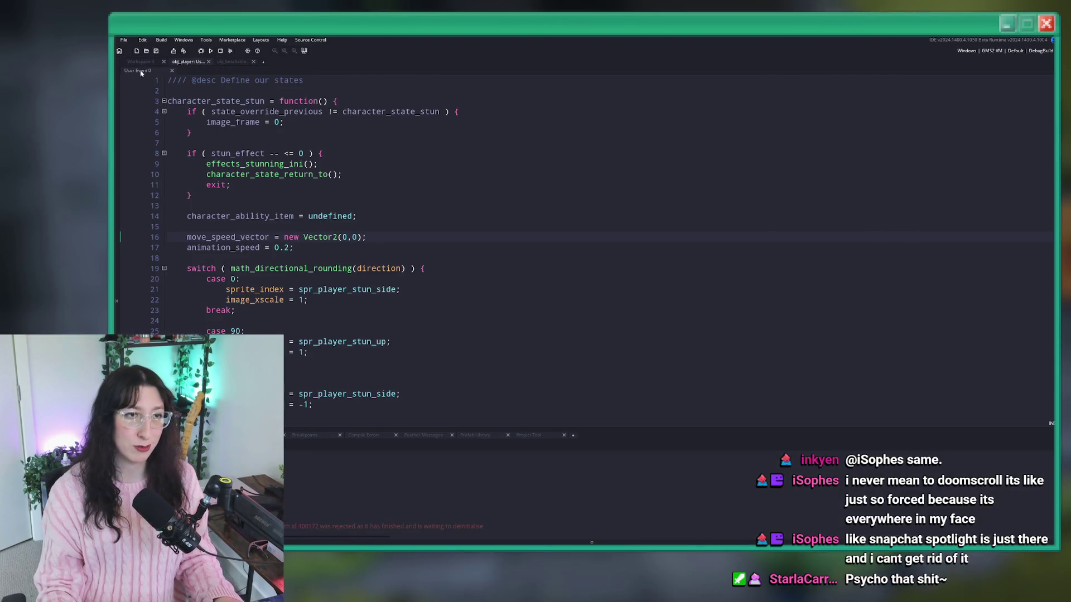
pyautogui.click(139, 63)
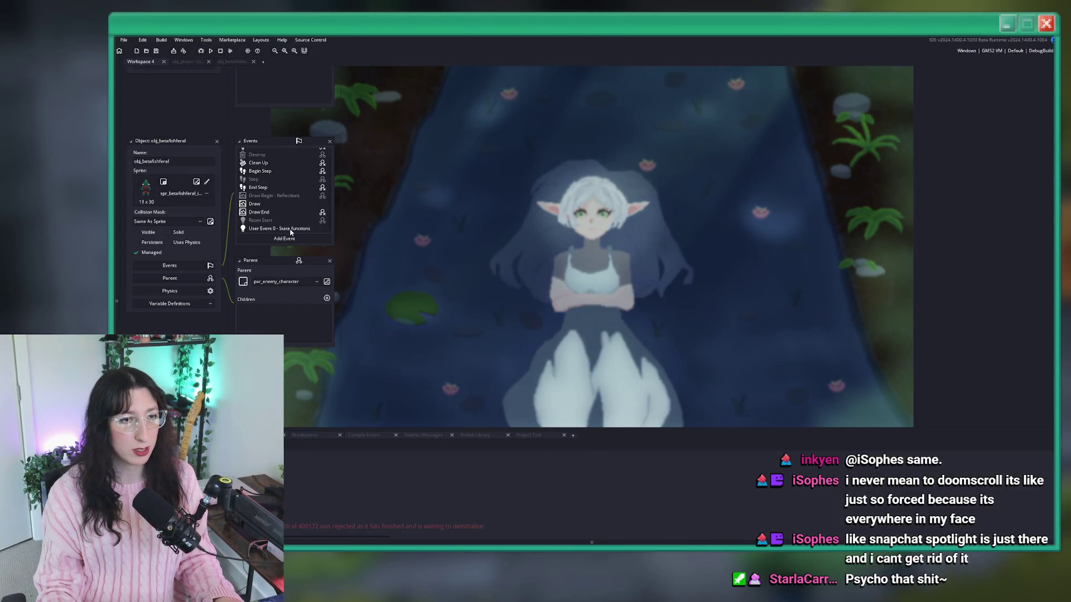
pyautogui.click(290, 230)
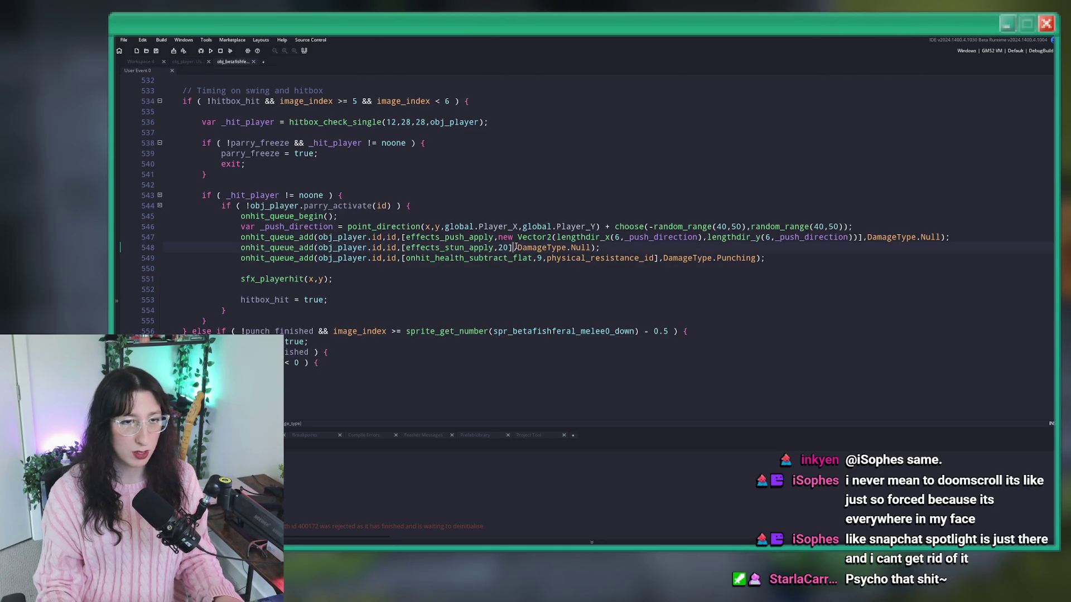
pyautogui.click(256, 237)
pyautogui.press('Down')
pyautogui.hotkey('ctrl', 'f')
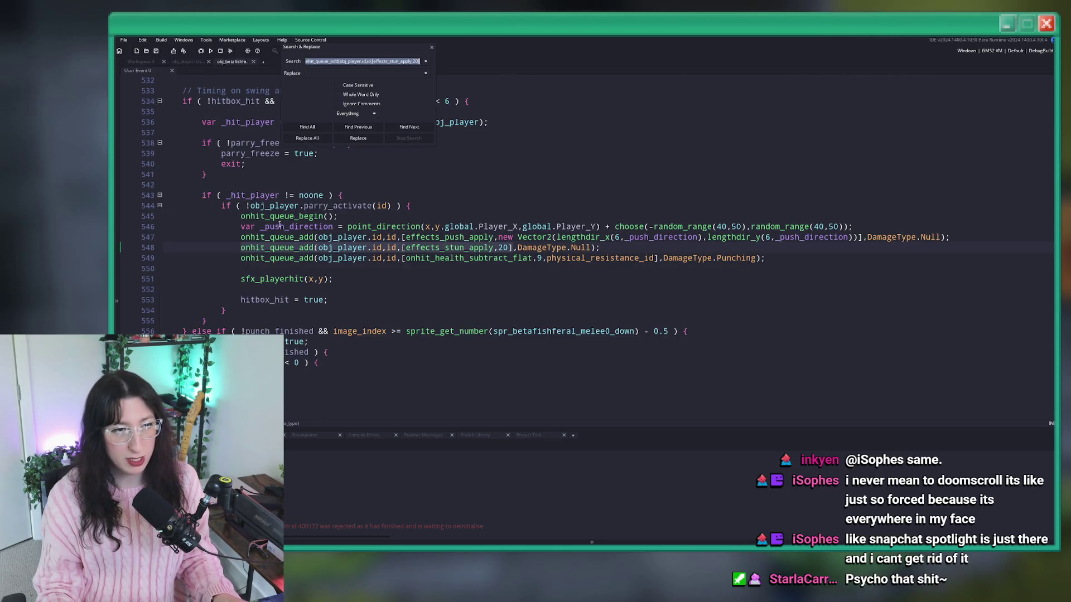
# Find all matches, change the replacement to apply,30, and confirm Replace All.
pyautogui.click(304, 129)
pyautogui.click(349, 73)
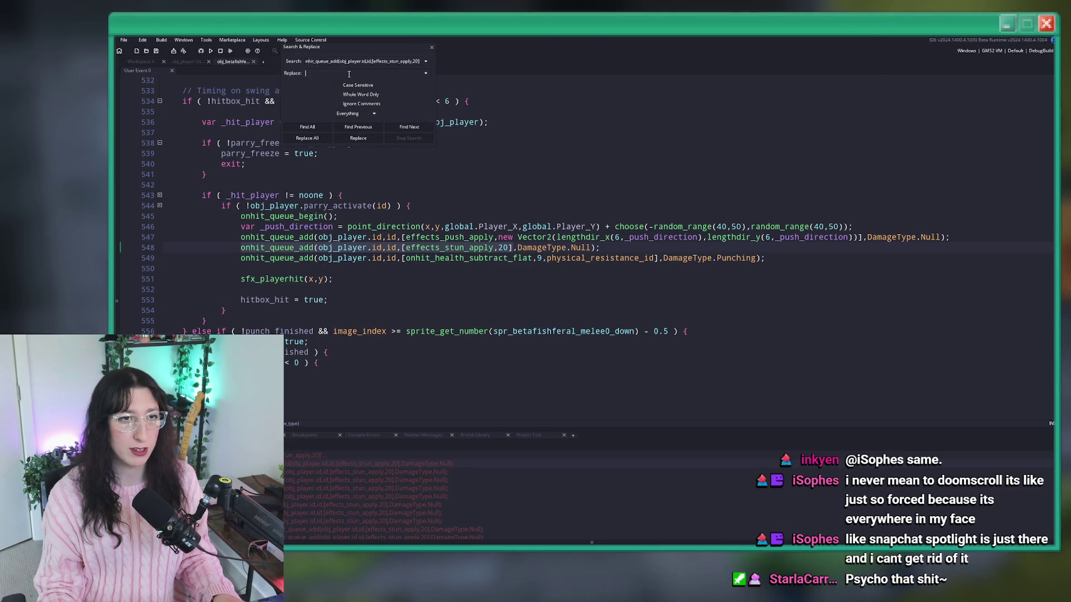
pyautogui.write('30')
pyautogui.click(307, 139)
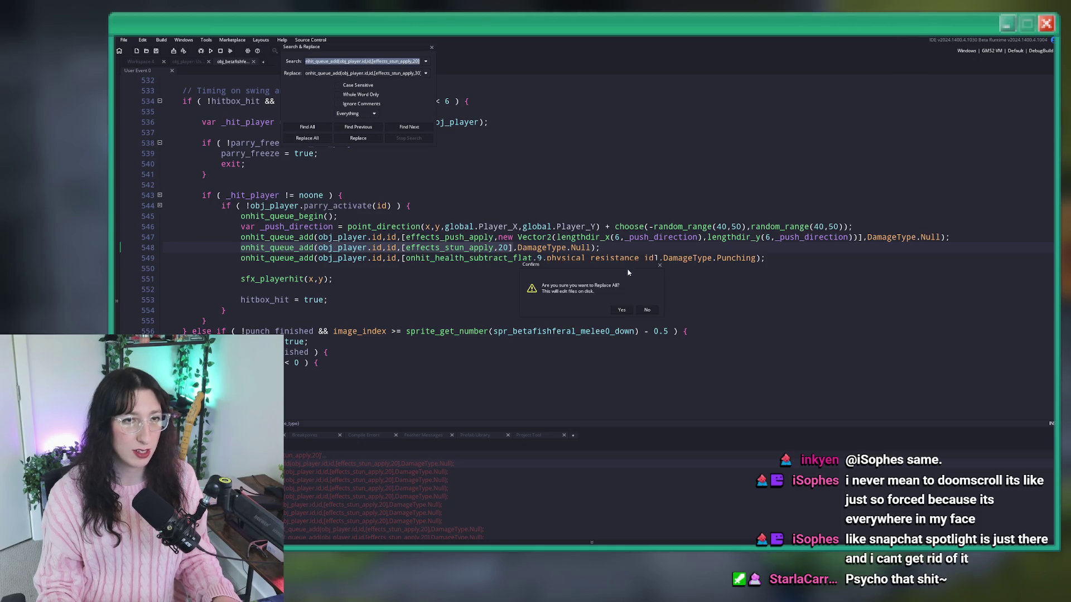
pyautogui.click(621, 310)
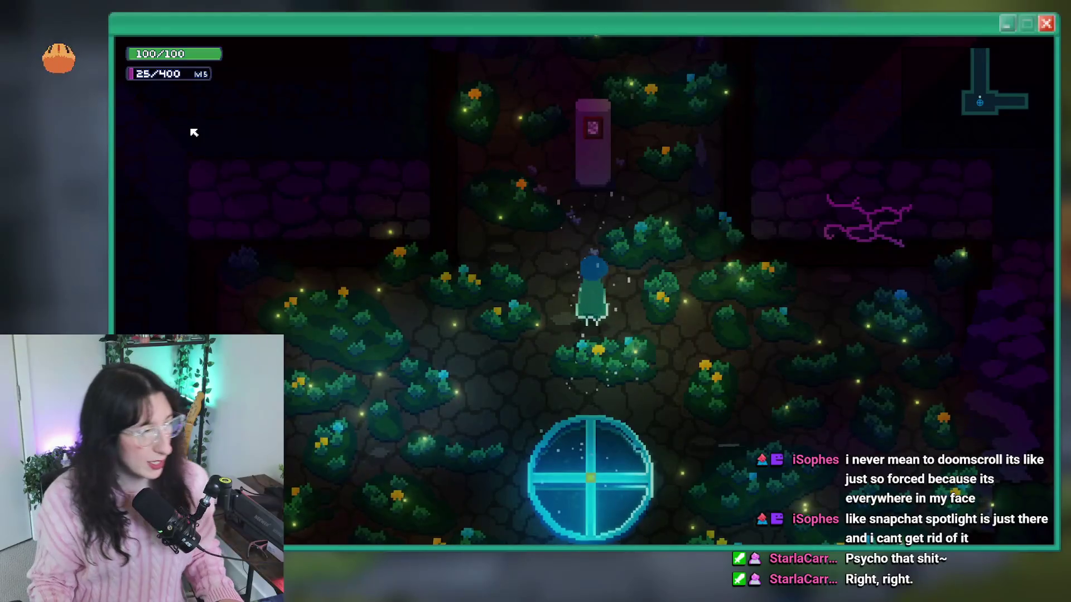
# Warp to Abandoned Town through the debug console.
pyautogui.press('w')
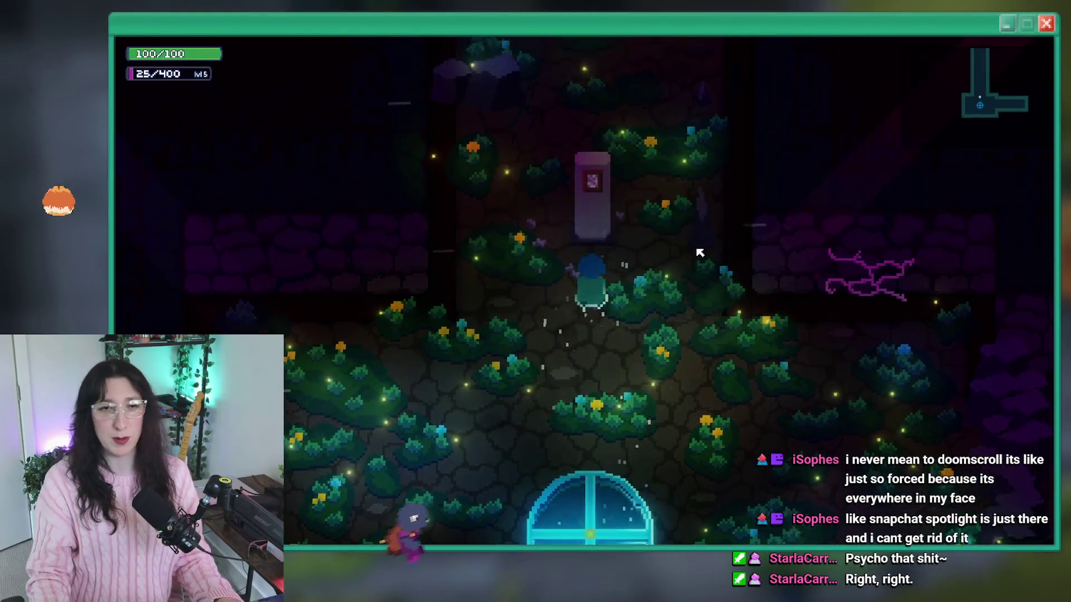
pyautogui.press('`')
pyautogui.press('Return')
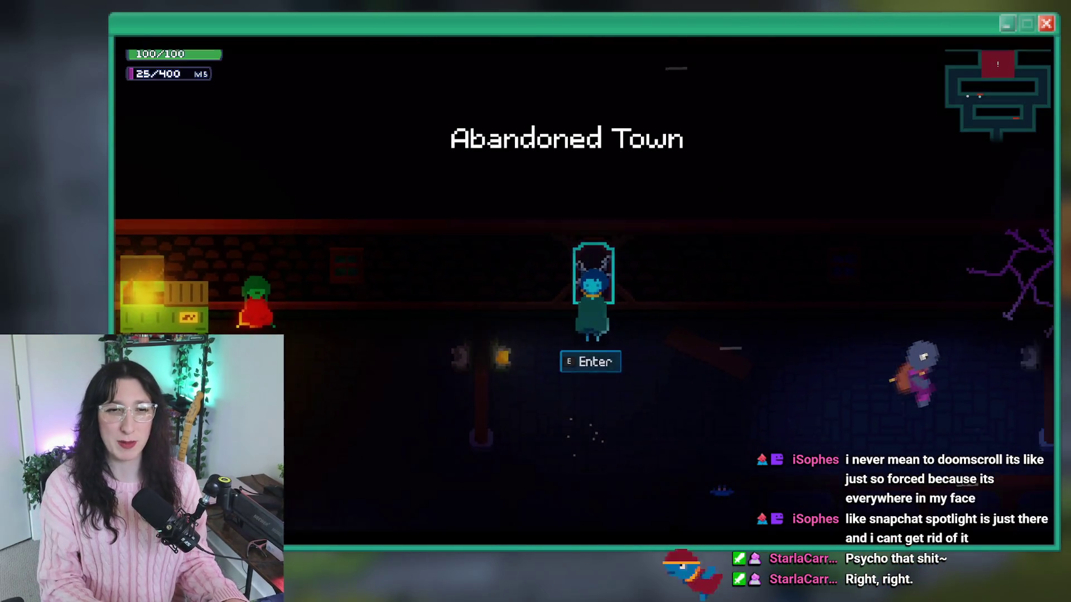
# Fight the fish enemies until health drops to 1 of 100, then click into line 544.
pyautogui.press('s')
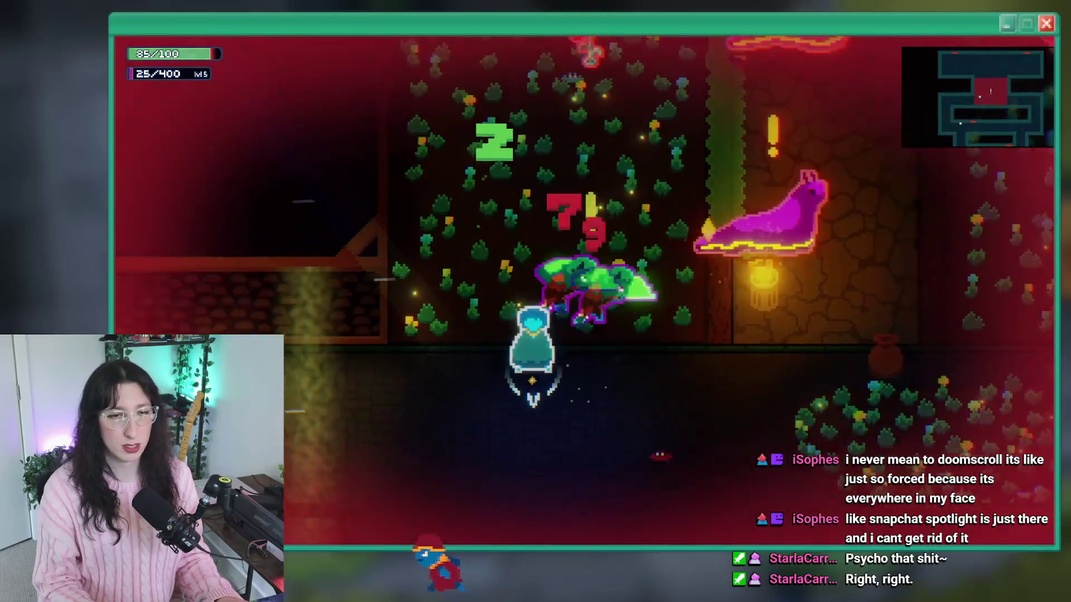
pyautogui.press('s')
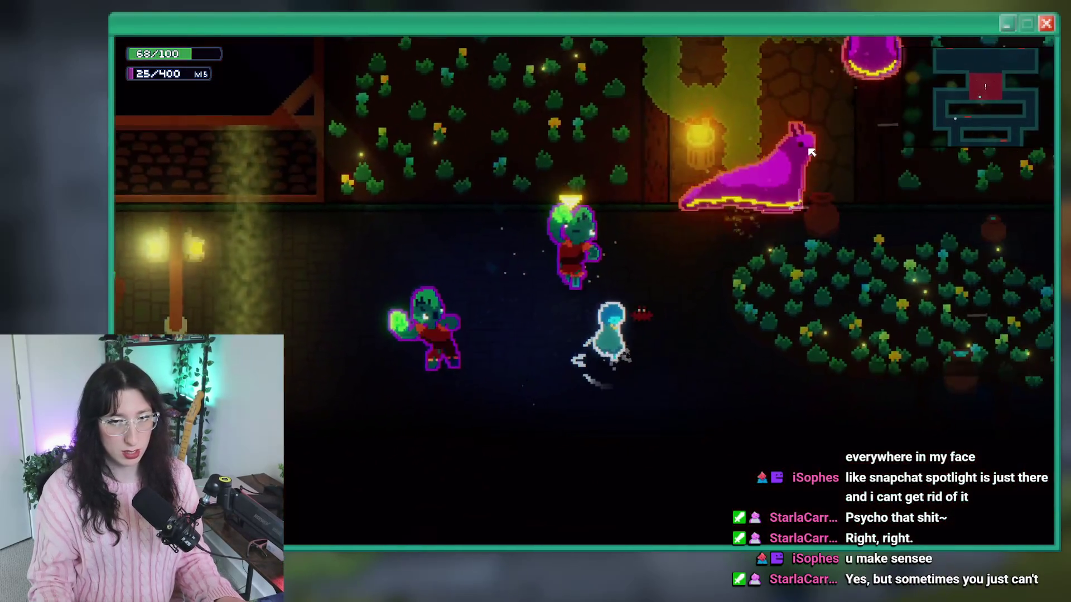
pyautogui.press('d')
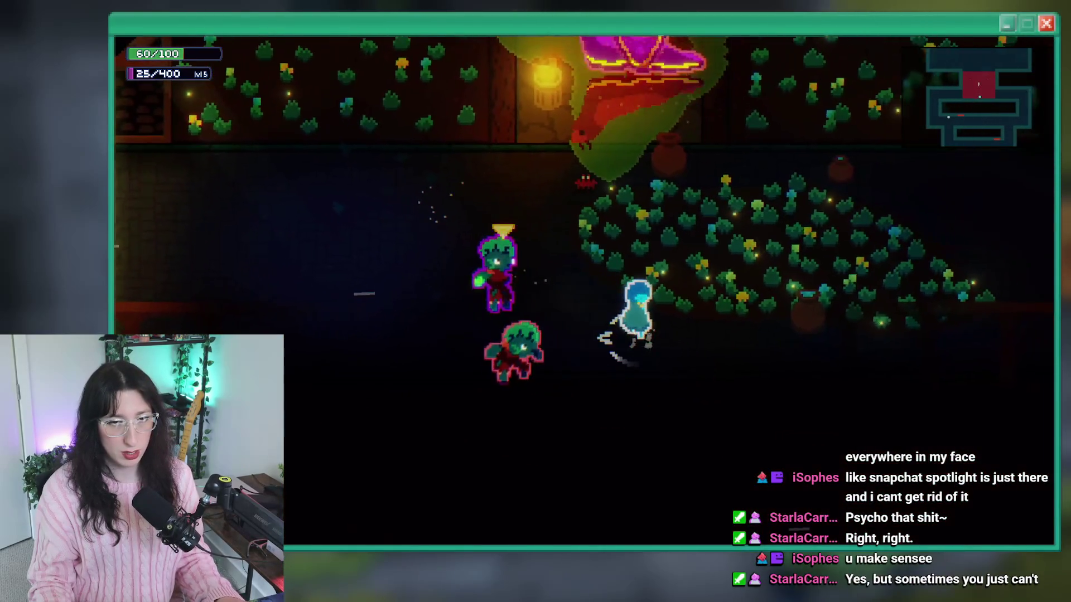
pyautogui.press('w')
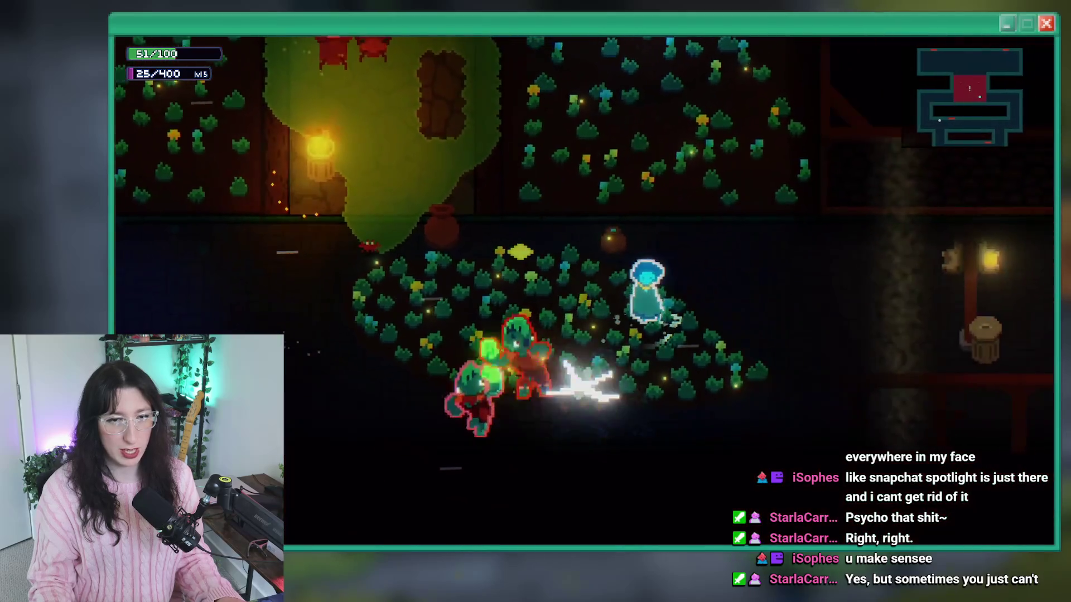
pyautogui.press('w')
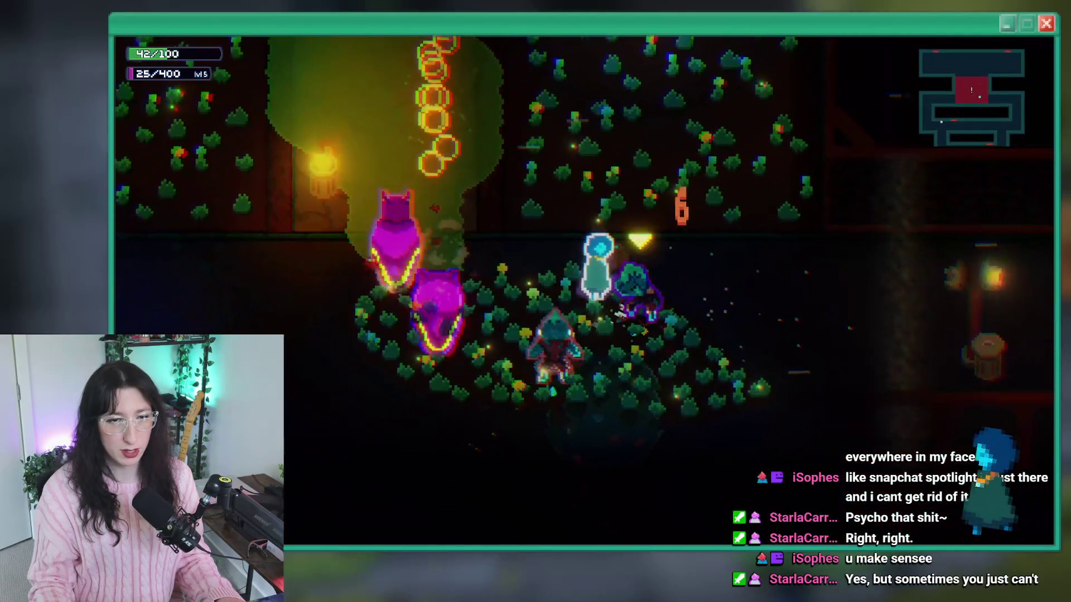
pyautogui.press('w')
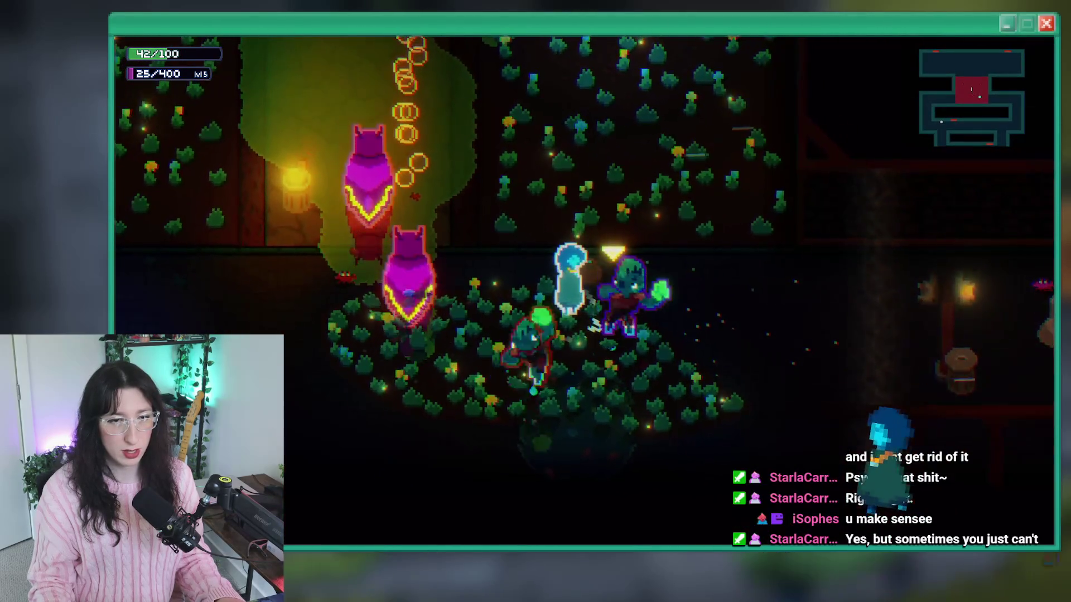
pyautogui.press('w')
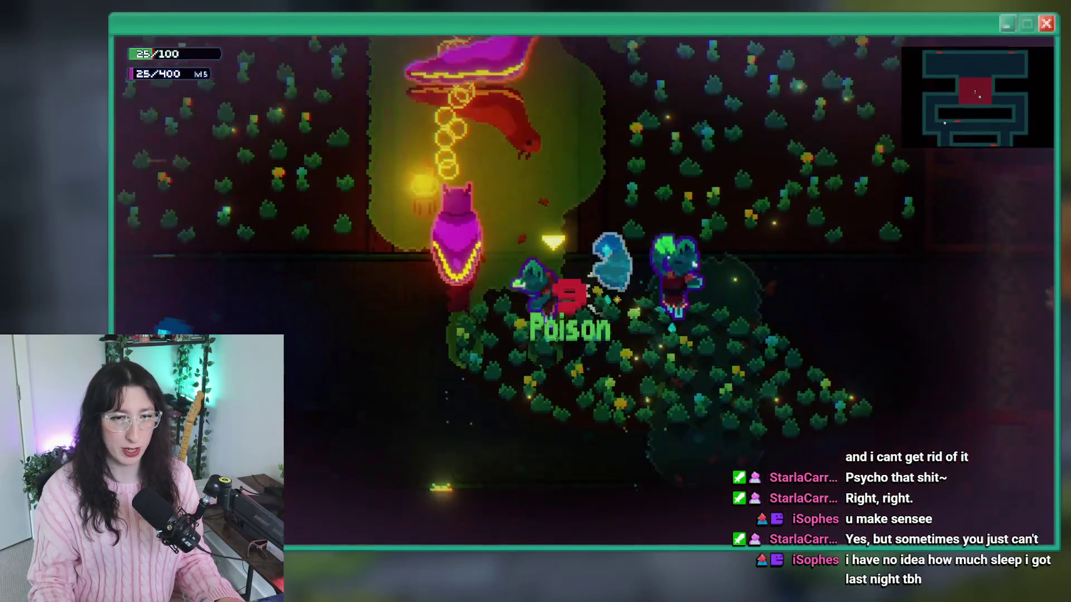
pyautogui.press('w')
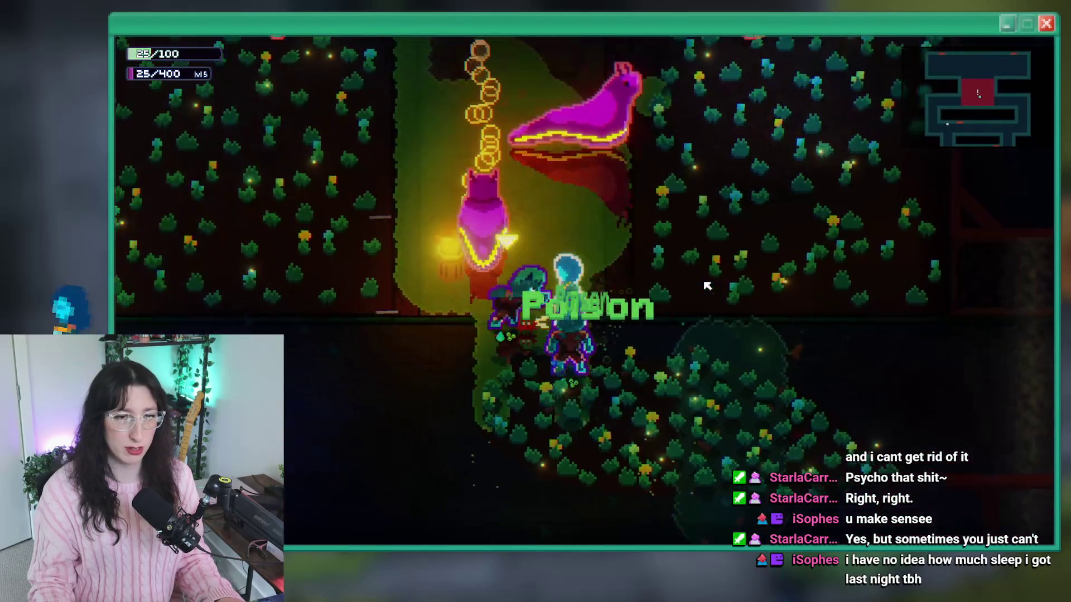
pyautogui.press('a')
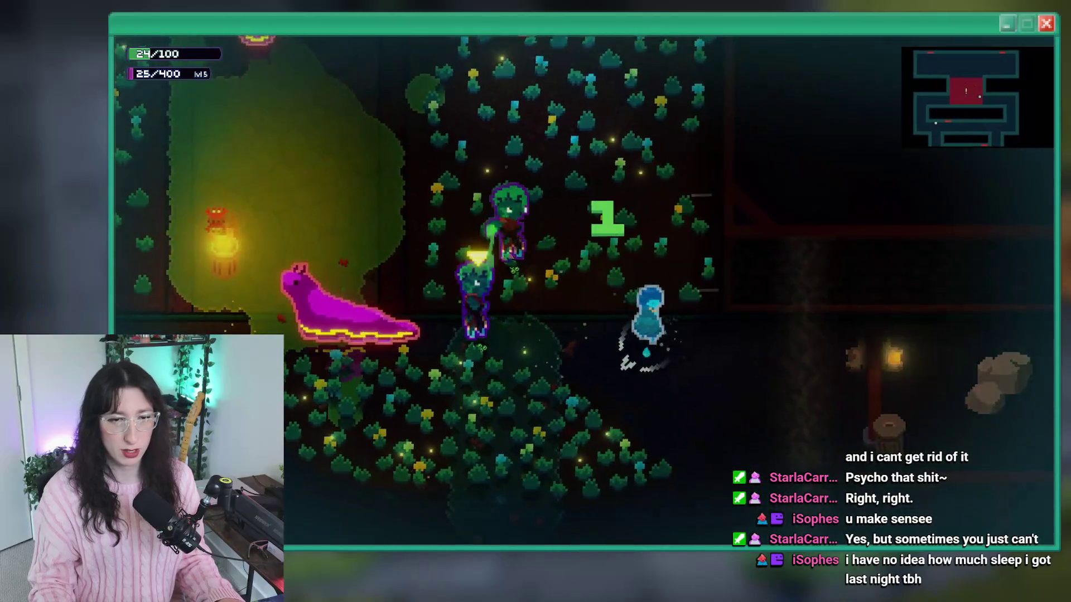
pyautogui.press('s')
pyautogui.press('d')
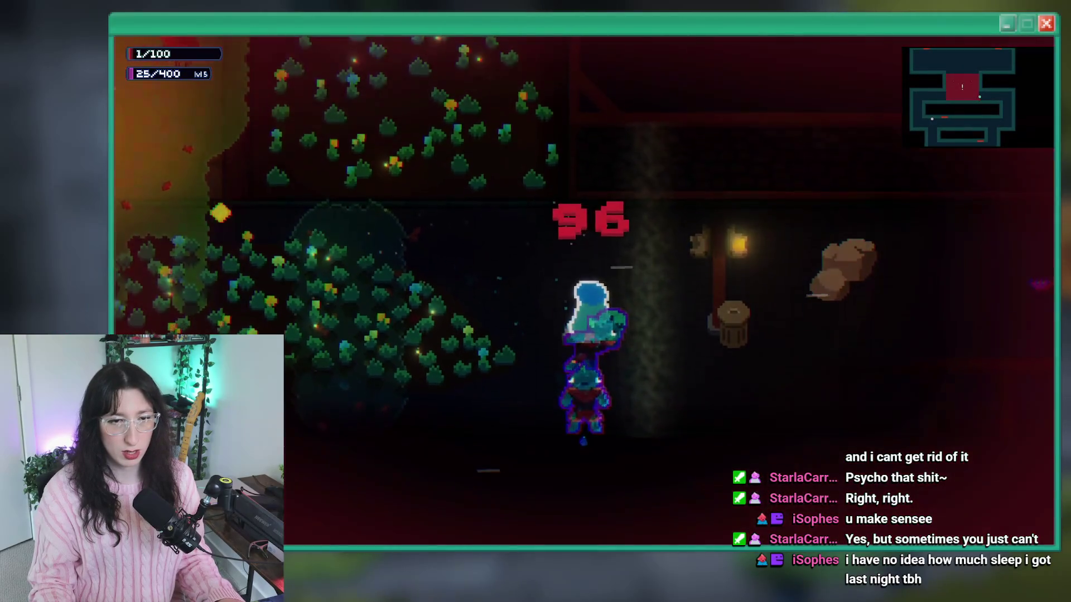
pyautogui.press('a')
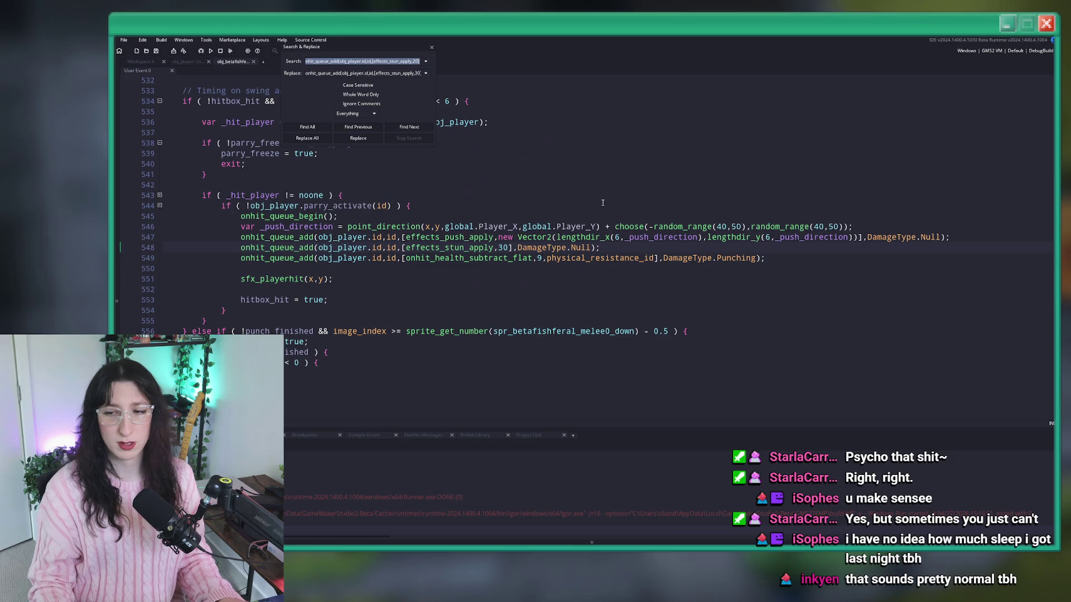
pyautogui.click(602, 203)
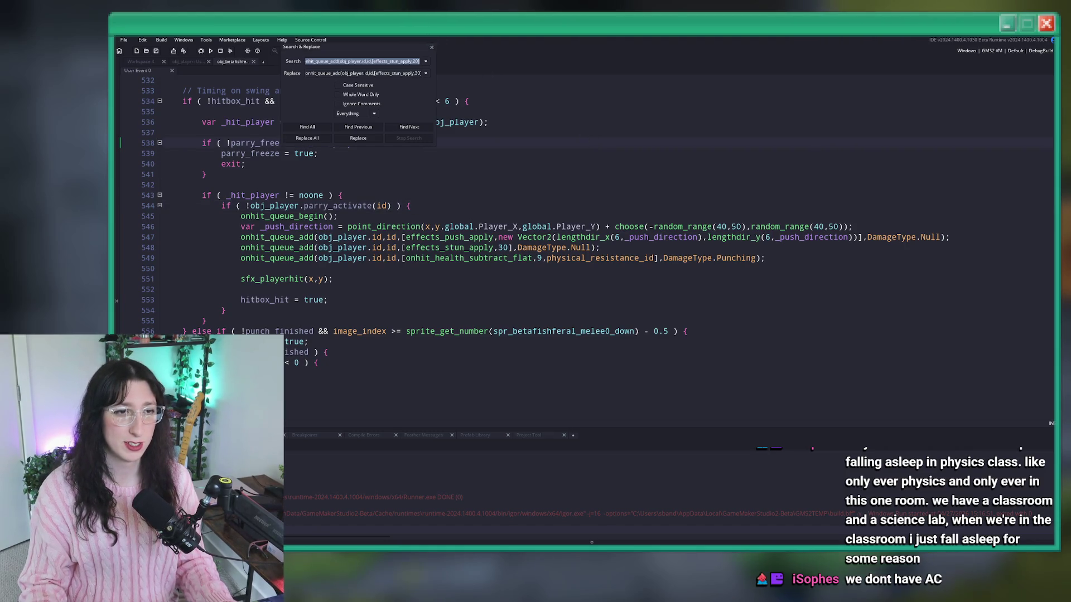
# Close Search & Replace and look over Player.aseprite before returning to the enemy code.
pyautogui.click(432, 47)
pyautogui.scroll(1, 500, 178)
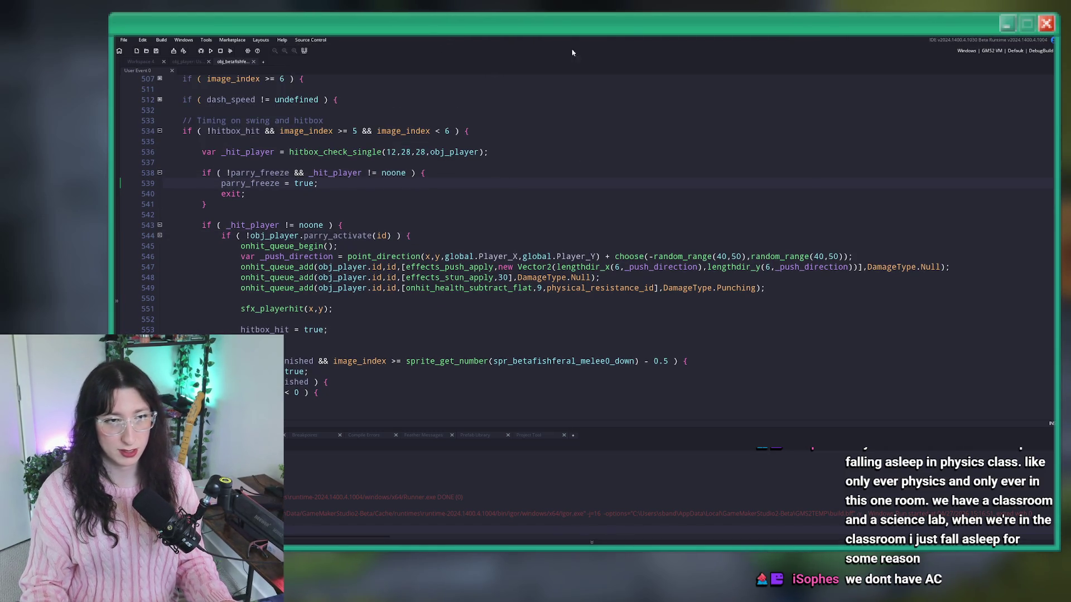
pyautogui.hotkey('alt', 'Tab')
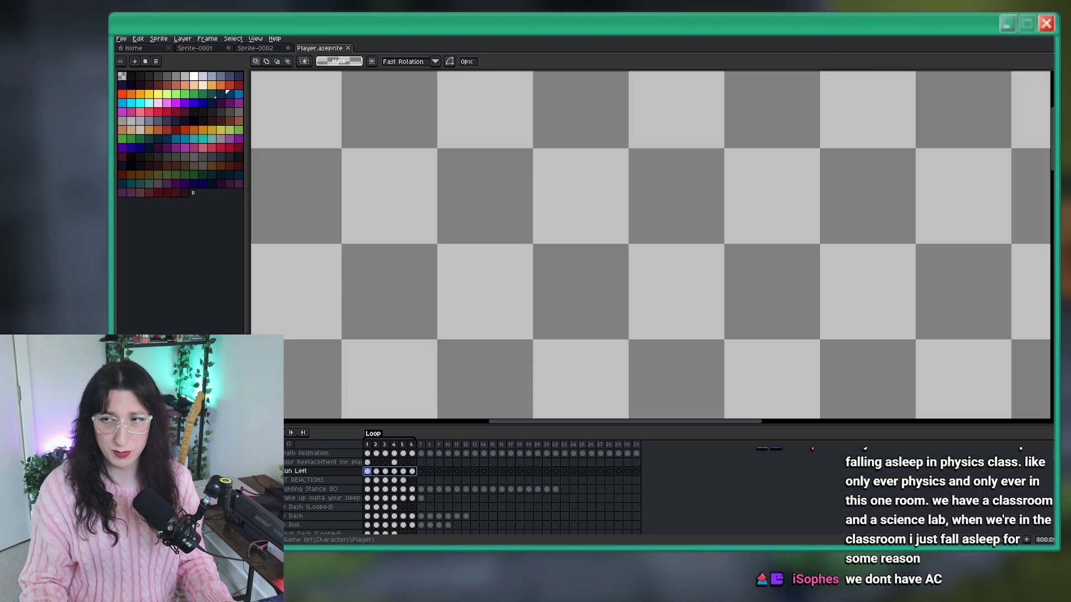
pyautogui.scroll(-5, 713, 236)
pyautogui.scroll(3, 712, 236)
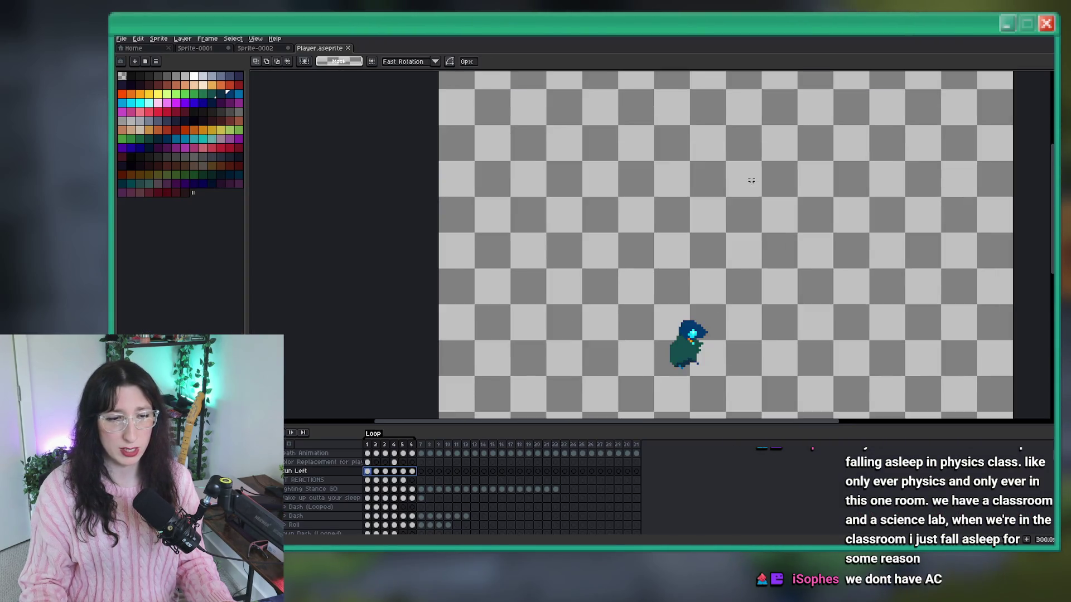
pyautogui.scroll(-3, 616, 239)
pyautogui.hscroll(1, 555, 258)
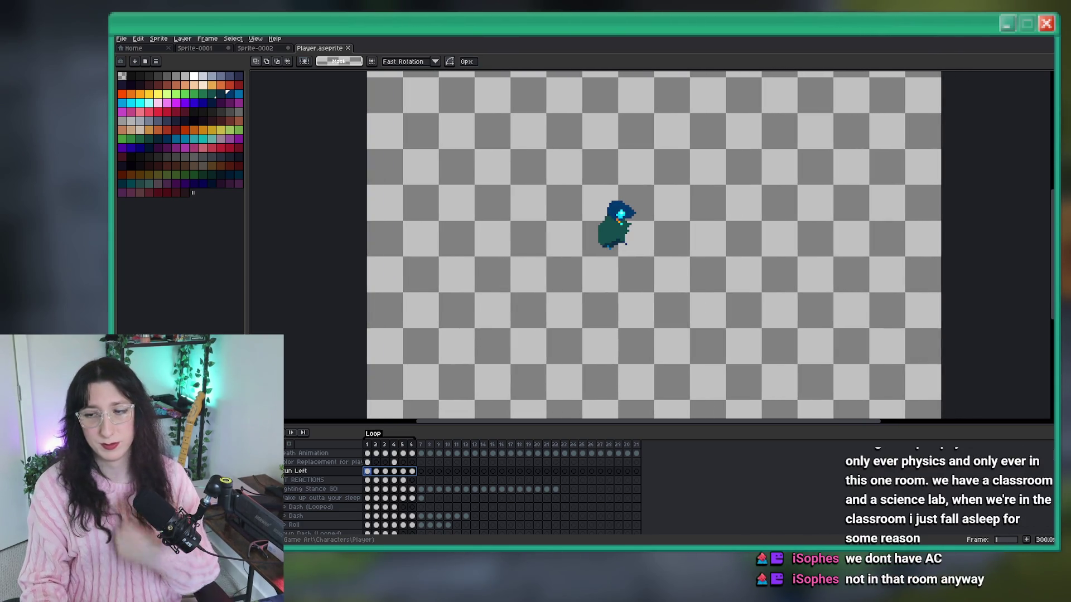
pyautogui.scroll(4, 637, 250)
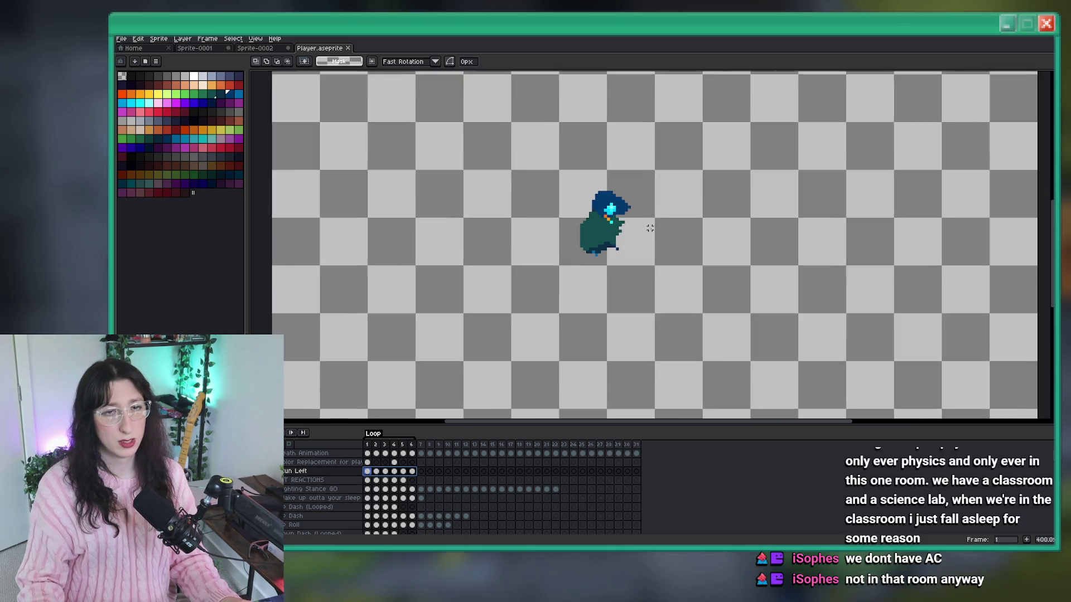
pyautogui.scroll(-3, 637, 250)
pyautogui.hotkey('alt', 'Tab')
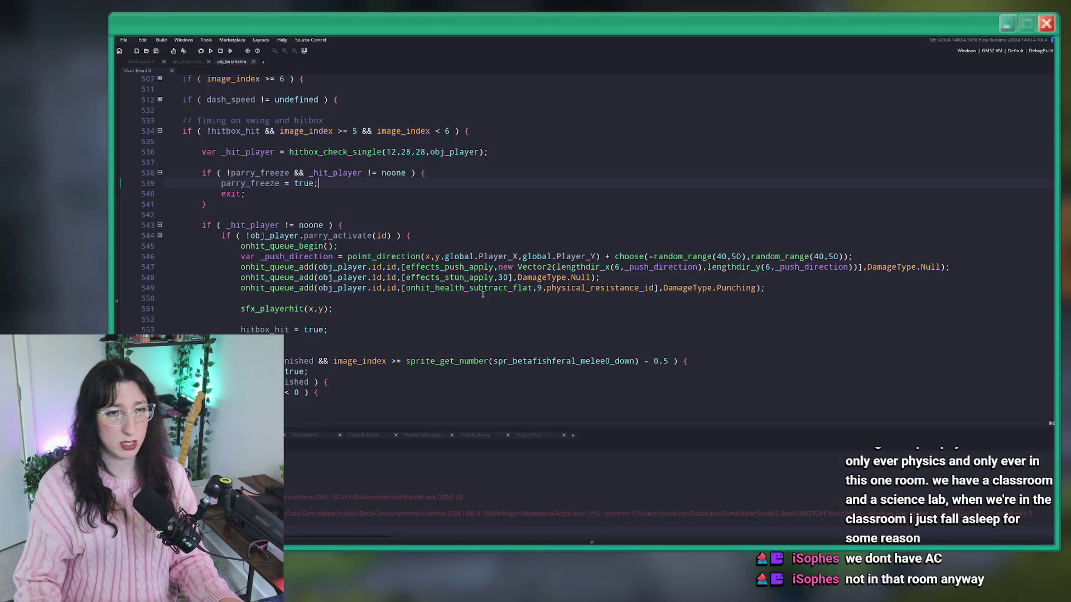
pyautogui.scroll(1, 428, 221)
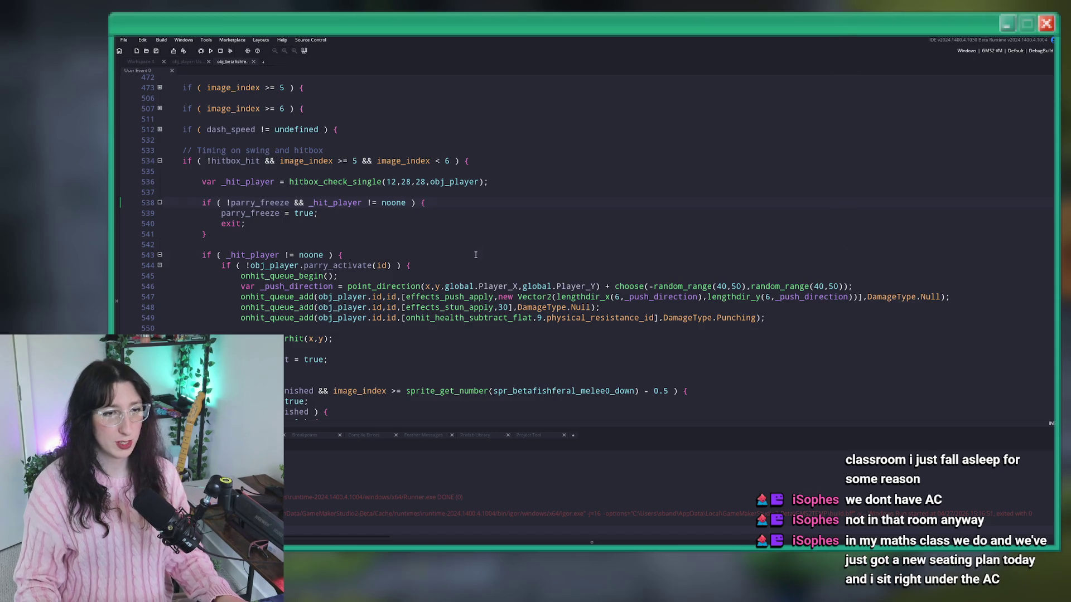
# Play the Run Left animation from frame 2, then open obj_player's stun-state code.
pyautogui.hotkey('alt', 'Tab')
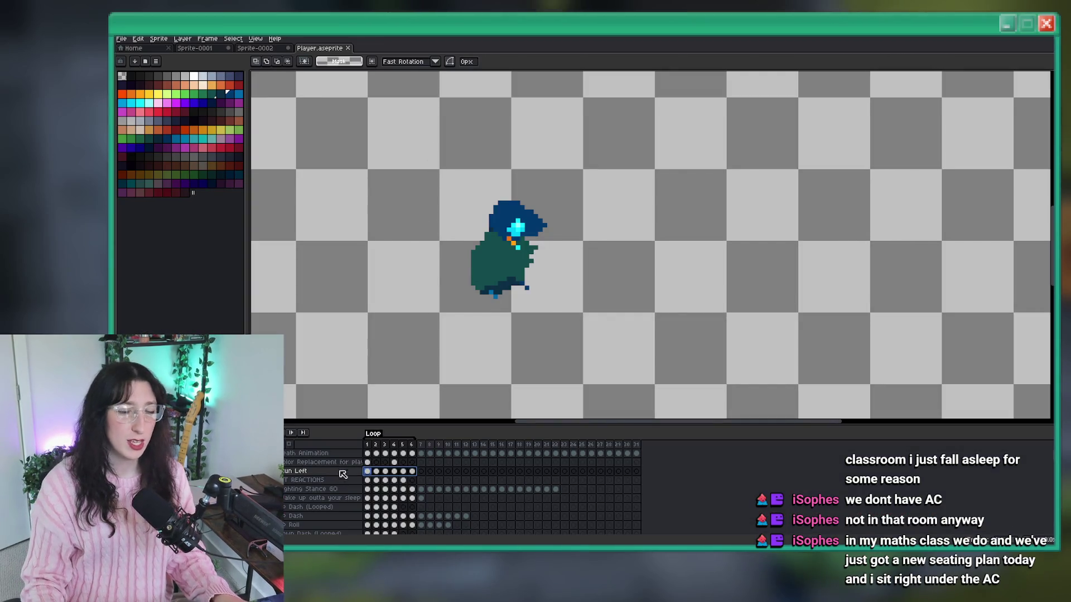
pyautogui.click(377, 472)
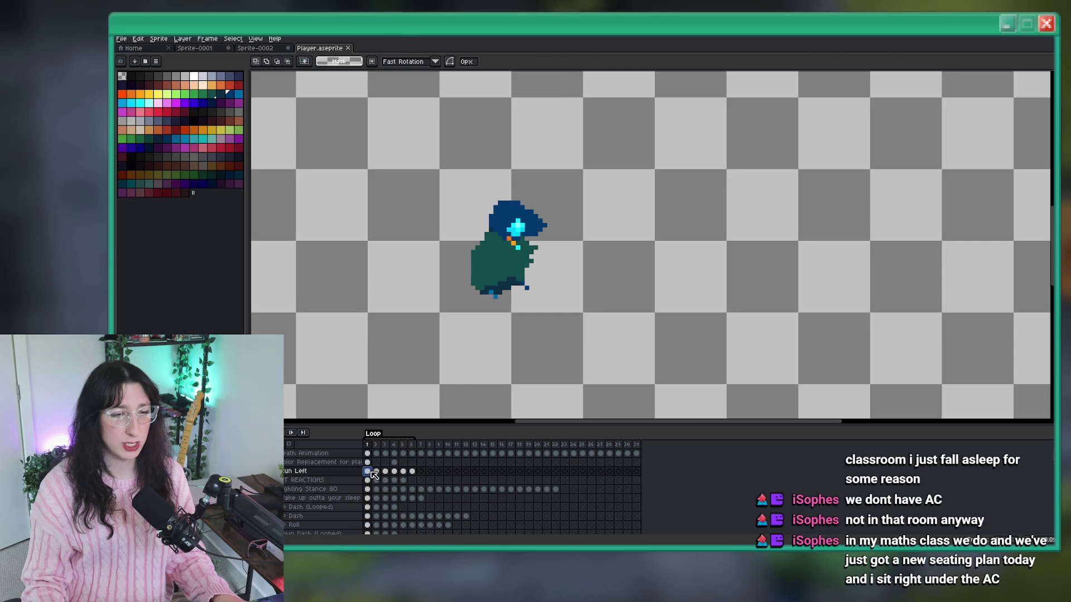
pyautogui.press('Return')
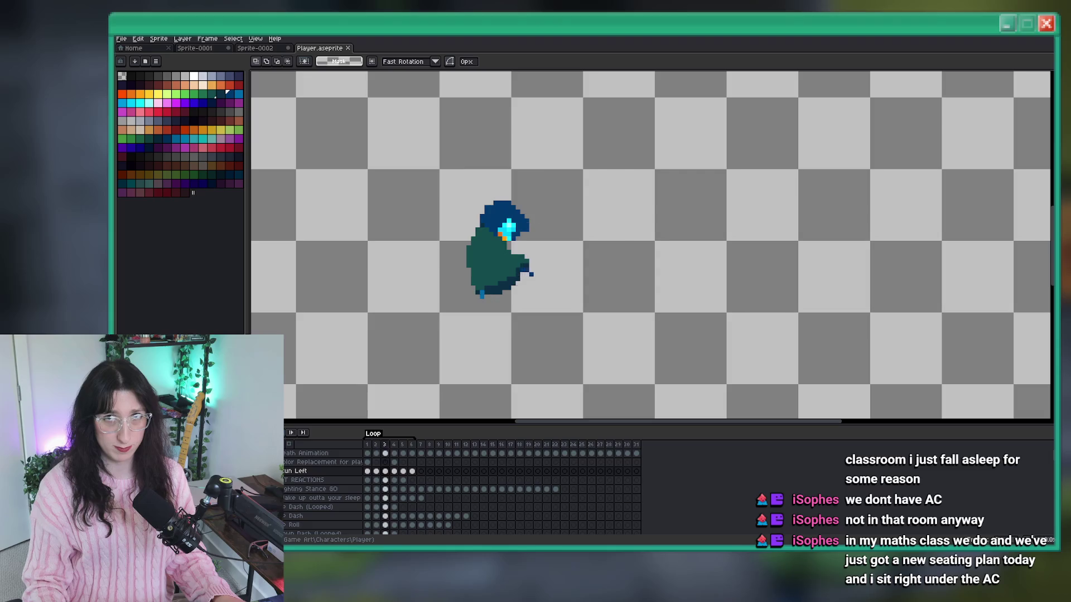
pyautogui.hotkey('alt', 'Tab')
pyautogui.scroll(3, 273, 122)
pyautogui.click(197, 63)
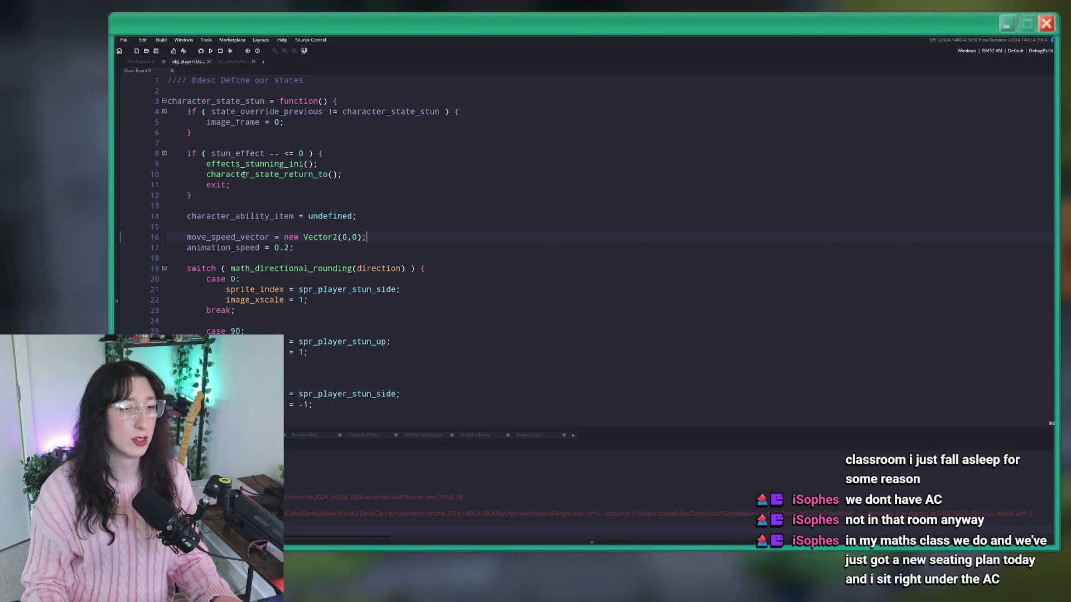
# Insert blank lines after line 17, leaving line 24's image_xscale unchanged after a trial edit.
pyautogui.click(401, 244)
pyautogui.press('Return')
pyautogui.press('Return')
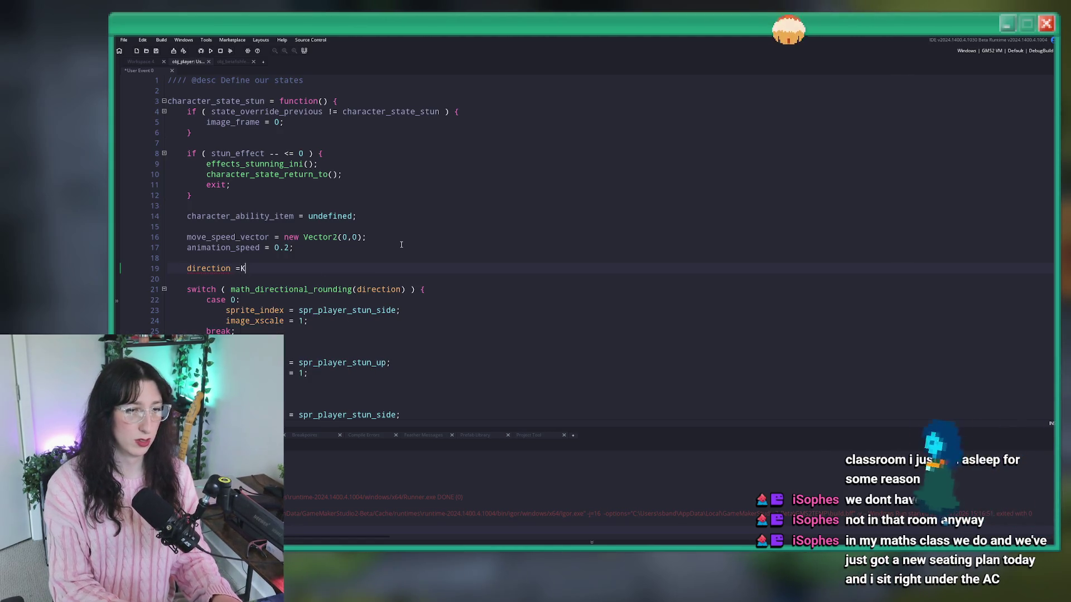
pyautogui.click(299, 321)
pyautogui.write('-')
pyautogui.scroll(-2, 301, 334)
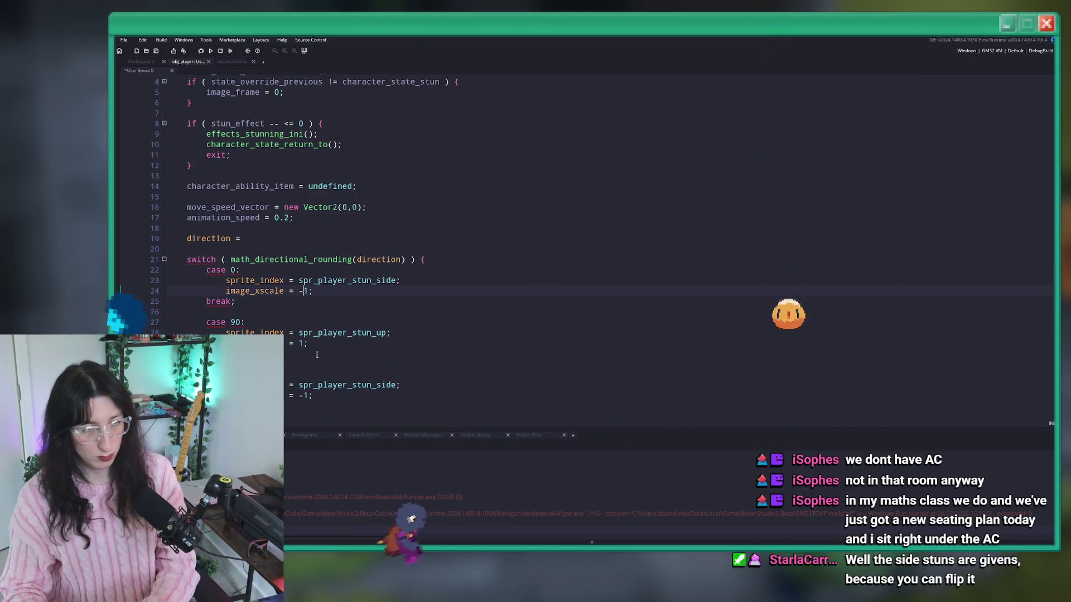
pyautogui.click(304, 380)
pyautogui.press('BackSpace')
# On line 19, write point_direction(move_speed_vector.x,move_speed_vector.y).
pyautogui.click(271, 223)
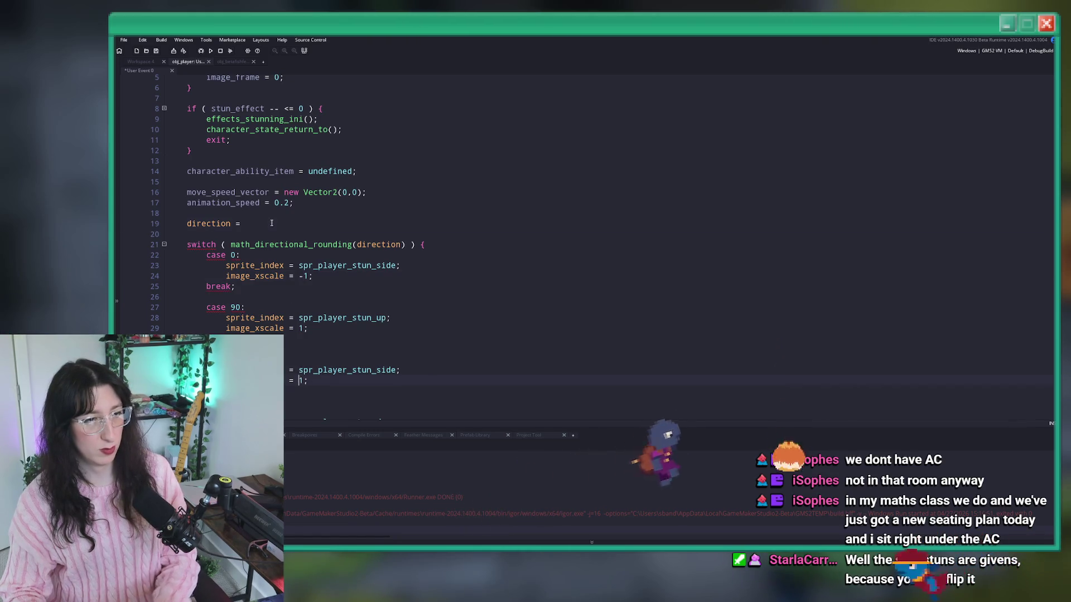
pyautogui.write('mo')
pyautogui.press('BackSpace')
pyautogui.press('BackSpace')
pyautogui.write('pont_di')
pyautogui.press('BackSpace')
pyautogui.press('BackSpace')
pyautogui.press('BackSpace')
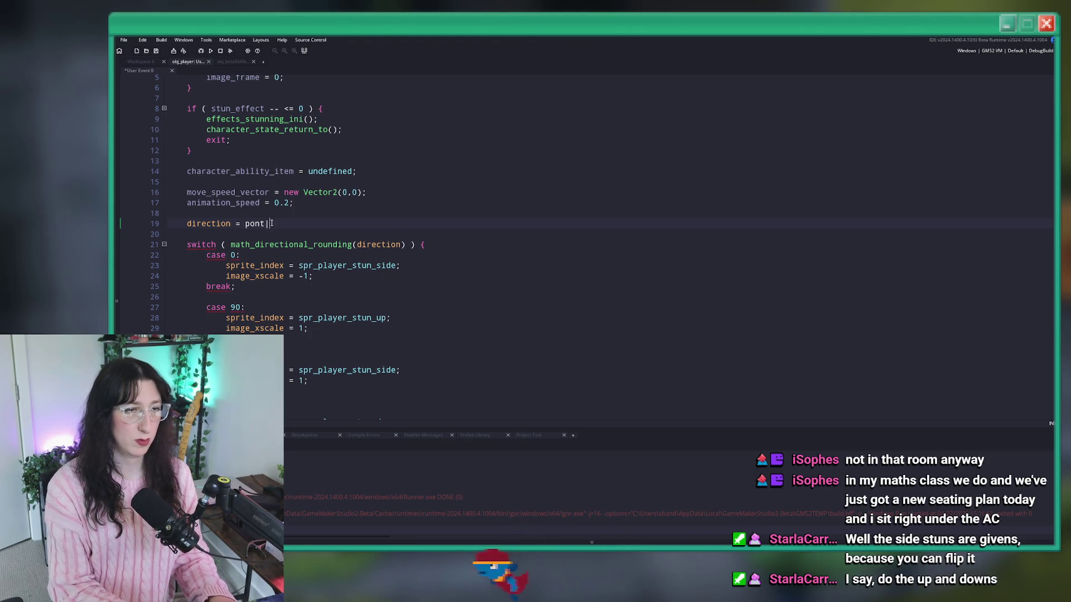
pyautogui.write('int_di')
pyautogui.press('Return')
pyautogui.write('kd')
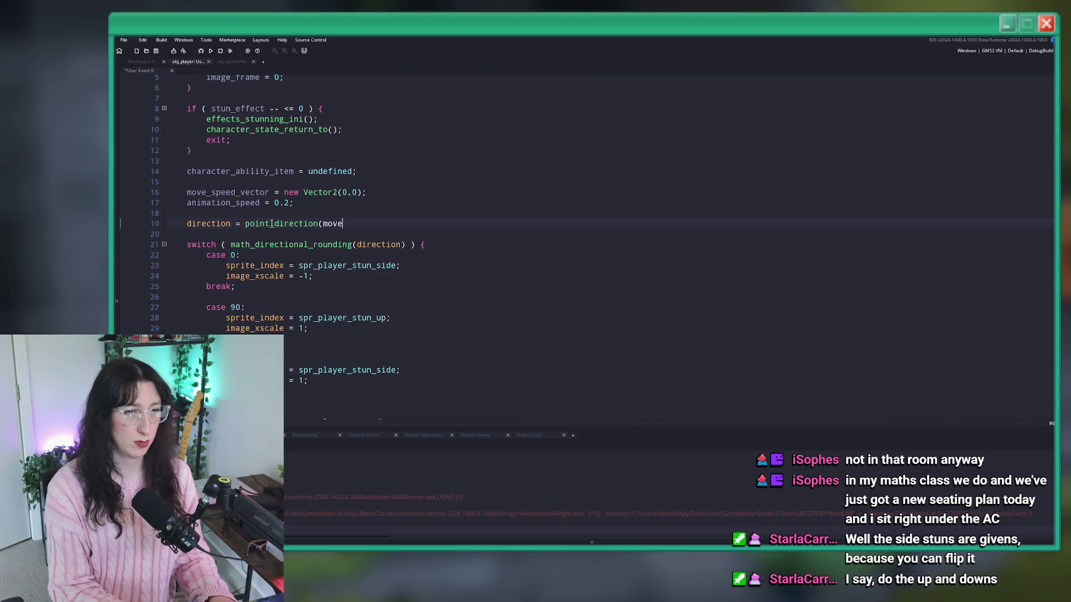
pyautogui.press('BackSpace')
pyautogui.press('BackSpace')
pyautogui.press('BackSpace')
pyautogui.write('push')
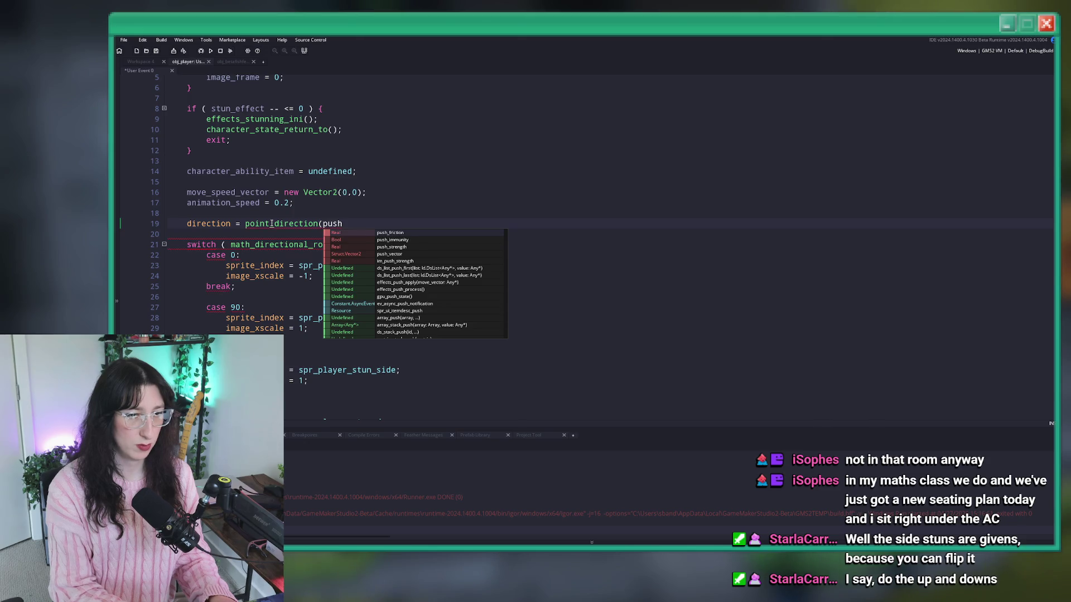
pyautogui.press('BackSpace')
pyautogui.press('BackSpace')
pyautogui.press('BackSpace')
pyautogui.write('ve_v')
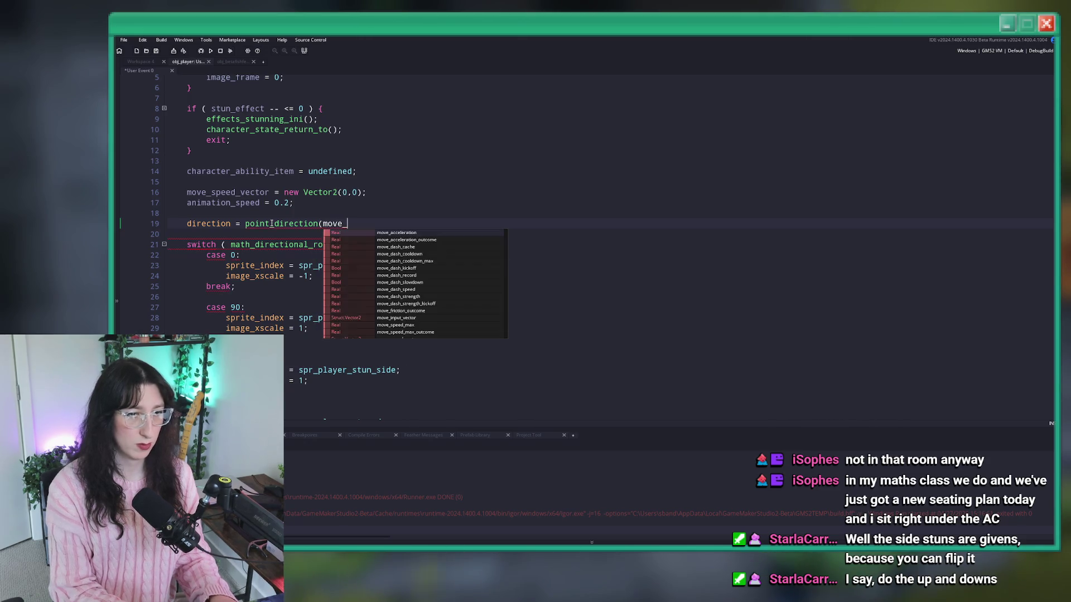
pyautogui.press('BackSpace')
pyautogui.press('BackSpace')
pyautogui.press('BackSpace')
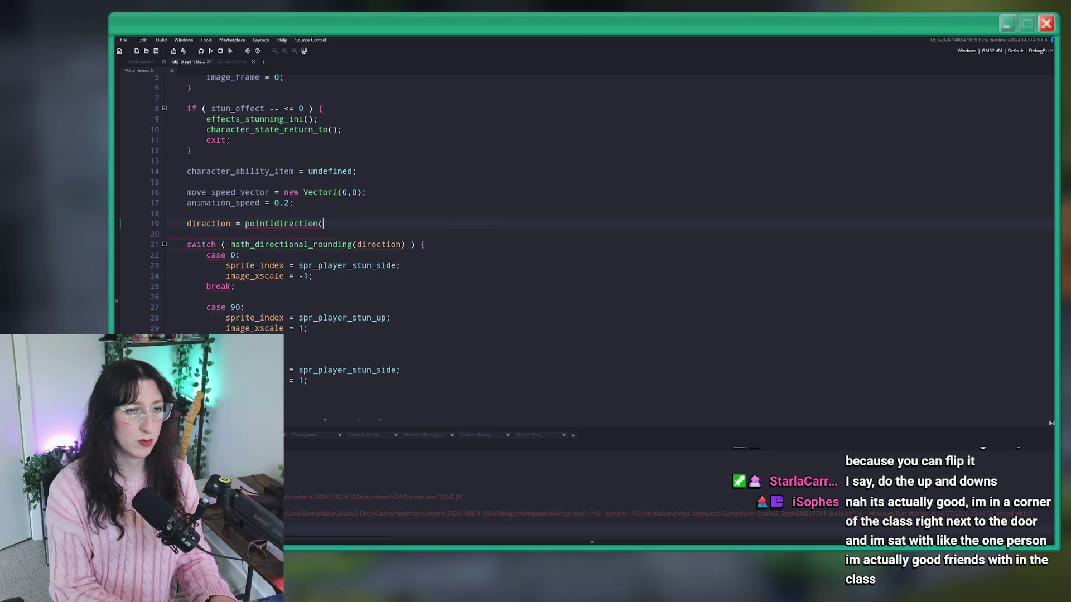
pyautogui.write('mo')
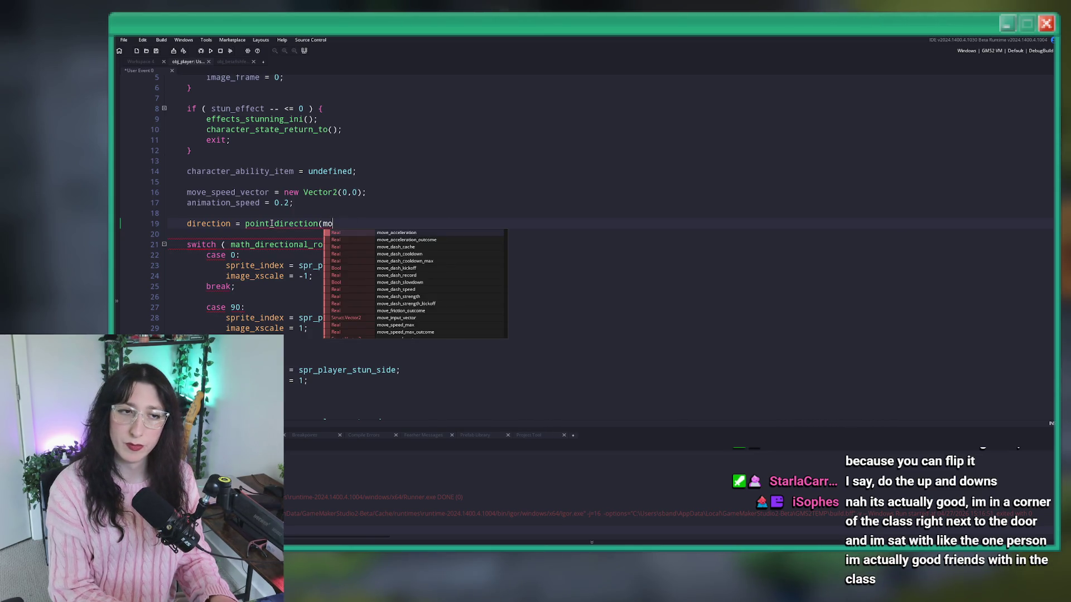
pyautogui.scroll(-1, 384, 315)
pyautogui.scroll(-3, 384, 315)
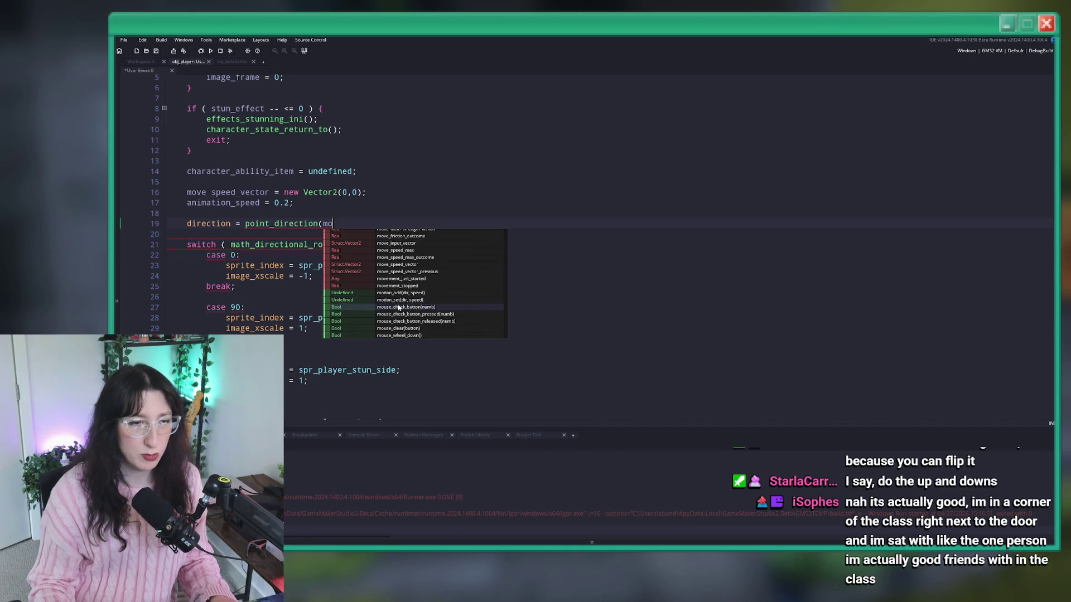
pyautogui.click(422, 265)
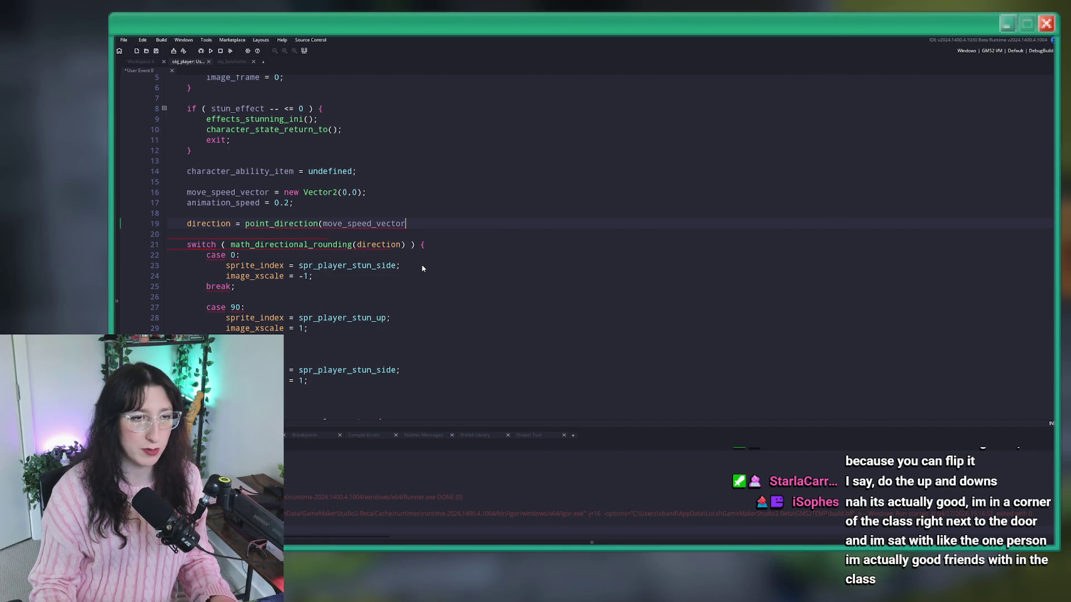
pyautogui.write('.x,')
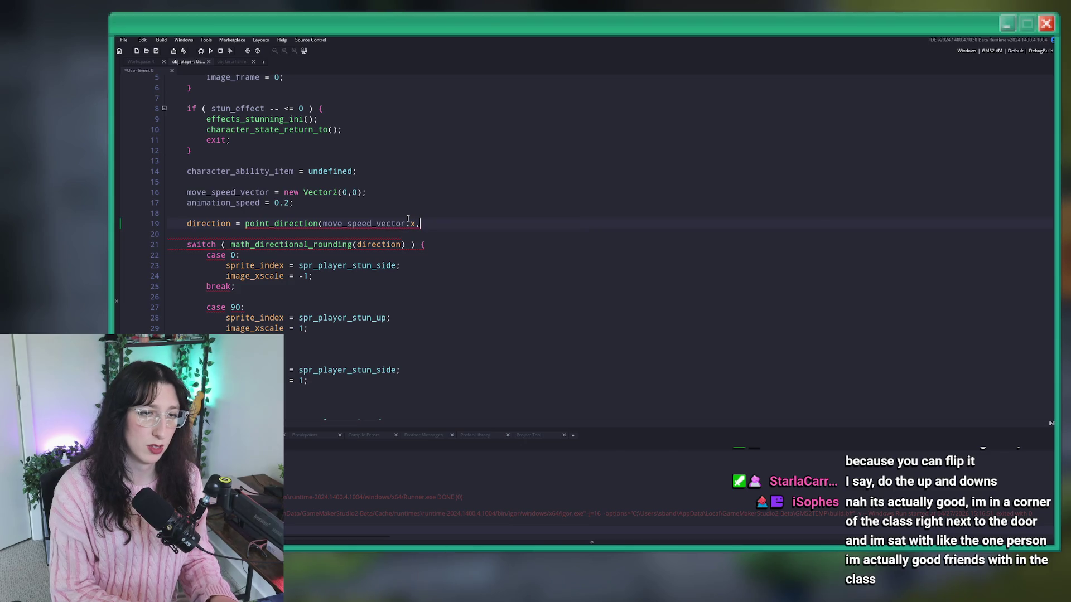
pyautogui.write('move_speed_vector.y);')
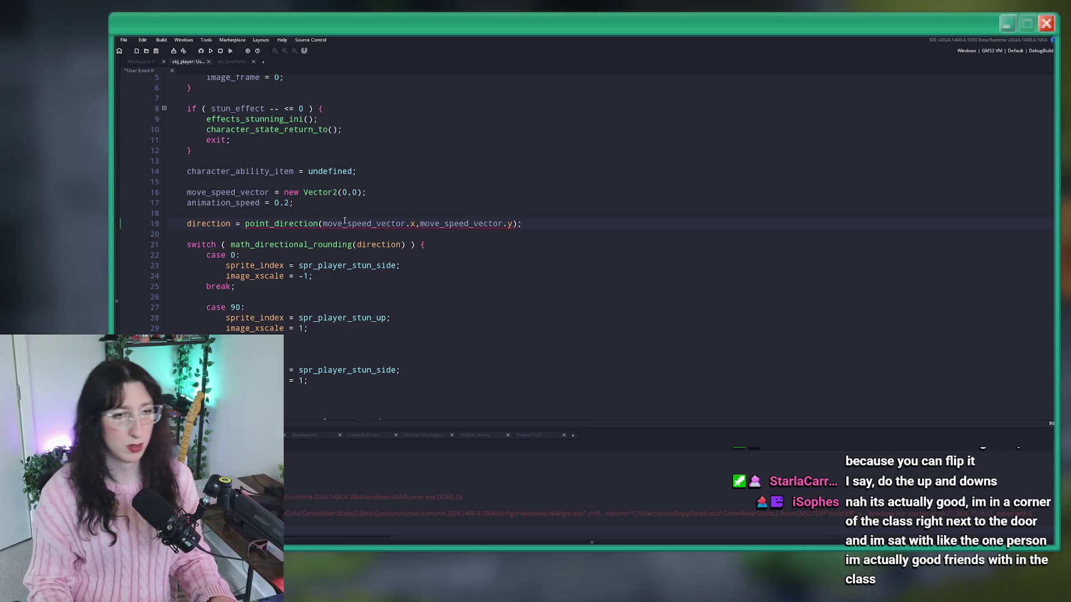
# Add 0,0 as the origin and change the first argument to push_vector.x.
pyautogui.click(324, 223)
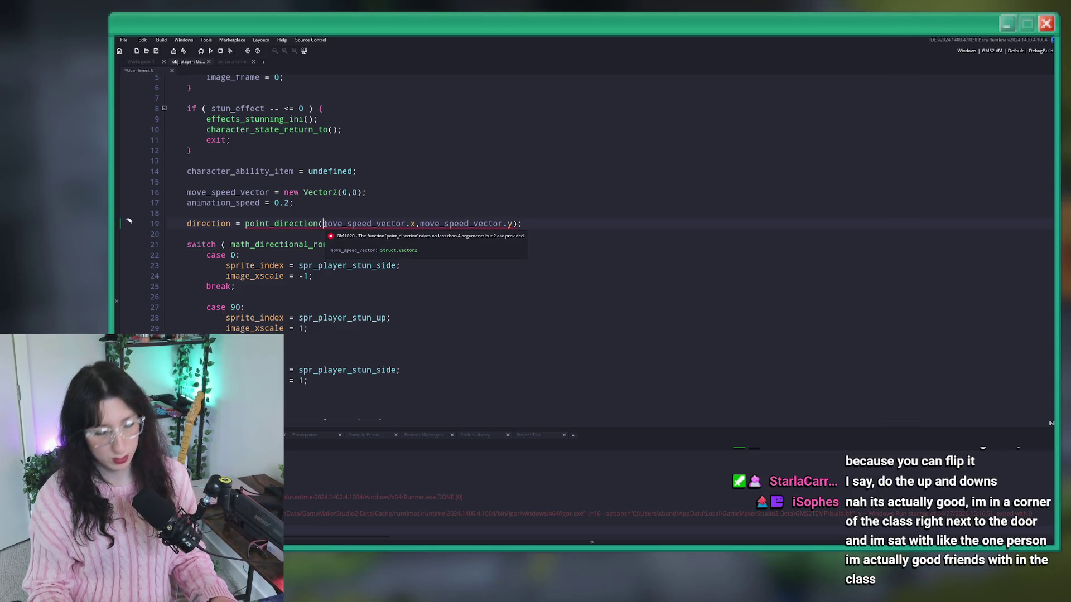
pyautogui.write('0,0,')
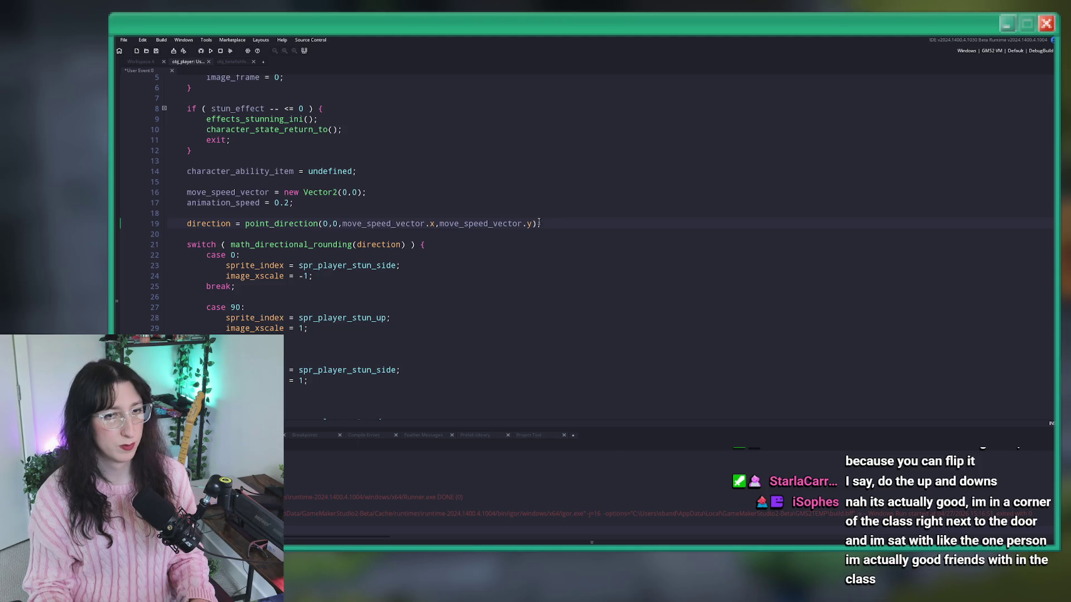
pyautogui.write(';')
pyautogui.scroll(-7, 533, 222)
pyautogui.scroll(3, 303, 351)
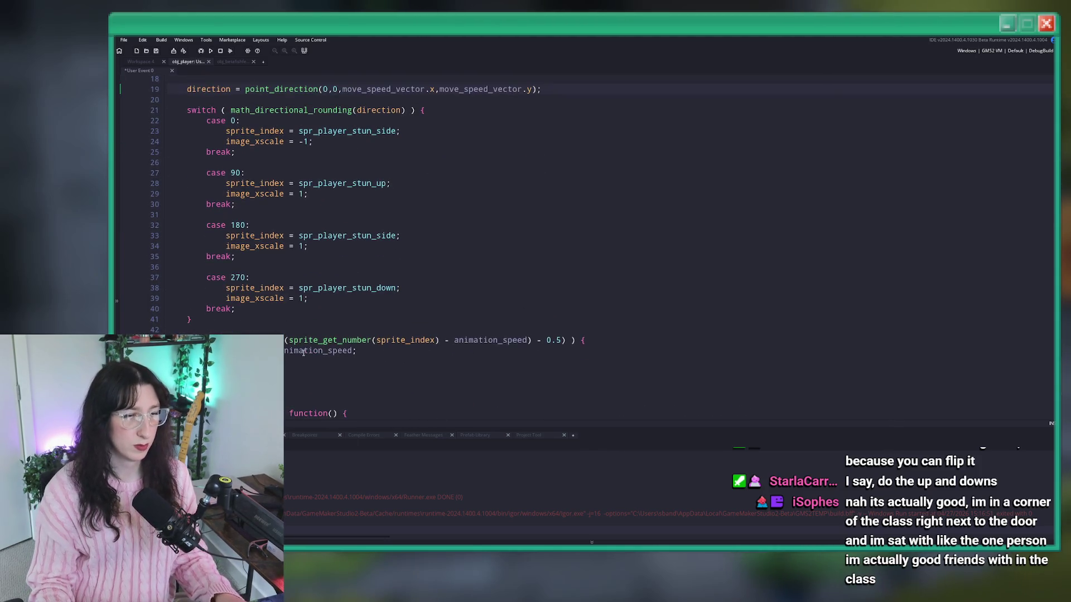
pyautogui.click(304, 363)
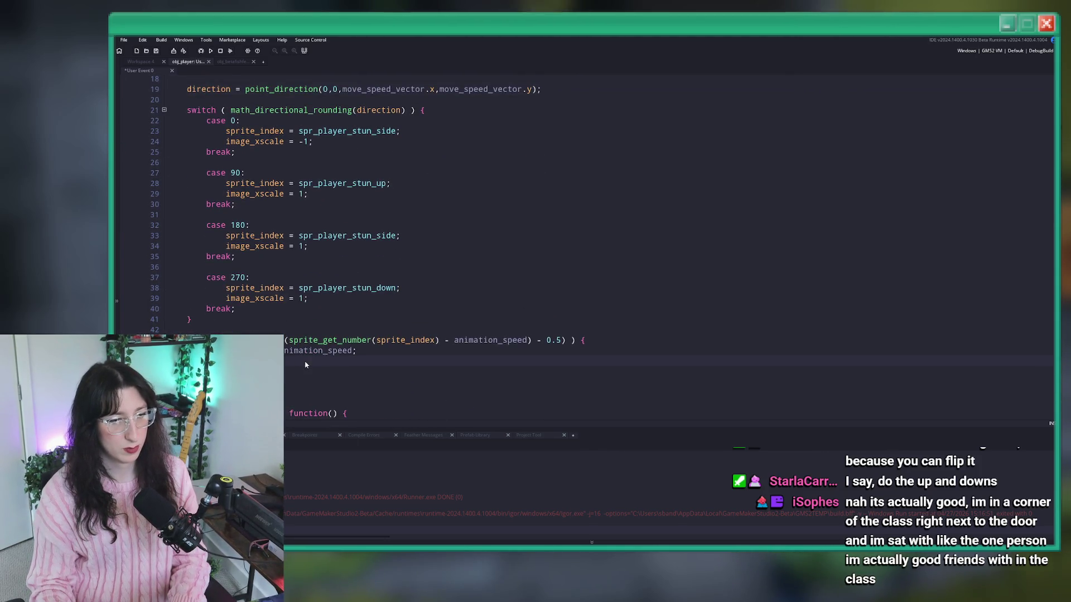
pyautogui.scroll(6, 293, 251)
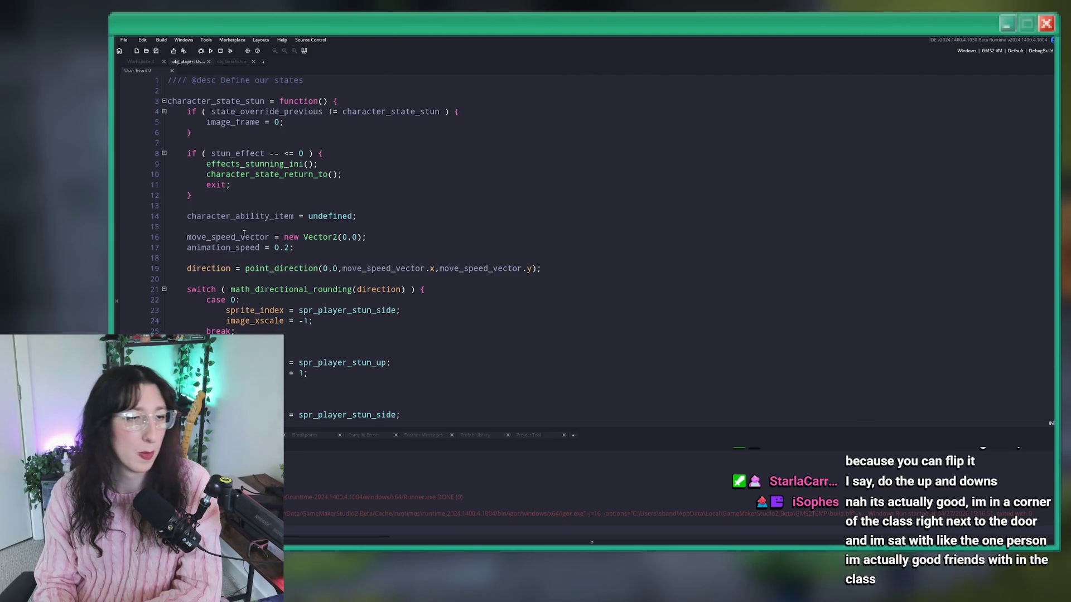
pyautogui.doubleClick(405, 268)
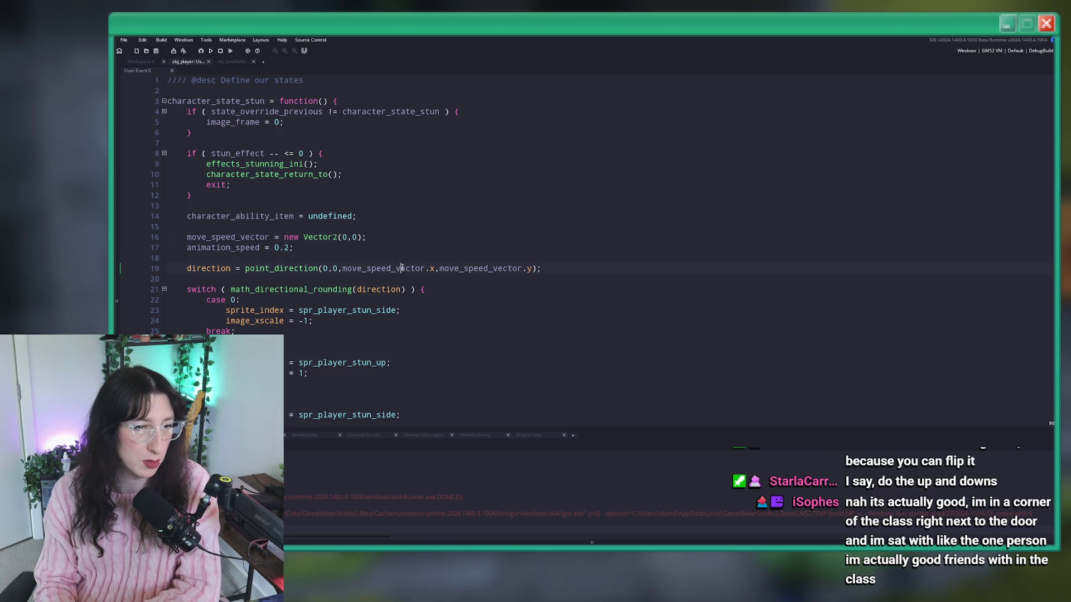
pyautogui.write('push')
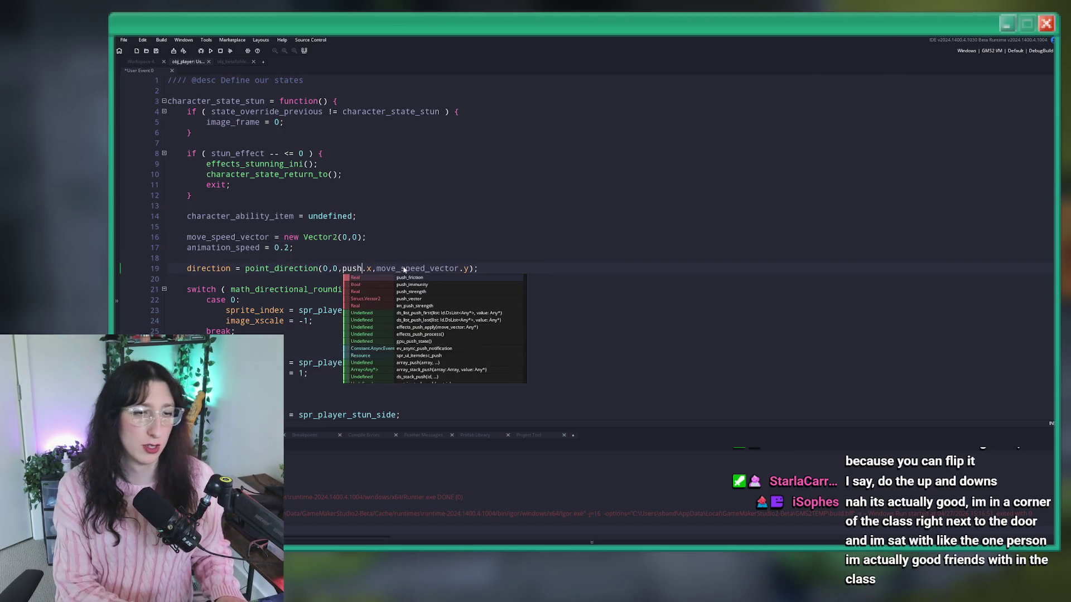
pyautogui.click(409, 299)
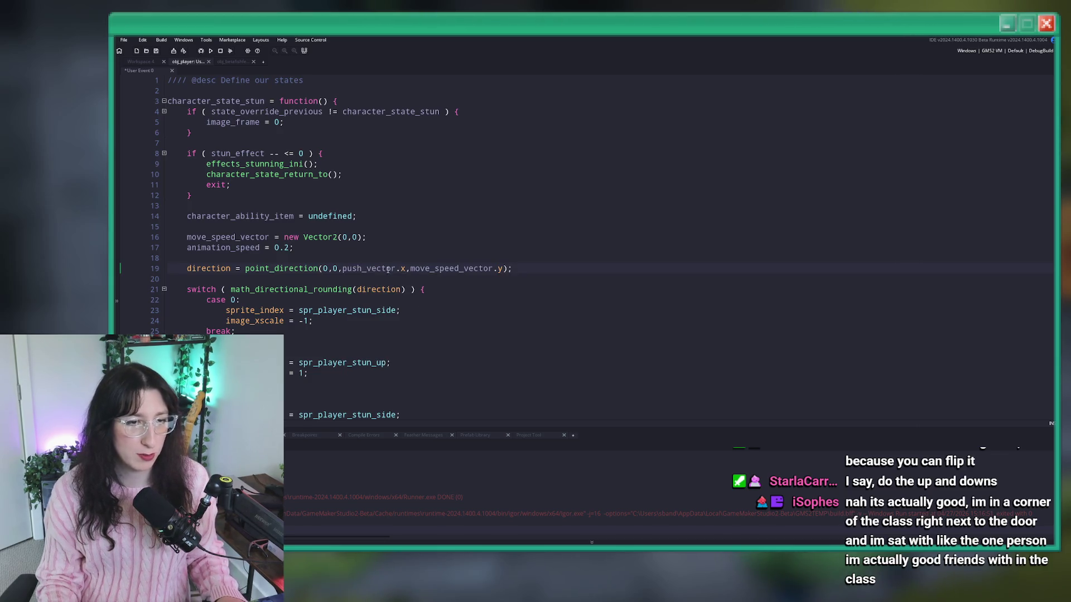
pyautogui.write('push')
pyautogui.click(500, 268)
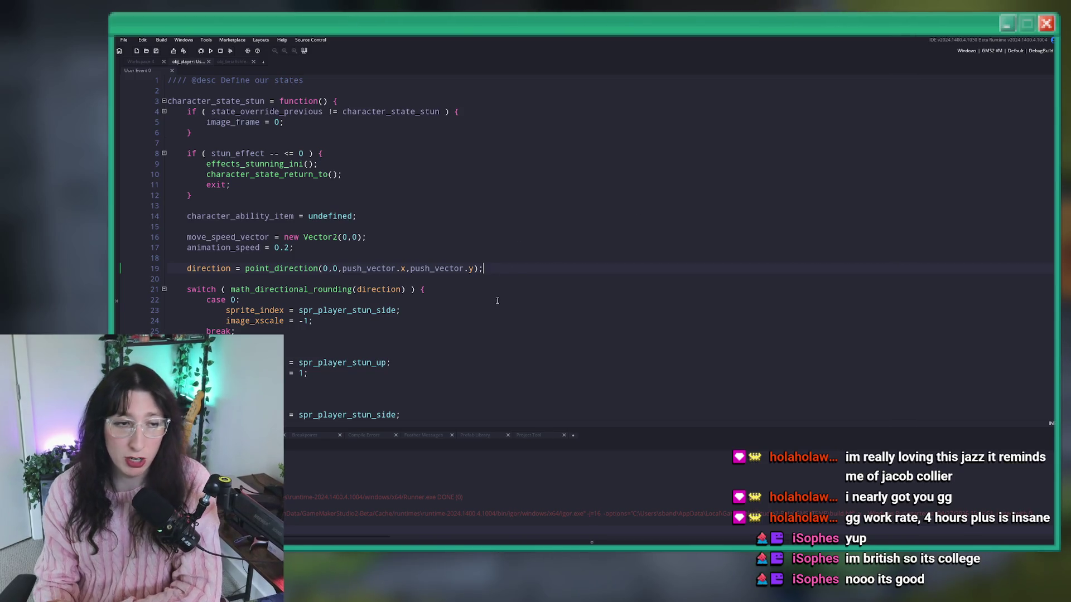
# Go to the end of line 19 and review the stun-sprite switch by direction below it.
pyautogui.click(533, 269)
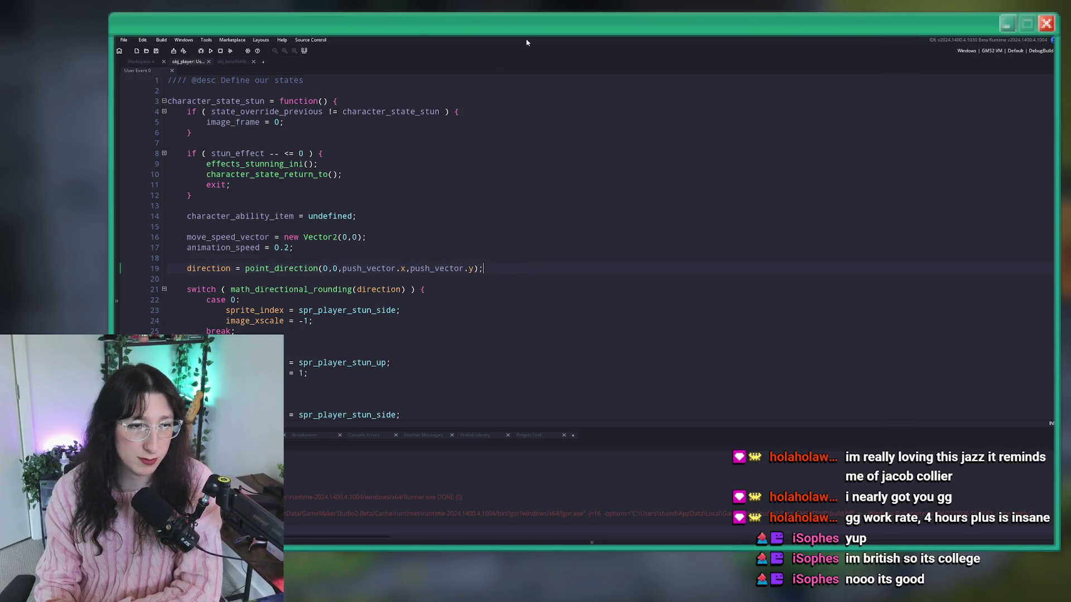
pyautogui.scroll(-2, 312, 317)
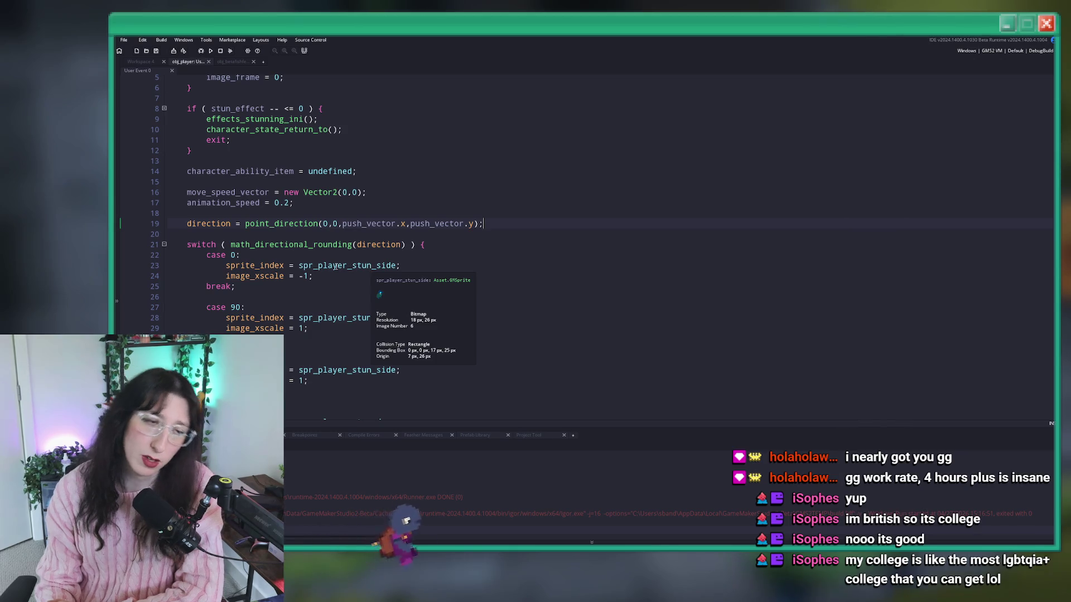
pyautogui.scroll(-2, 313, 272)
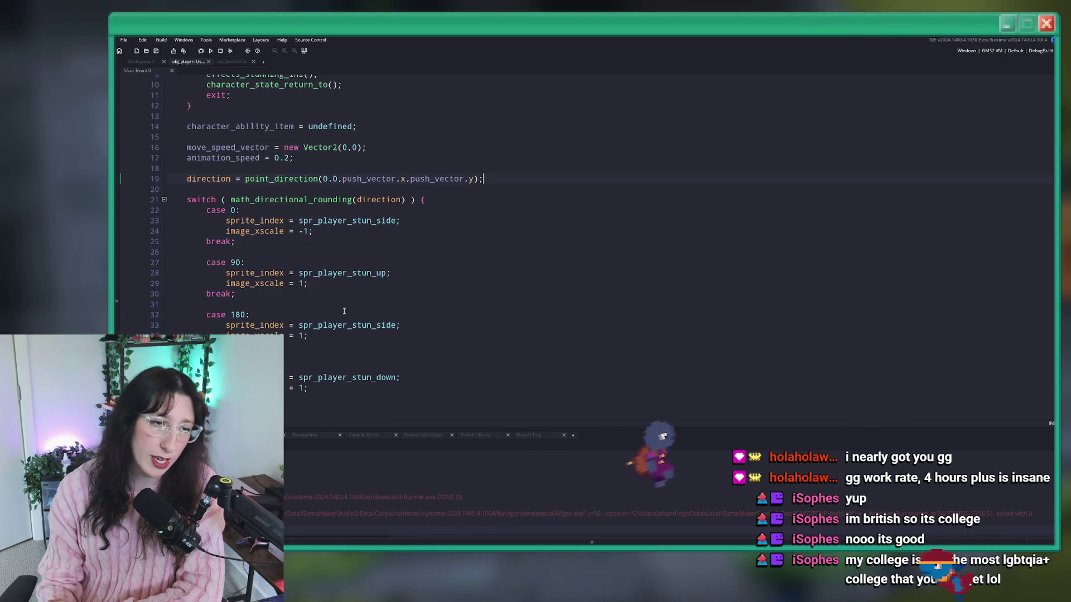
pyautogui.scroll(-2, 557, 251)
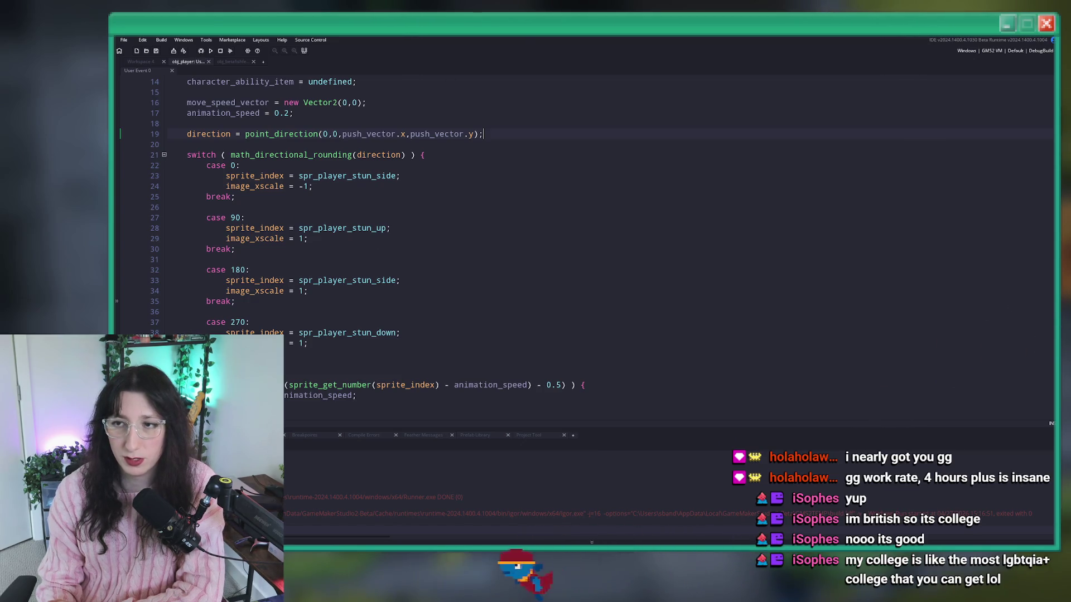
# Add a layer named Stun Down below Stun Left and paste a front-facing player into it.
pyautogui.hotkey('alt', 'Tab')
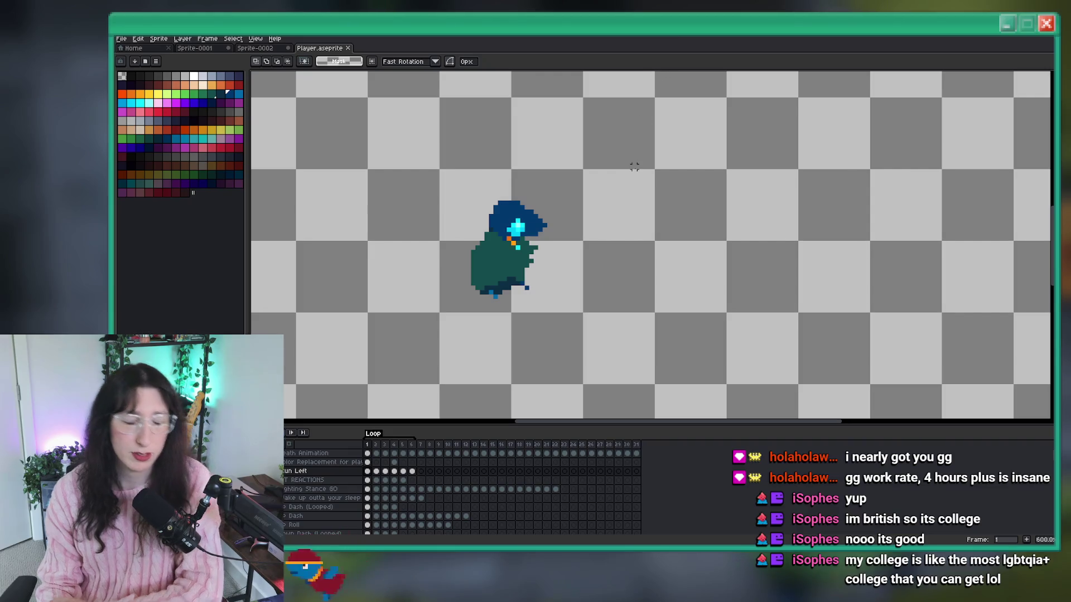
pyautogui.click(358, 479)
pyautogui.hotkey('shift', 'n')
pyautogui.moveTo(309, 454); pyautogui.dragTo(320, 479)
pyautogui.doubleClick(321, 477)
pyautogui.write('Stun Down')
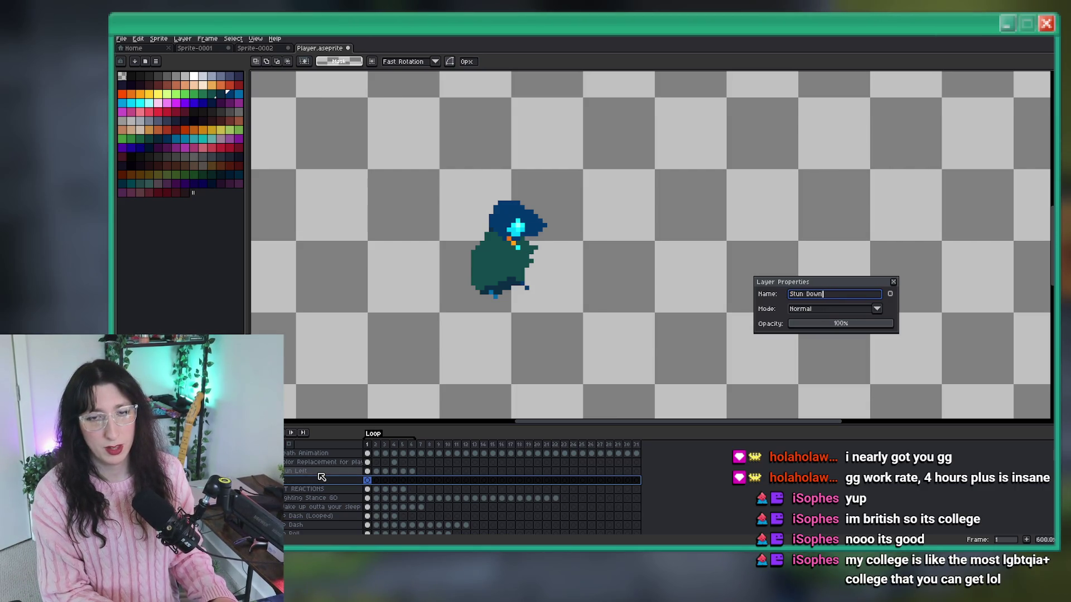
pyautogui.press('Return')
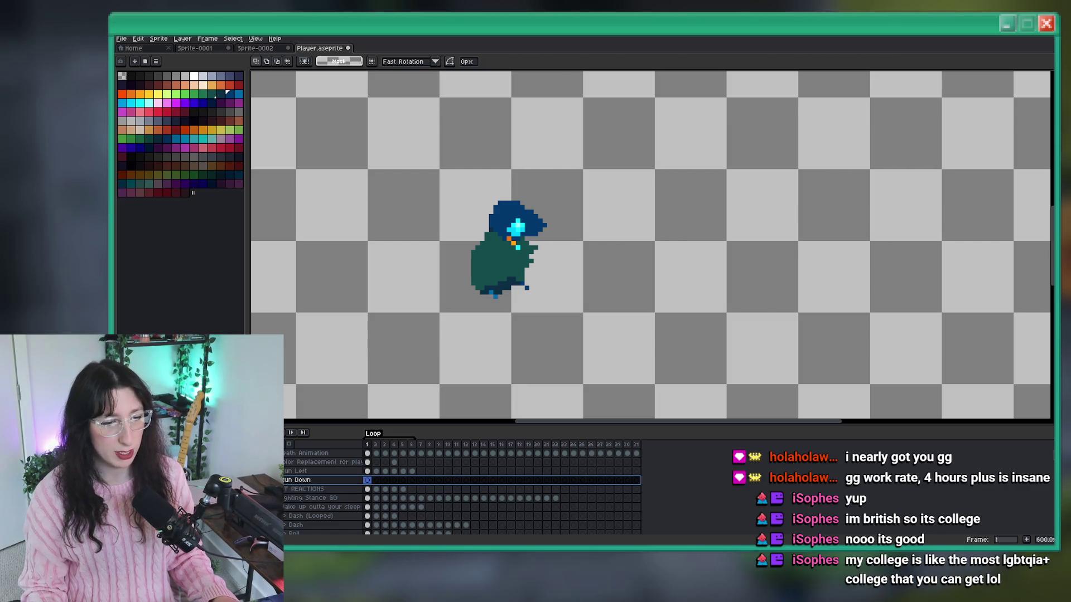
pyautogui.hotkey('ctrl', 'v')
pyautogui.click(367, 488)
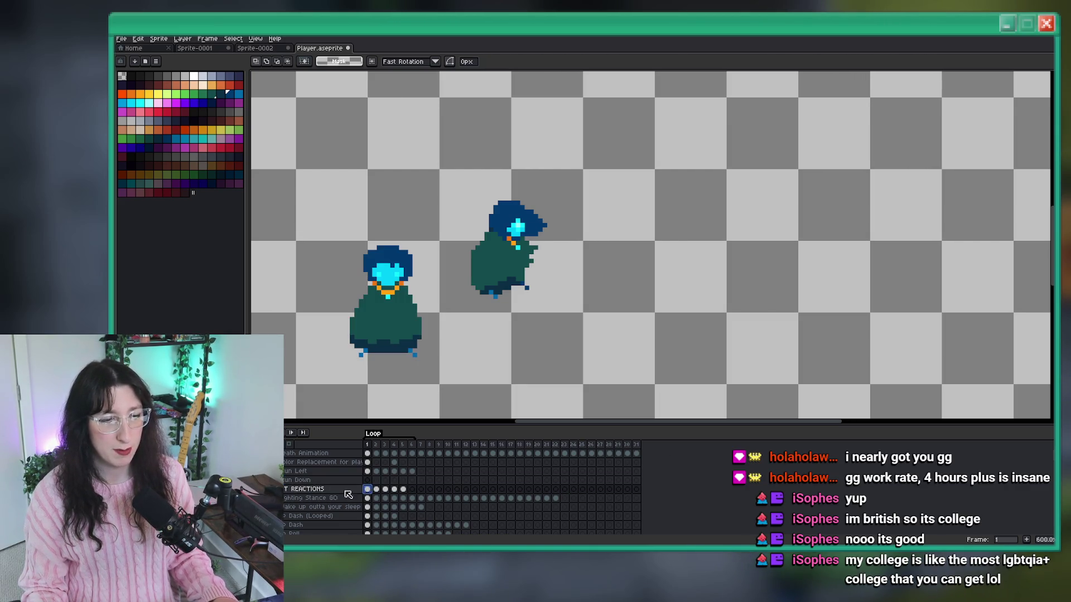
# Paste the sprite into frame 1 of the Stun Down layer.
pyautogui.hotkey('ctrl', 'z')
pyautogui.click(367, 479)
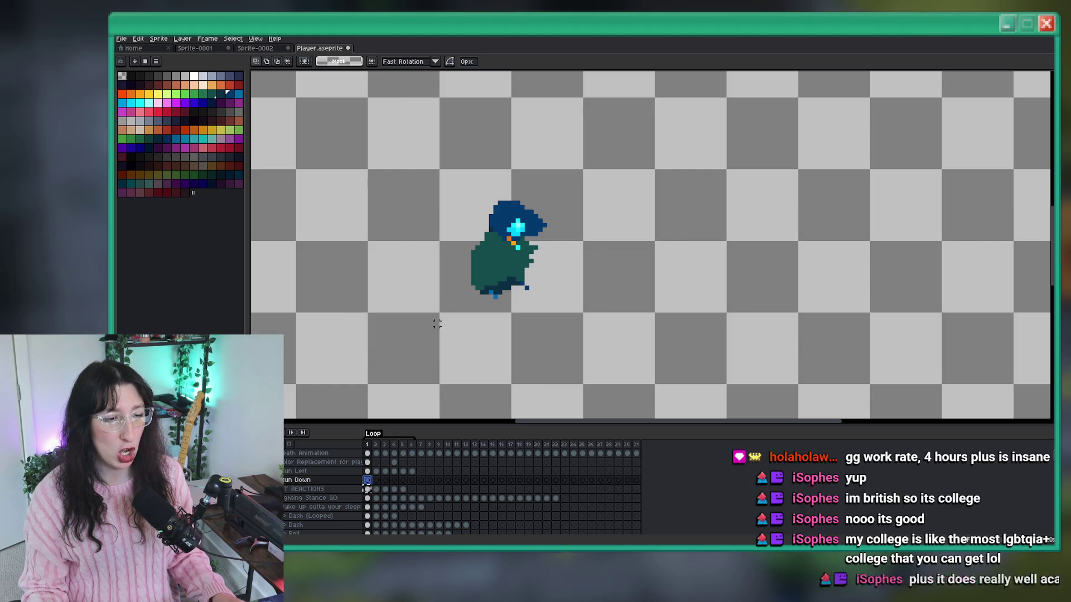
pyautogui.hotkey('ctrl', 'v')
pyautogui.scroll(5, 509, 347)
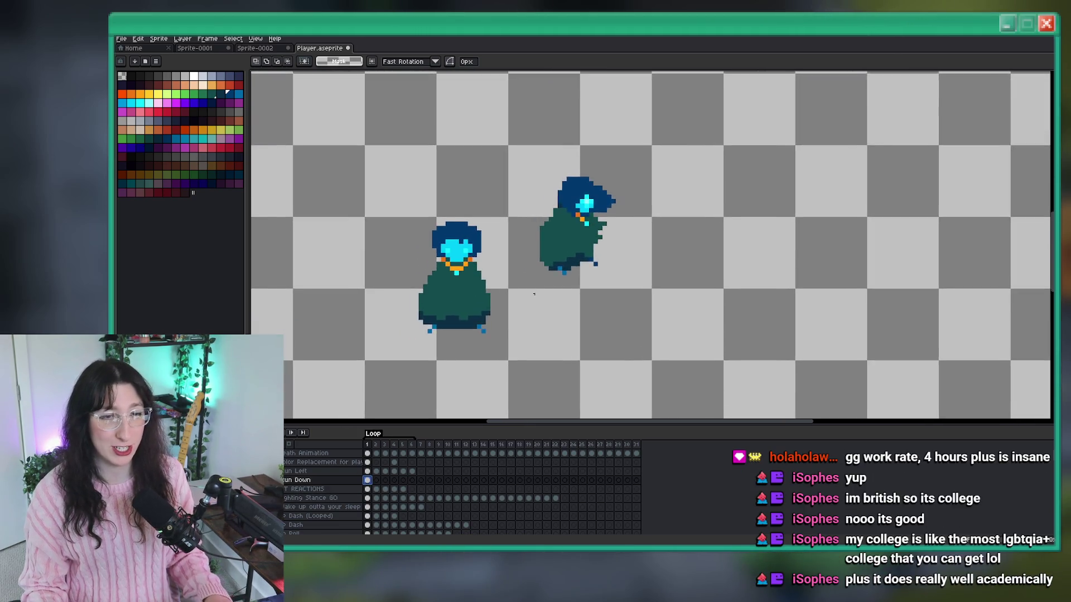
# Sample cyan from the side sprite's eye and paint three front-facing eye pixels light cyan.
pyautogui.press('i')
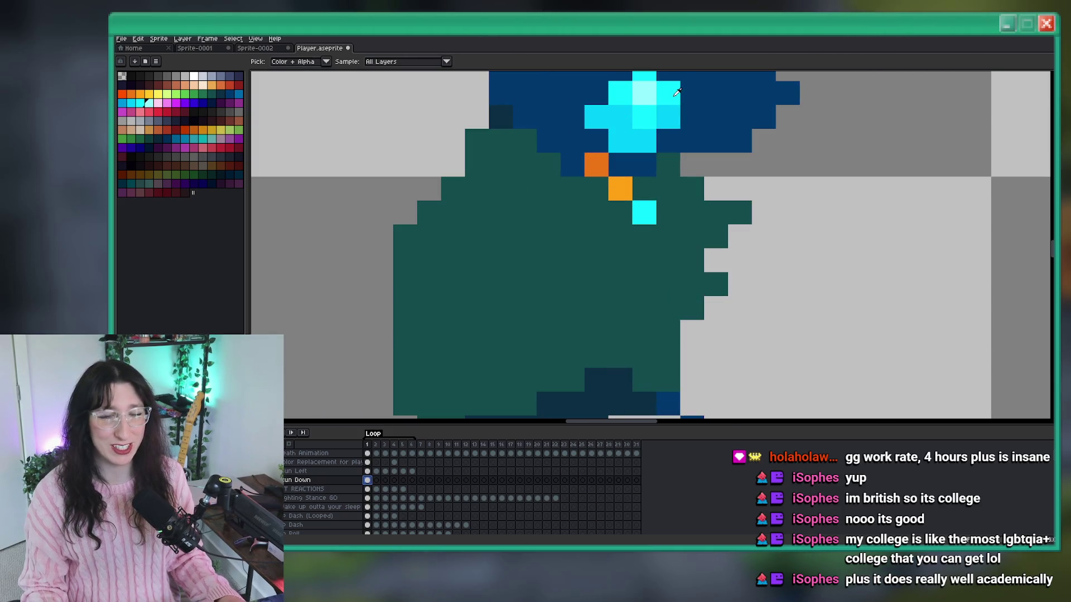
pyautogui.scroll(-5, 677, 92)
pyautogui.scroll(5, 418, 223)
pyautogui.press('b')
pyautogui.click(502, 135)
pyautogui.moveTo(645, 135)
pyautogui.mouseDown()
pyautogui.moveTo(576, 293)
pyautogui.moveTo(583, 231)
pyautogui.mouseUp()
pyautogui.click(558, 267)
pyautogui.hotkey('ctrl', 'z')
# Repaint the eye-row pixels in alternating bright and pale cyan, brightening around the left eye.
pyautogui.rightClick(547, 268)
pyautogui.click(619, 267)
pyautogui.rightClick(619, 267)
pyautogui.click(476, 267)
pyautogui.rightClick(475, 267)
pyautogui.rightClick(440, 267)
pyautogui.click(404, 267)
pyautogui.rightClick(404, 267)
pyautogui.click(440, 267)
pyautogui.rightClick(440, 231)
pyautogui.rightClick(440, 303)
pyautogui.click(512, 268)
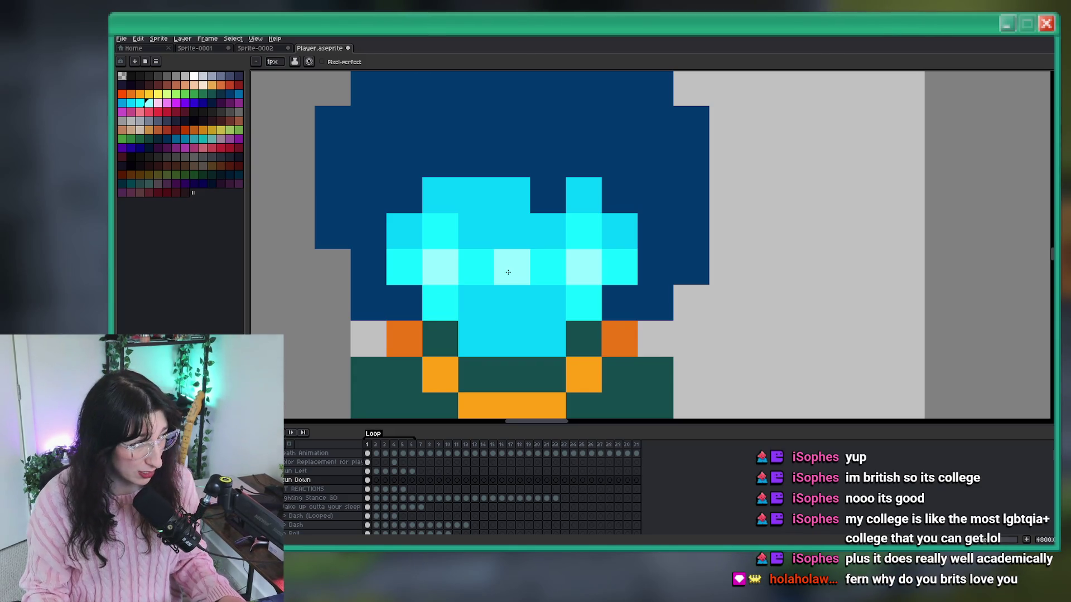
pyautogui.scroll(-8, 509, 272)
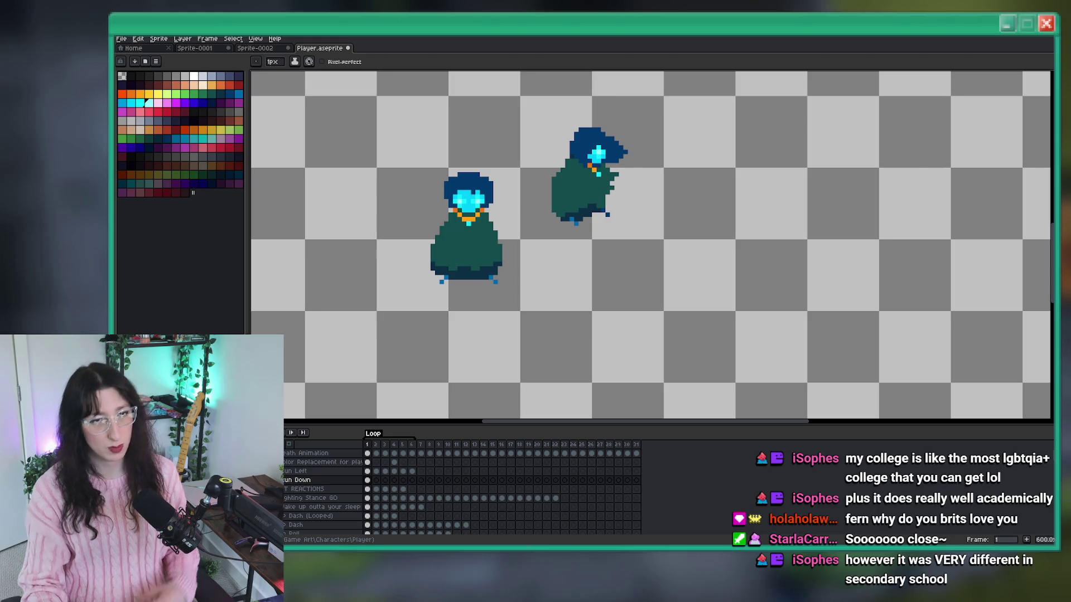
# Move the front-facing sprite down and left, then save Player.aseprite.
pyautogui.press('i')
pyautogui.scroll(2, 507, 219)
pyautogui.scroll(-2, 472, 169)
pyautogui.scroll(1, 471, 169)
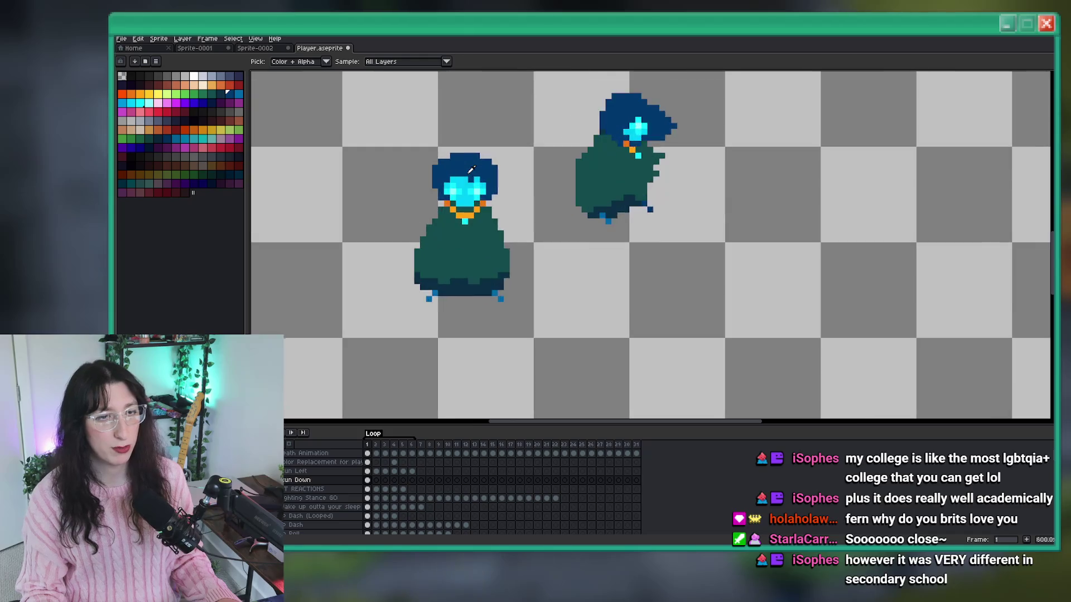
pyautogui.click(367, 480)
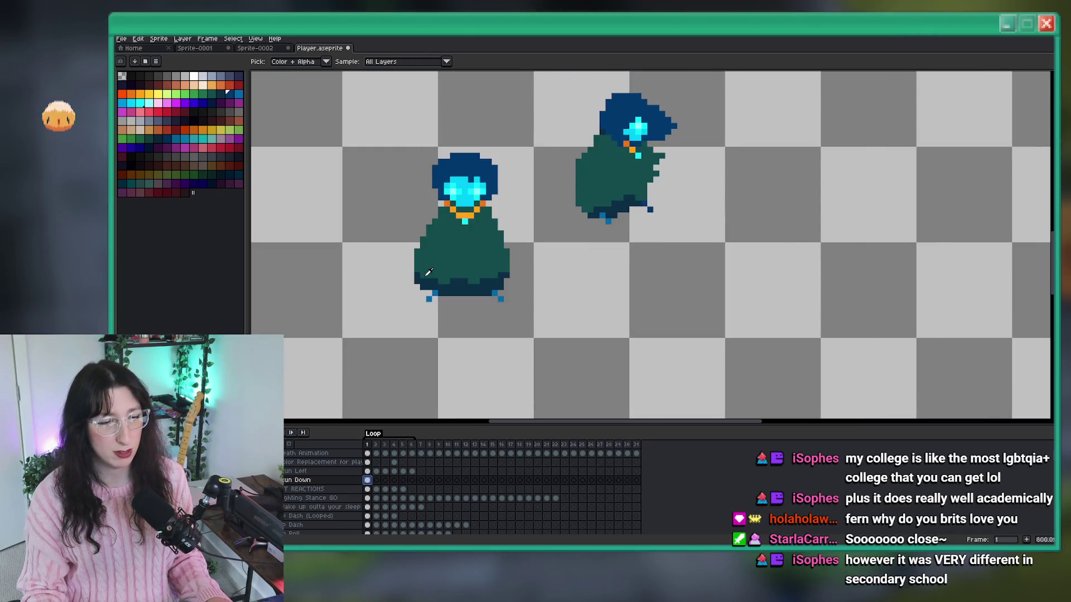
pyautogui.scroll(-2, 429, 272)
pyautogui.press('m')
pyautogui.moveTo(499, 269)
pyautogui.mouseDown()
pyautogui.moveTo(426, 140)
pyautogui.moveTo(385, 210)
pyautogui.mouseUp()
pyautogui.moveTo(528, 222); pyautogui.dragTo(607, 206)
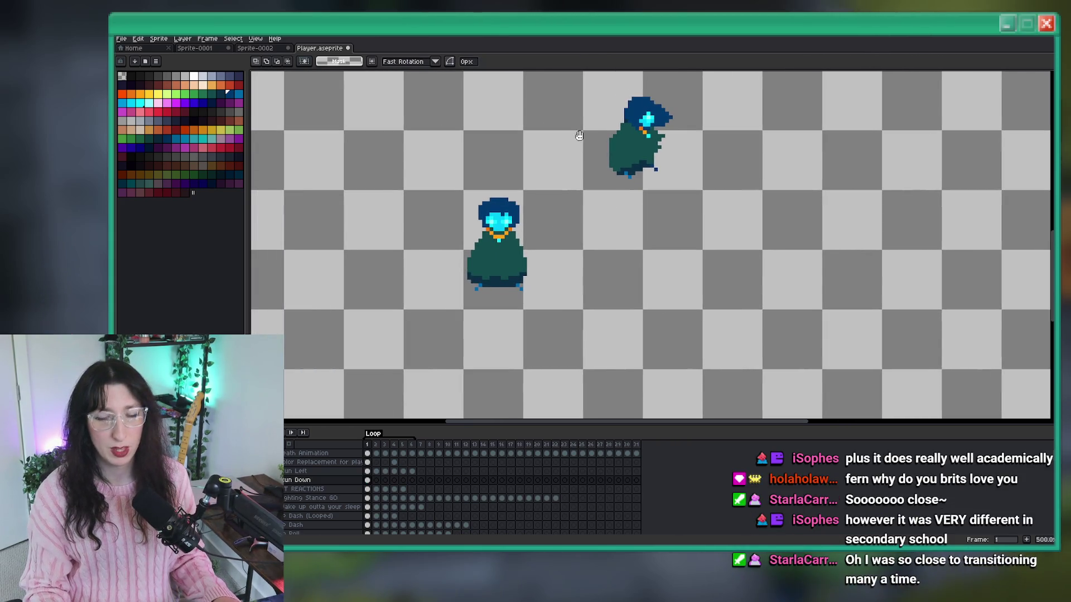
pyautogui.scroll(1, 522, 298)
pyautogui.hotkey('ctrl', 's')
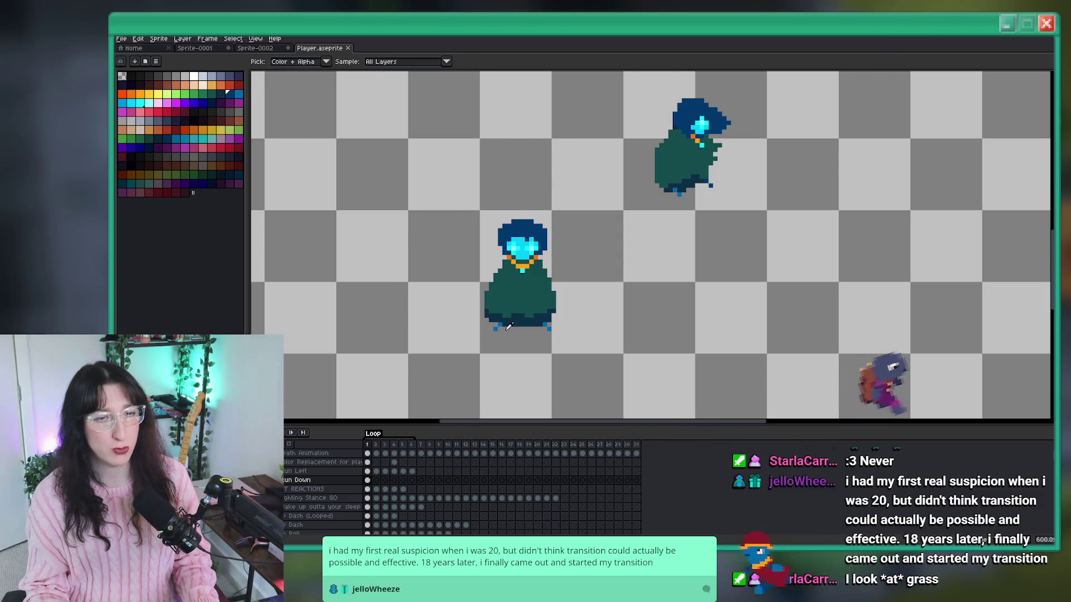
# Restore the accidentally erased hooded figure and shrink the brush to a single pixel.
pyautogui.scroll(7, 509, 317)
pyautogui.scroll(-7, 526, 289)
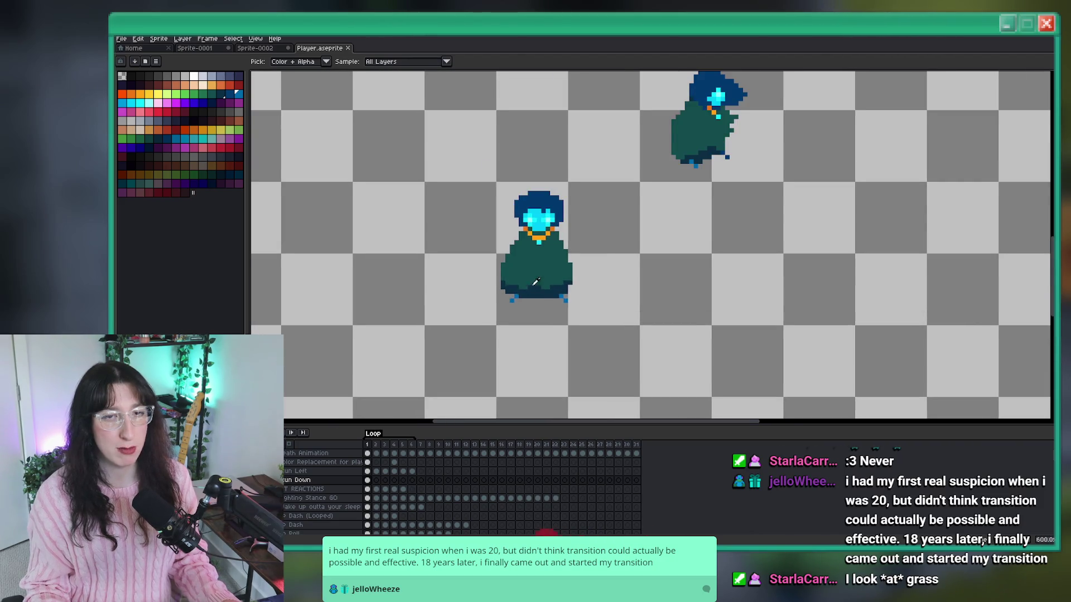
pyautogui.scroll(5, 596, 231)
pyautogui.scroll(-5, 596, 231)
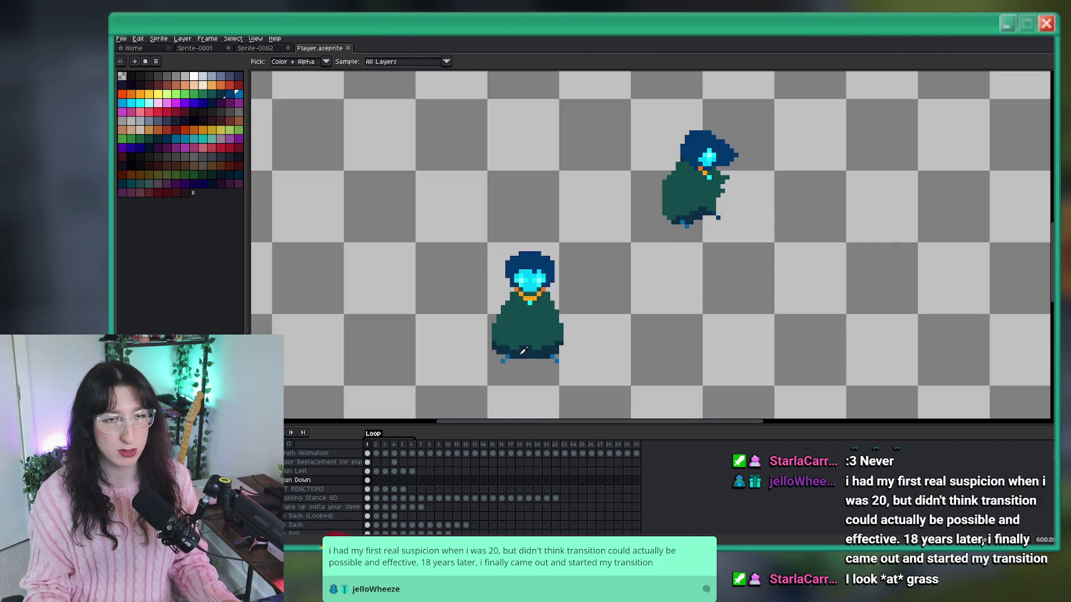
pyautogui.scroll(5, 484, 357)
pyautogui.click(484, 357)
pyautogui.hotkey('ctrl', 'z')
pyautogui.press('-')
pyautogui.press('-')
pyautogui.press('-')
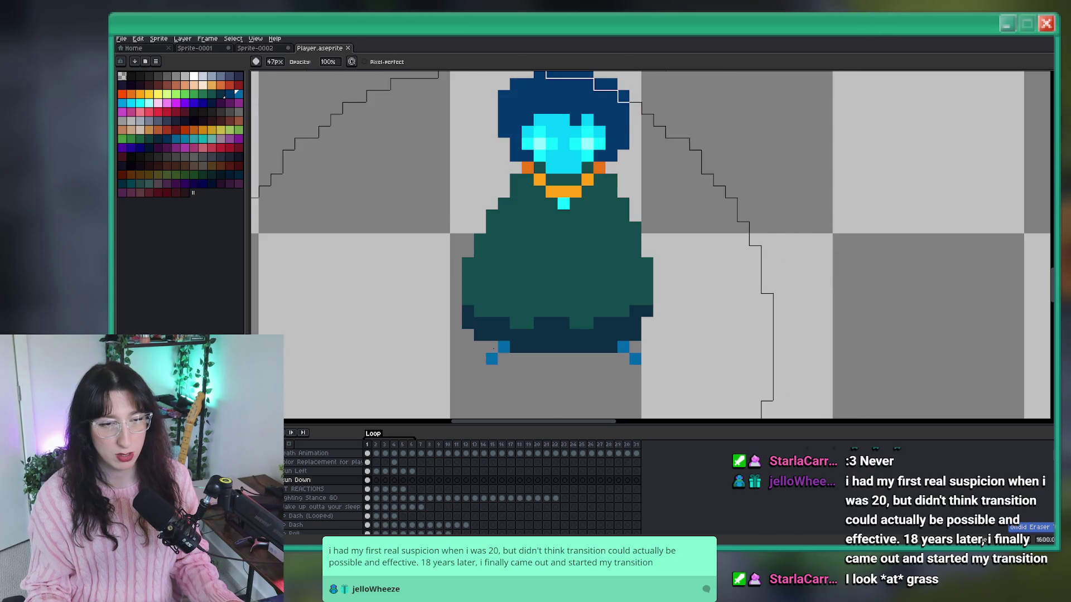
# Redraw the left foot higher against the hem and rework the hem's bottom-left navy pixels.
pyautogui.moveTo(504, 346)
pyautogui.mouseDown()
pyautogui.moveTo(509, 302)
pyautogui.moveTo(507, 319)
pyautogui.mouseUp()
pyautogui.press('b')
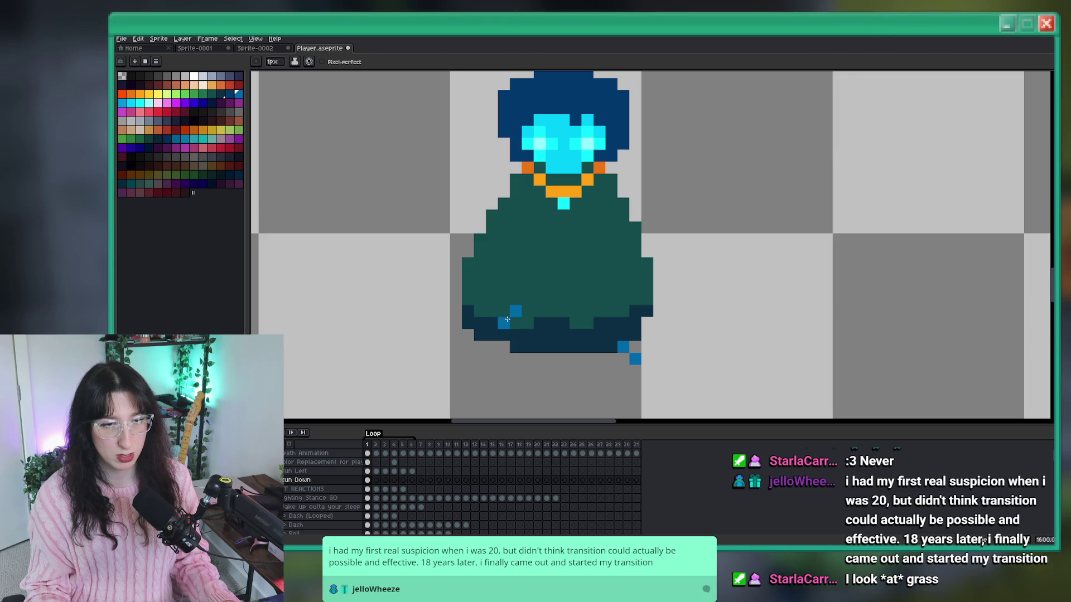
pyautogui.scroll(-3, 507, 319)
pyautogui.scroll(3, 507, 319)
pyautogui.press('e')
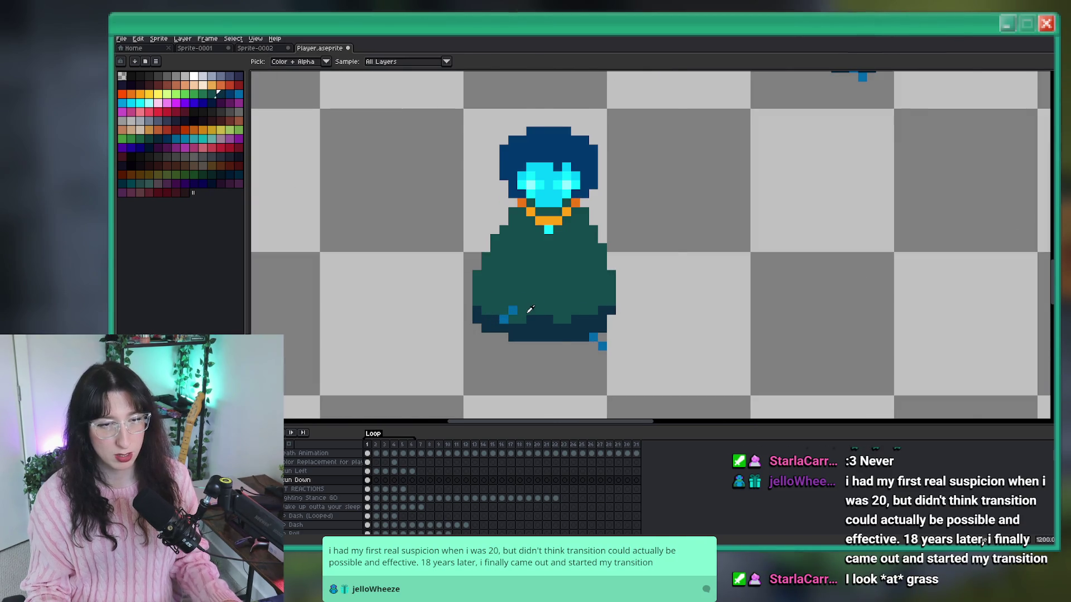
pyautogui.scroll(1, 517, 324)
pyautogui.click(463, 307)
pyautogui.press('b')
pyautogui.click(499, 325)
pyautogui.click(517, 324)
pyautogui.press('e')
pyautogui.moveTo(518, 360)
pyautogui.mouseDown()
pyautogui.moveTo(496, 343)
pyautogui.moveTo(442, 342)
pyautogui.mouseUp()
# Erase one more navy hem pixel and pick the feet's blue as the drawing colour.
pyautogui.scroll(-1, 459, 343)
pyautogui.scroll(3, 460, 343)
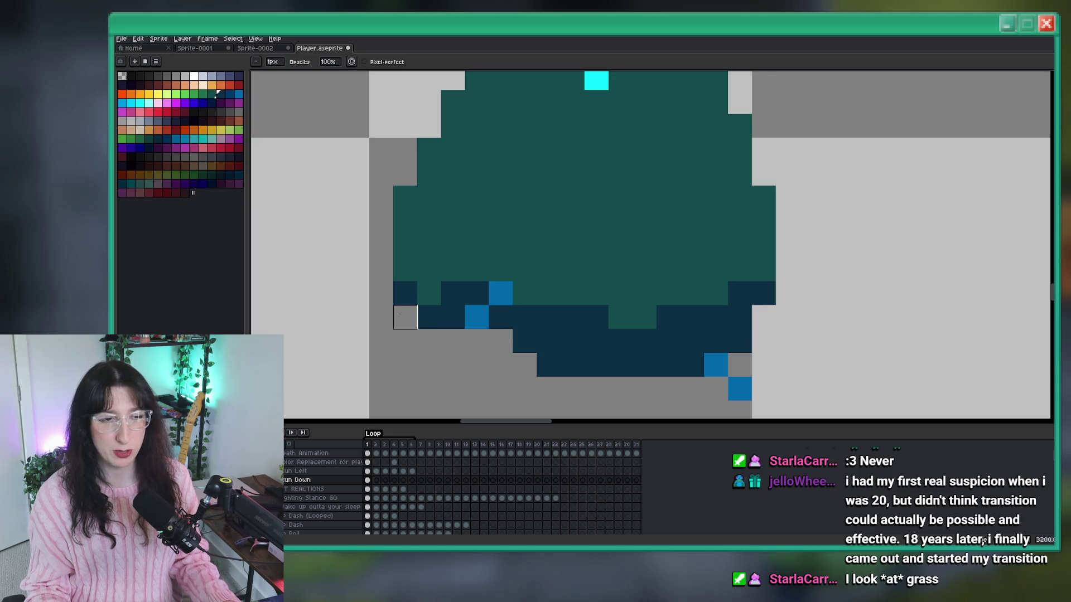
pyautogui.scroll(-9, 447, 335)
pyautogui.scroll(10, 448, 336)
pyautogui.press('b')
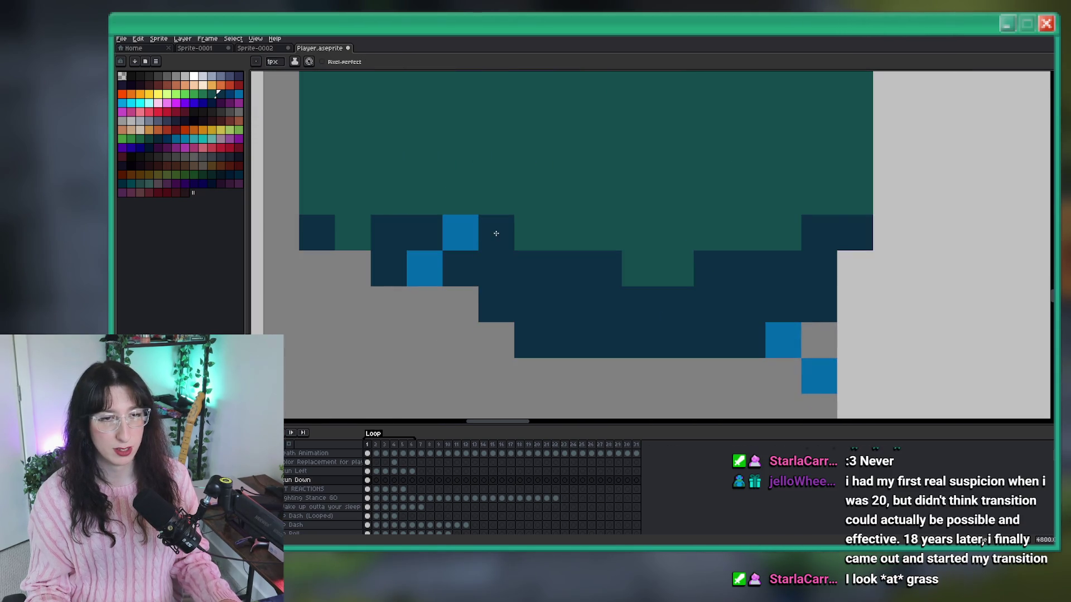
pyautogui.scroll(-5, 457, 251)
pyautogui.press('e')
pyautogui.scroll(2, 457, 251)
pyautogui.click(454, 254)
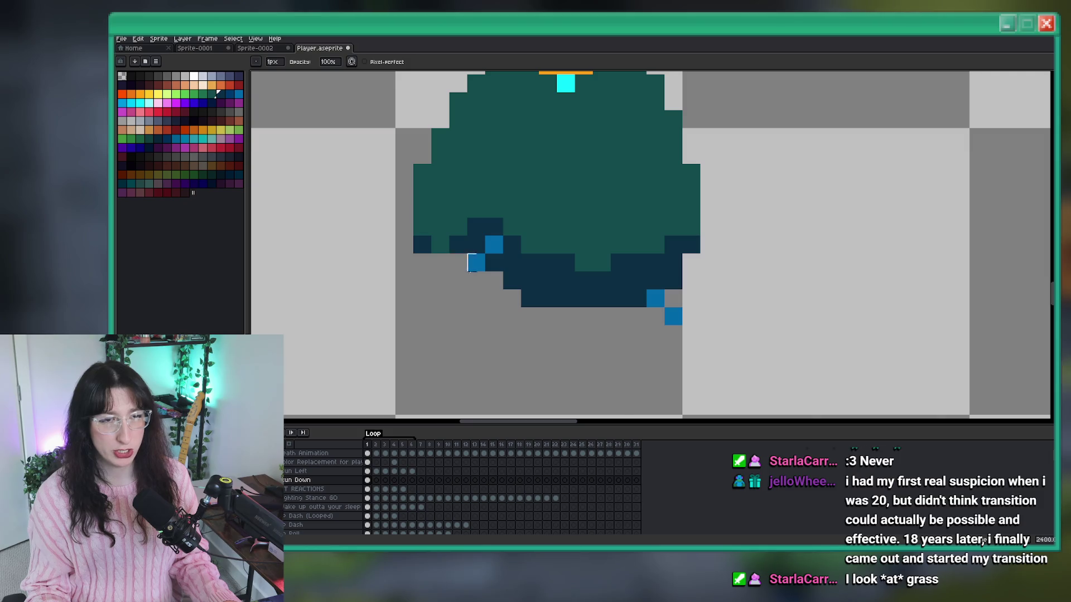
pyautogui.scroll(-8, 463, 257)
pyautogui.scroll(5, 491, 285)
pyautogui.scroll(1, 490, 284)
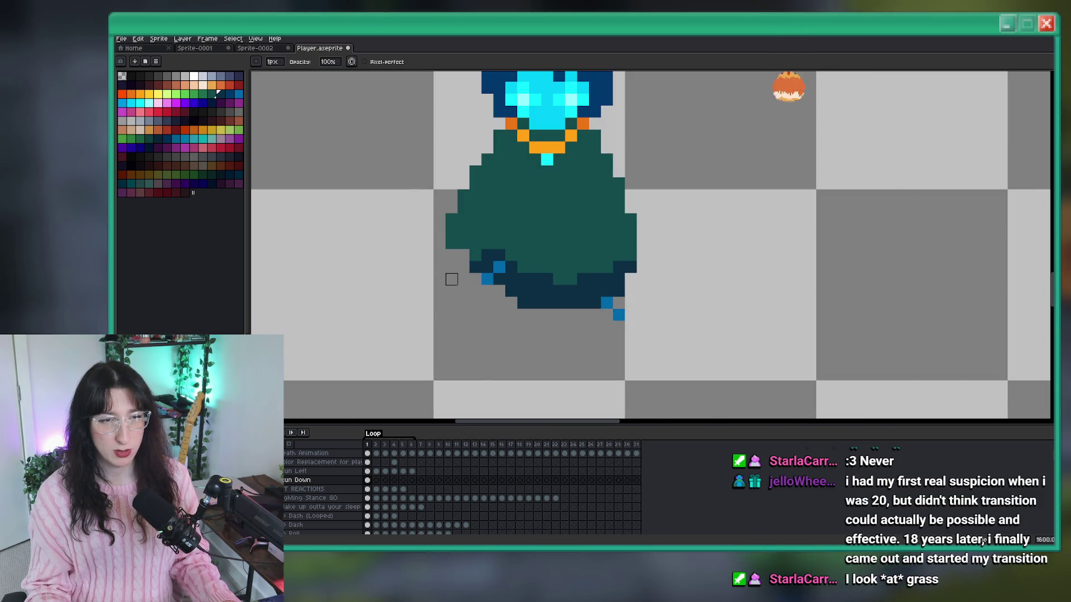
pyautogui.scroll(-6, 450, 279)
pyautogui.scroll(2, 450, 263)
pyautogui.scroll(2, 452, 263)
pyautogui.press('b')
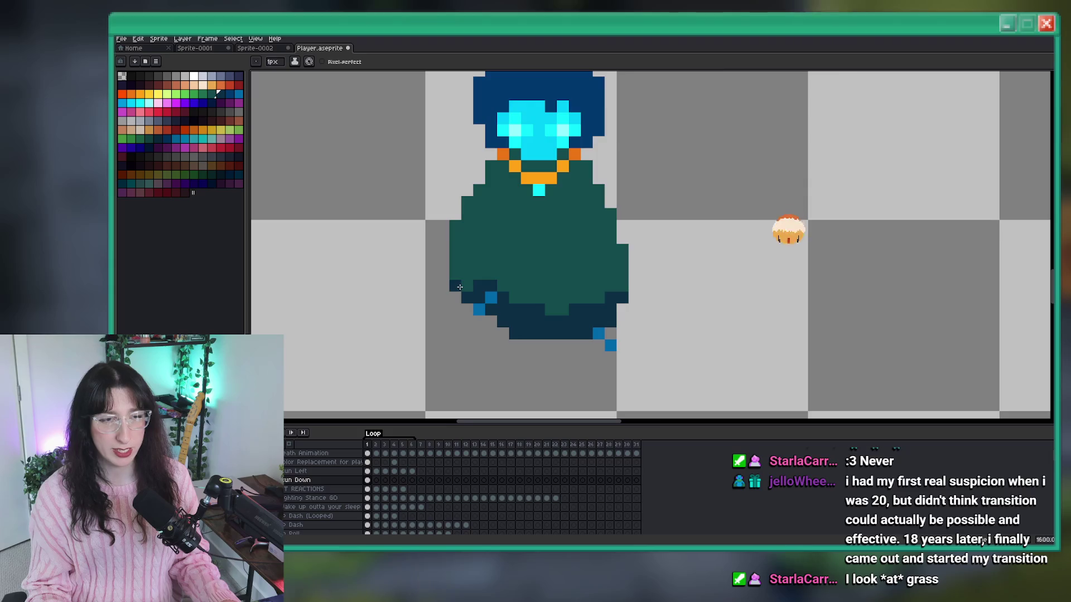
pyautogui.scroll(-4, 454, 262)
pyautogui.scroll(3, 478, 292)
pyautogui.scroll(3, 478, 291)
pyautogui.press('i')
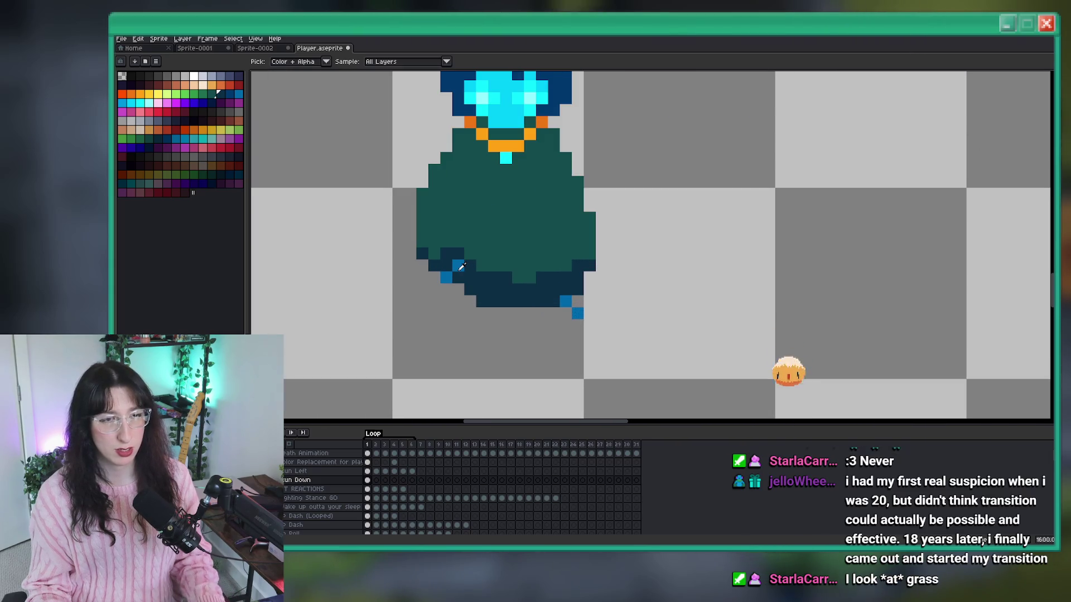
pyautogui.click(466, 264)
pyautogui.press('b')
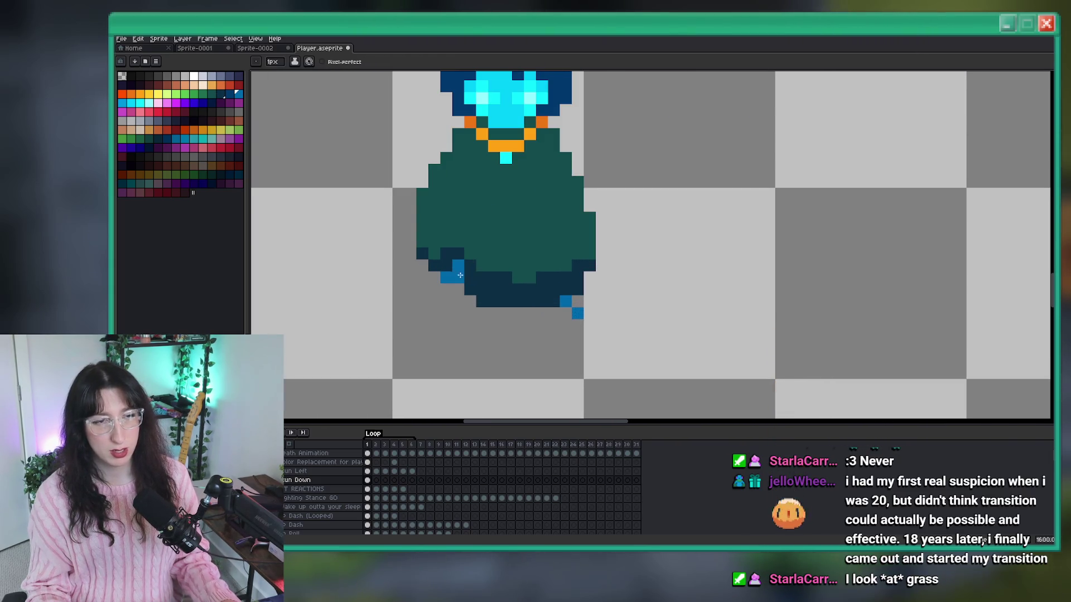
pyautogui.scroll(-6, 435, 291)
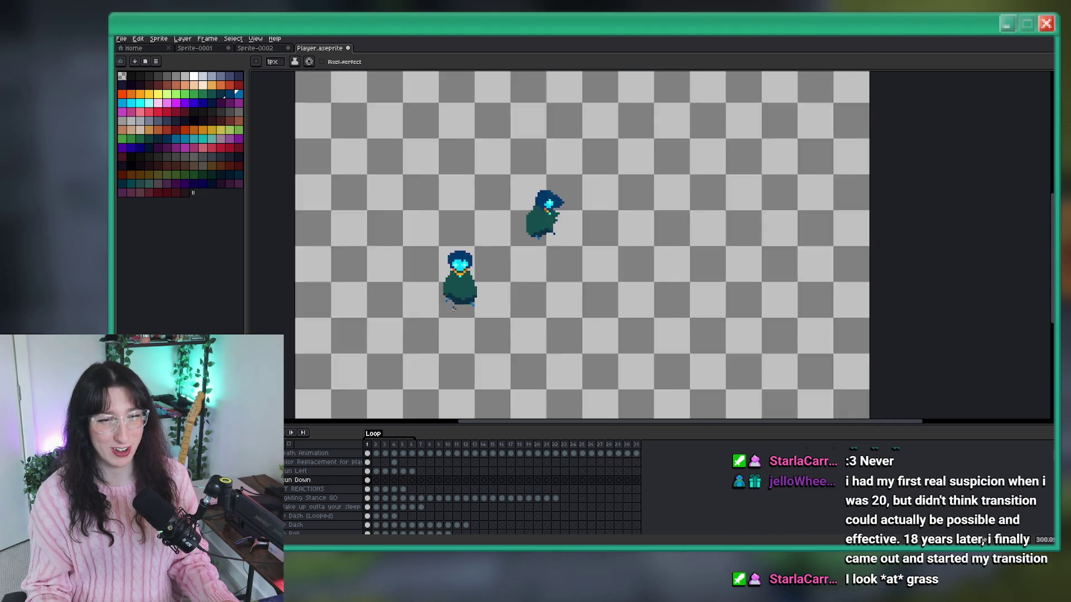
pyautogui.scroll(3, 451, 316)
# Lower the front-facing player's head by one pixel.
pyautogui.press('i')
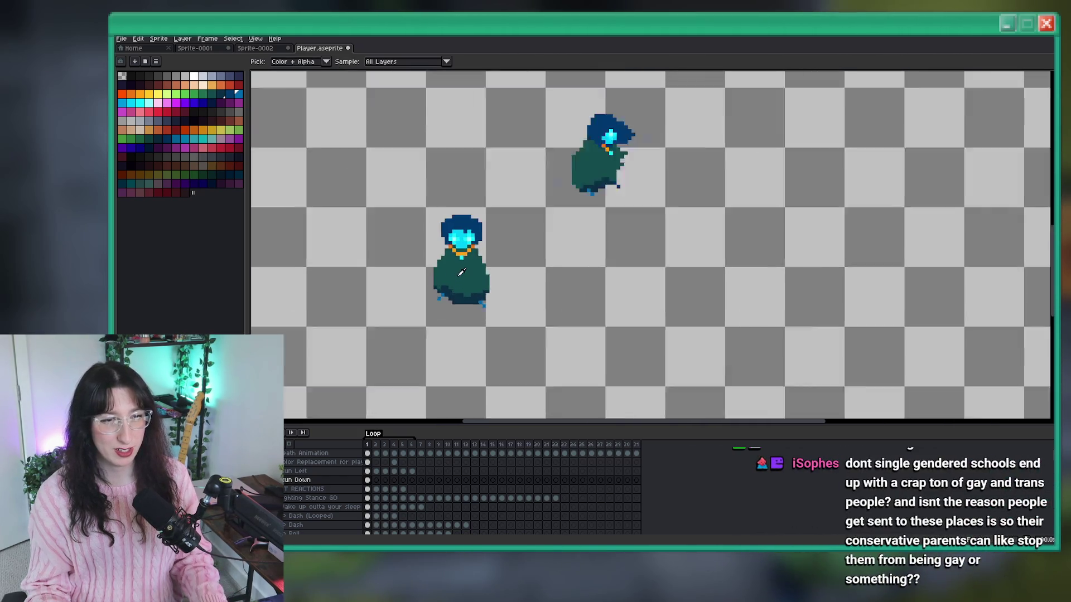
pyautogui.scroll(2, 459, 274)
pyautogui.press('m')
pyautogui.moveTo(549, 149); pyautogui.dragTo(399, 251)
pyautogui.press('Down')
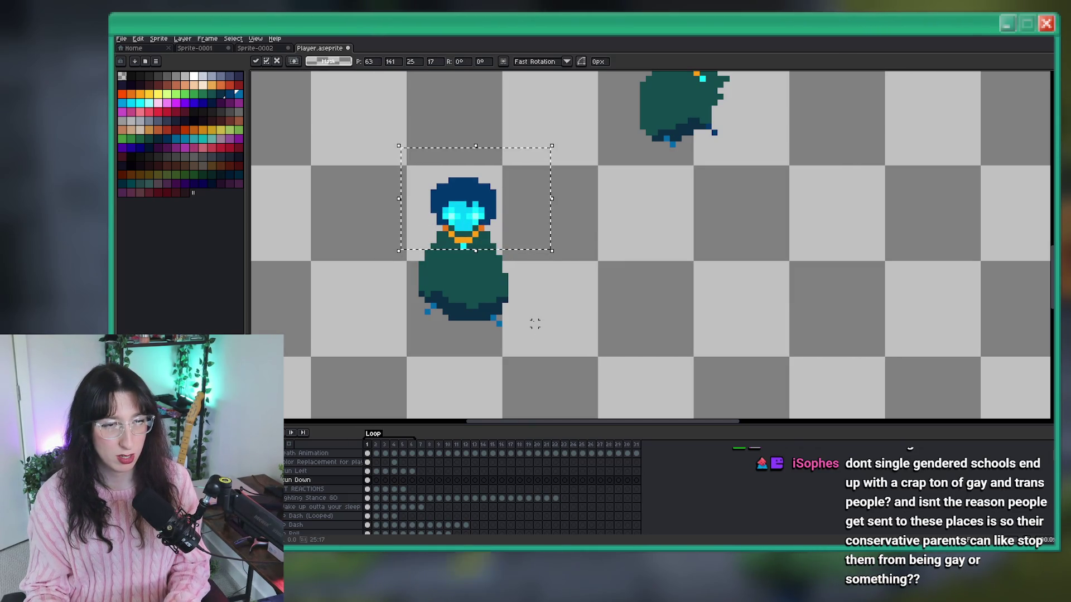
pyautogui.click(534, 319)
pyautogui.scroll(-2, 428, 263)
pyautogui.scroll(4, 428, 263)
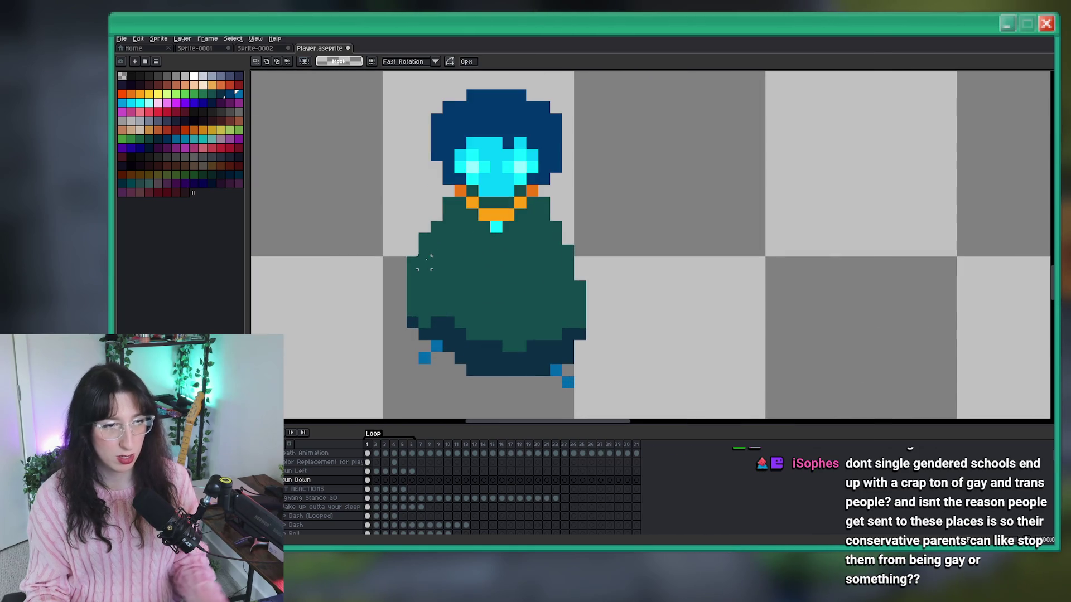
# Erase the stray teal body pixel, the light-blue hem pixel and the bottom row of dark hem pixels.
pyautogui.press('b')
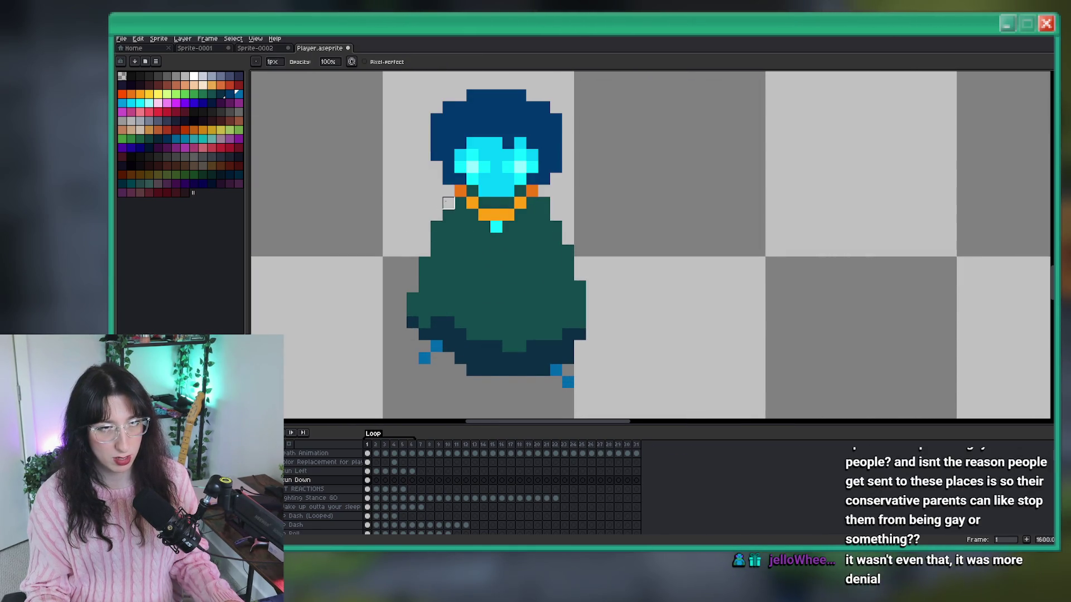
pyautogui.moveTo(552, 210); pyautogui.dragTo(580, 286)
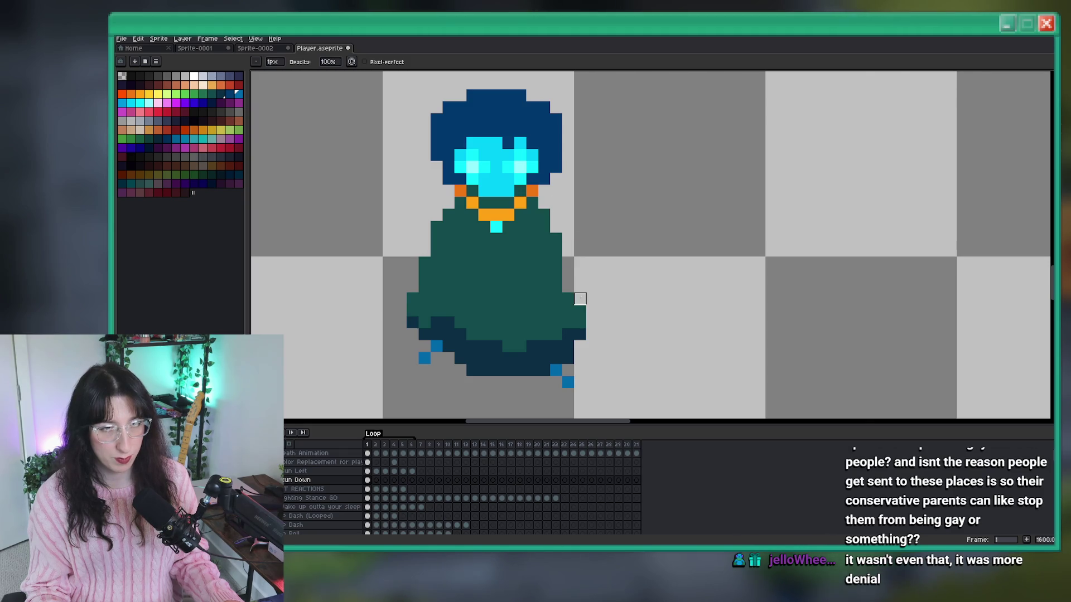
pyautogui.scroll(-6, 580, 299)
pyautogui.scroll(5, 563, 324)
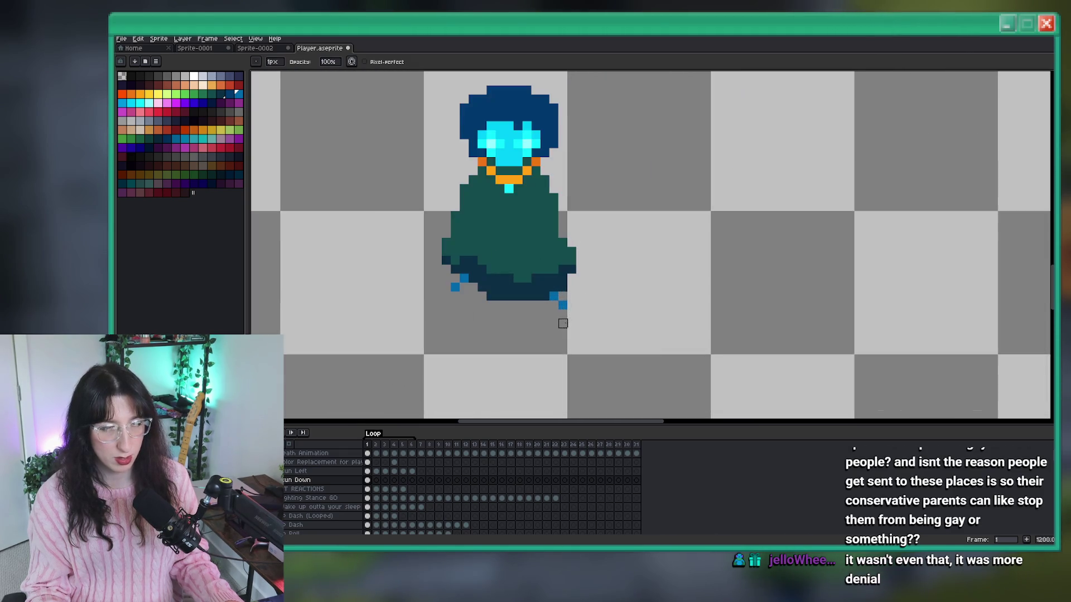
pyautogui.scroll(-2, 562, 323)
pyautogui.press('i')
pyautogui.scroll(1, 687, 186)
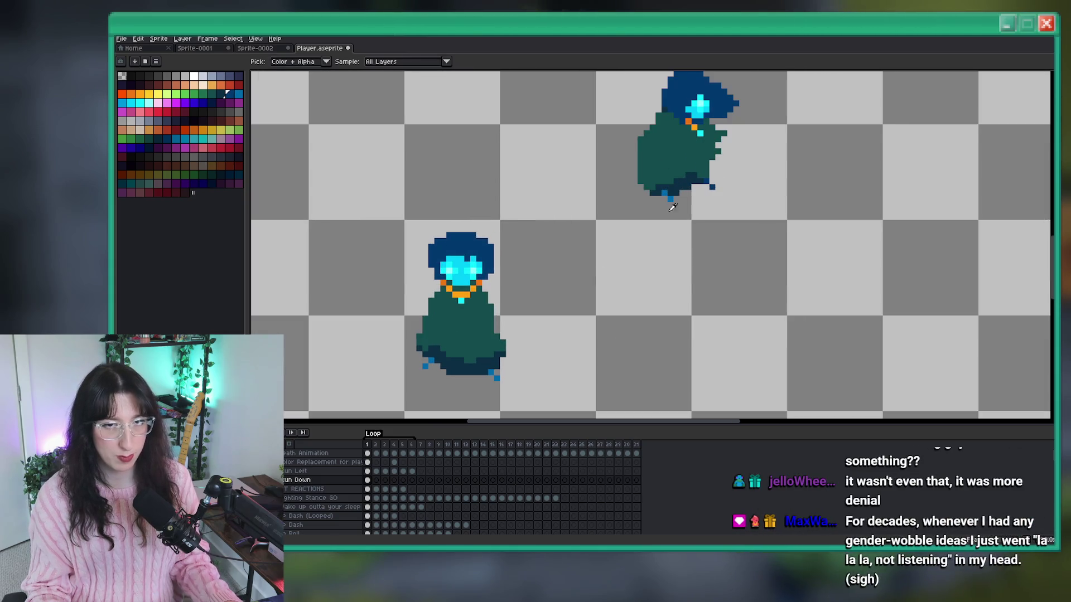
pyautogui.scroll(3, 472, 383)
pyautogui.press('b')
pyautogui.press('e')
pyautogui.click(543, 369)
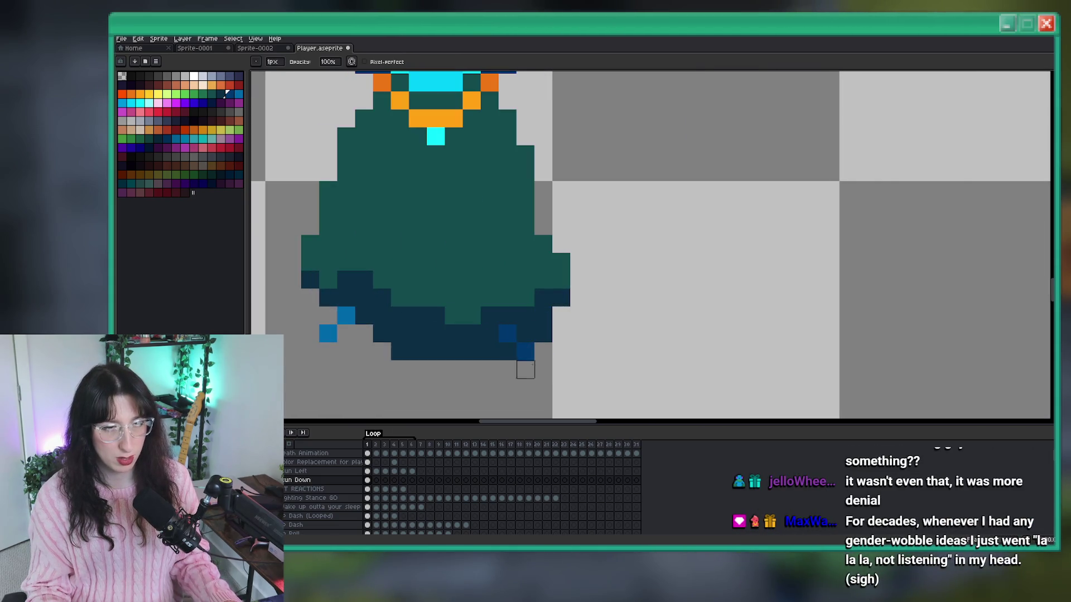
pyautogui.moveTo(508, 352); pyautogui.dragTo(393, 351)
pyautogui.scroll(-3, 563, 343)
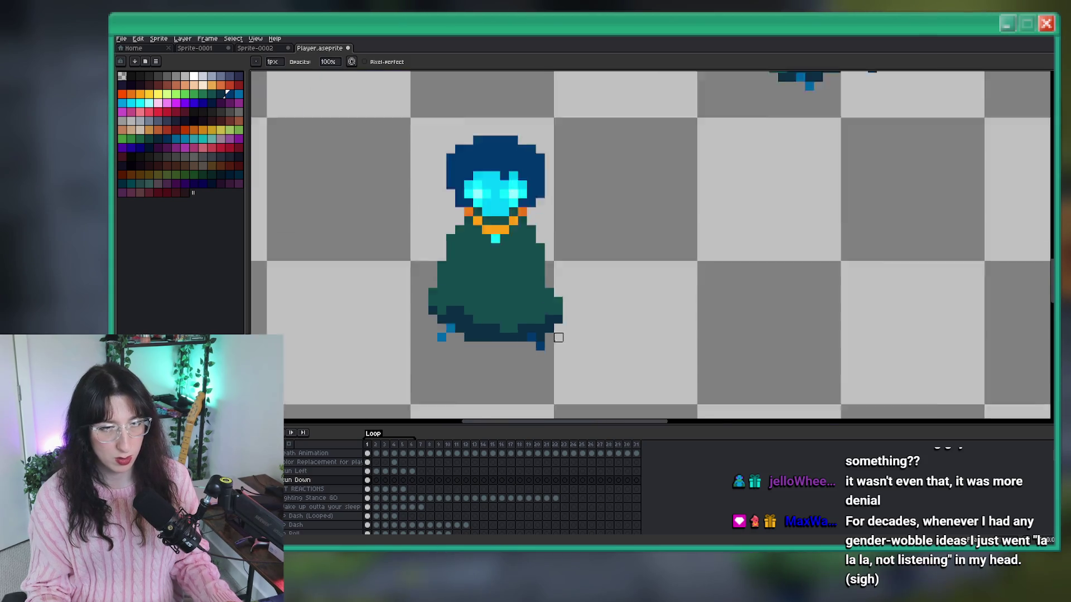
pyautogui.scroll(-1, 563, 344)
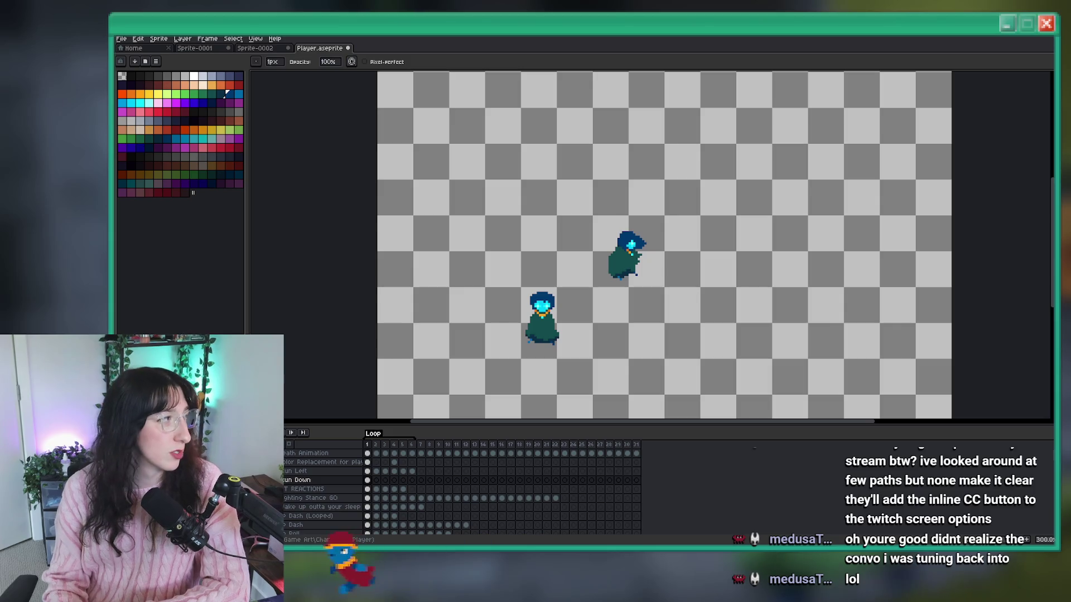
pyautogui.hotkey('alt', 'Tab')
# View the Captions (Experimental) settings in OBS, then close them.
pyautogui.click(237, 40)
pyautogui.moveTo(246, 40)
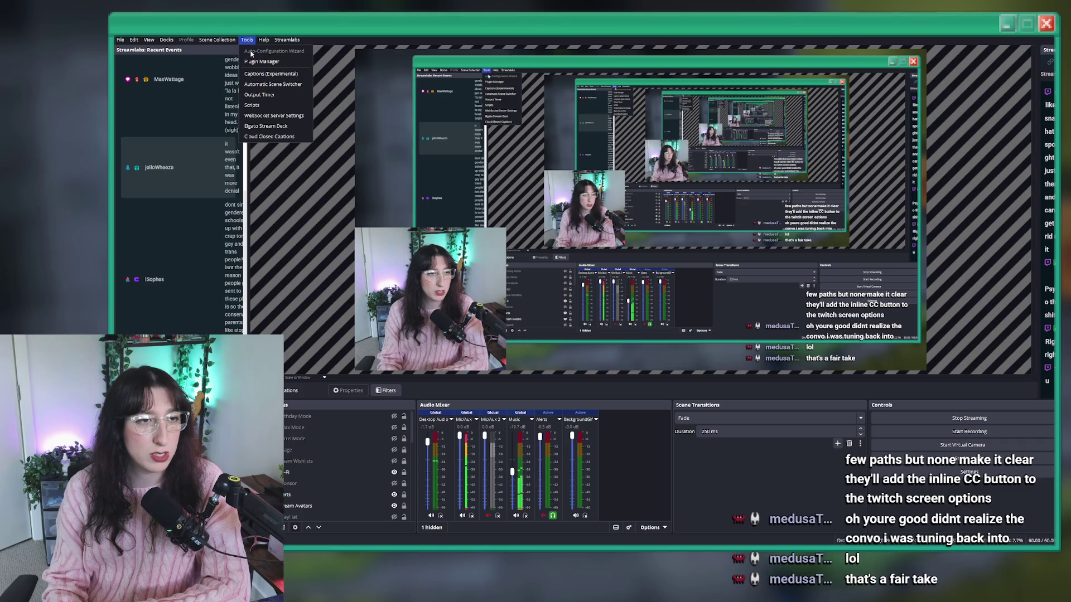
pyautogui.click(255, 74)
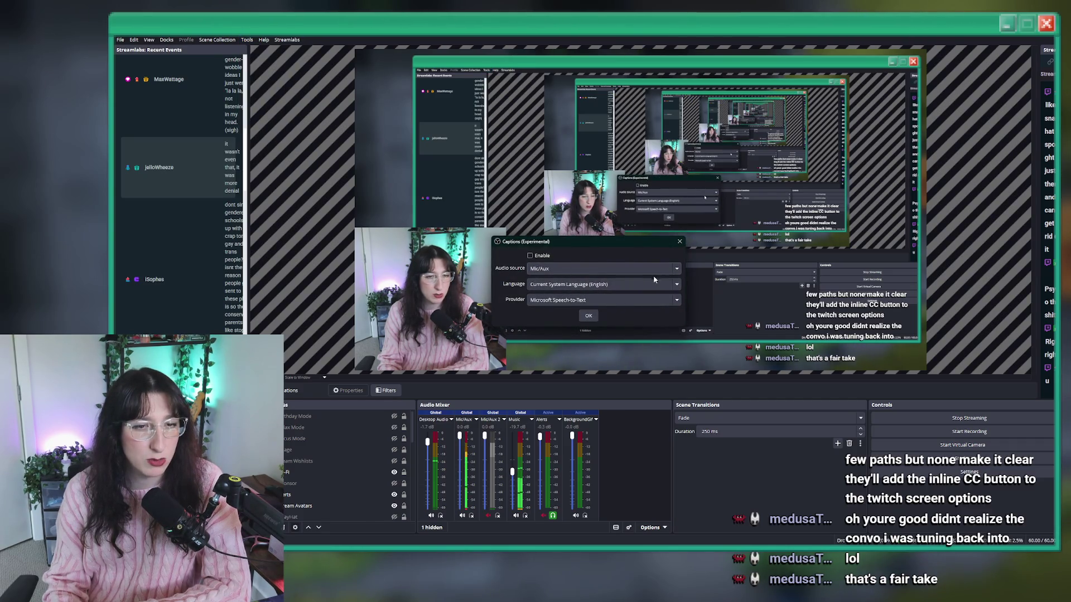
pyautogui.click(679, 241)
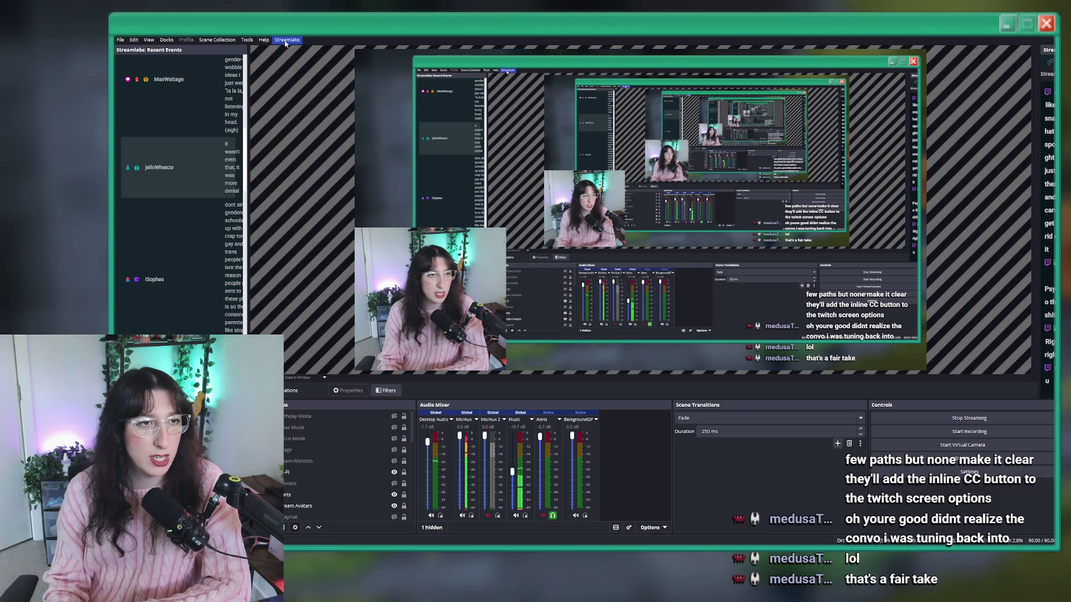
# Check the Cloud Closed Captions preview, close it, and return to Aseprite.
pyautogui.click(247, 40)
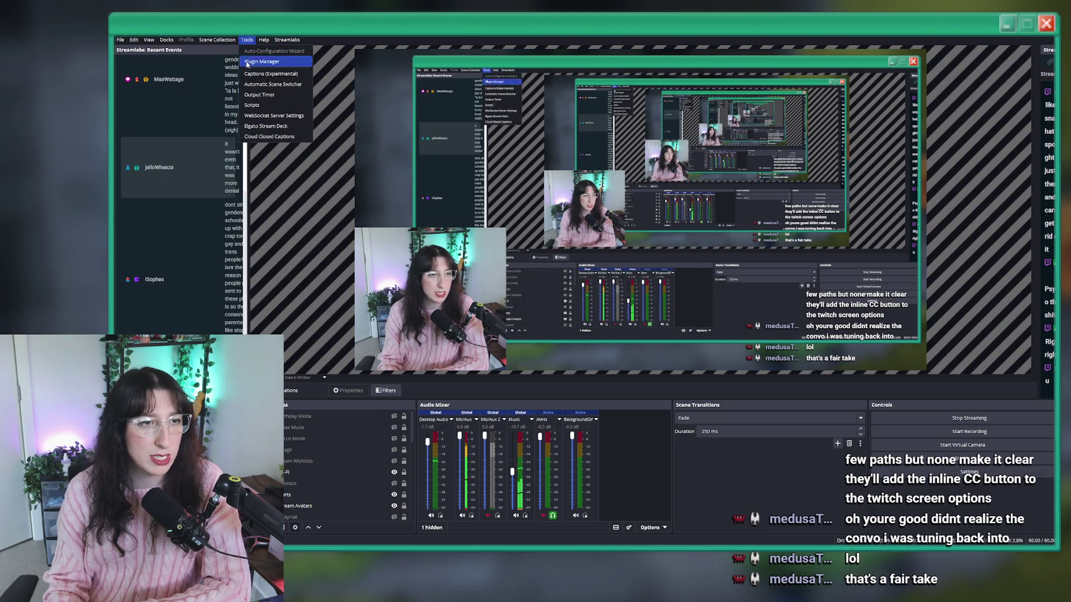
pyautogui.click(267, 138)
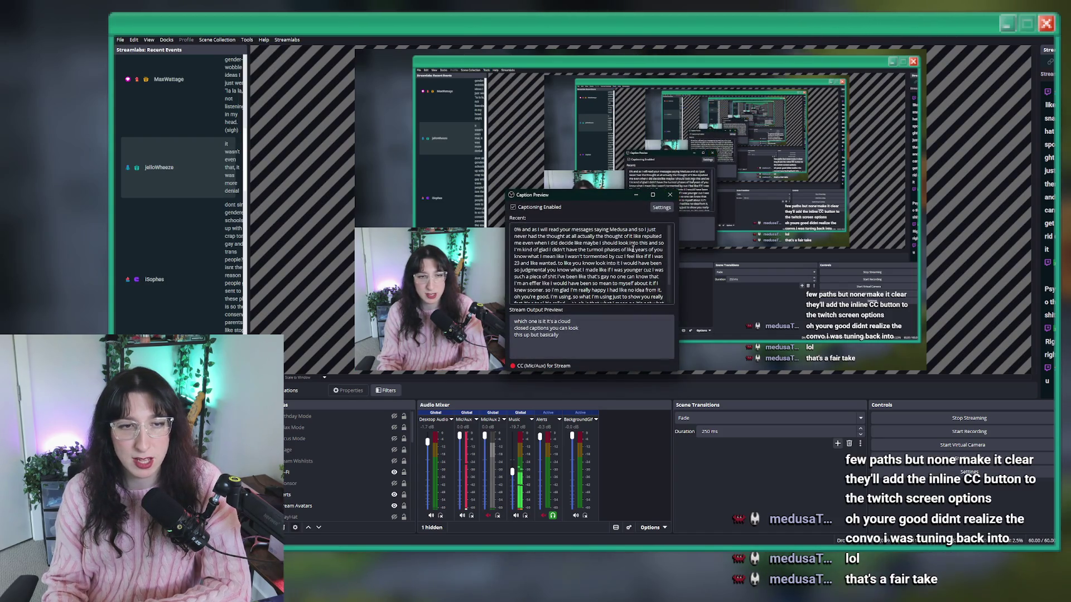
pyautogui.click(670, 194)
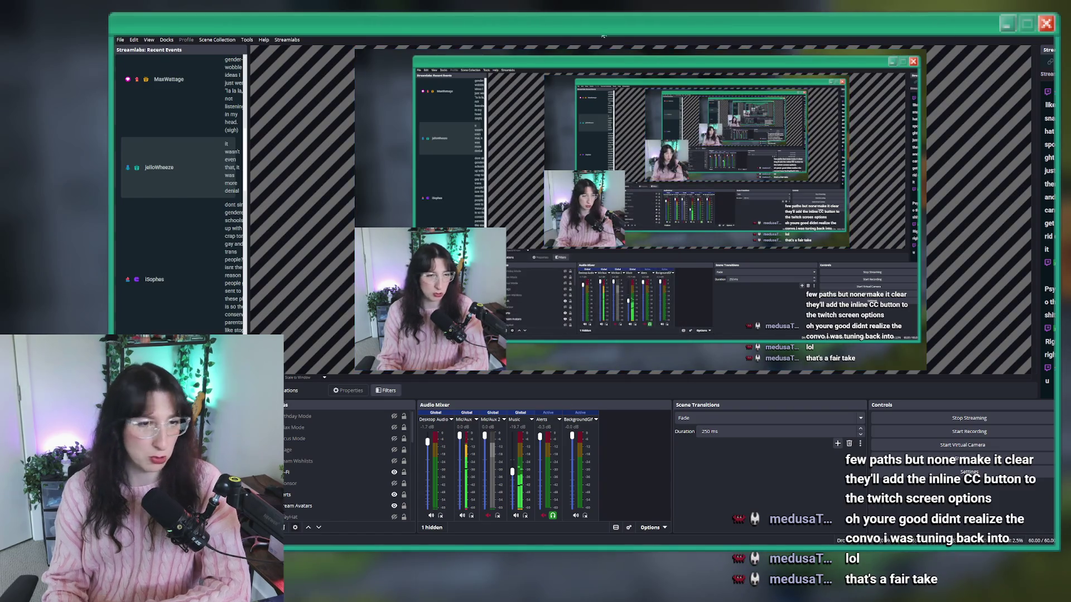
pyautogui.hotkey('alt', 'Tab')
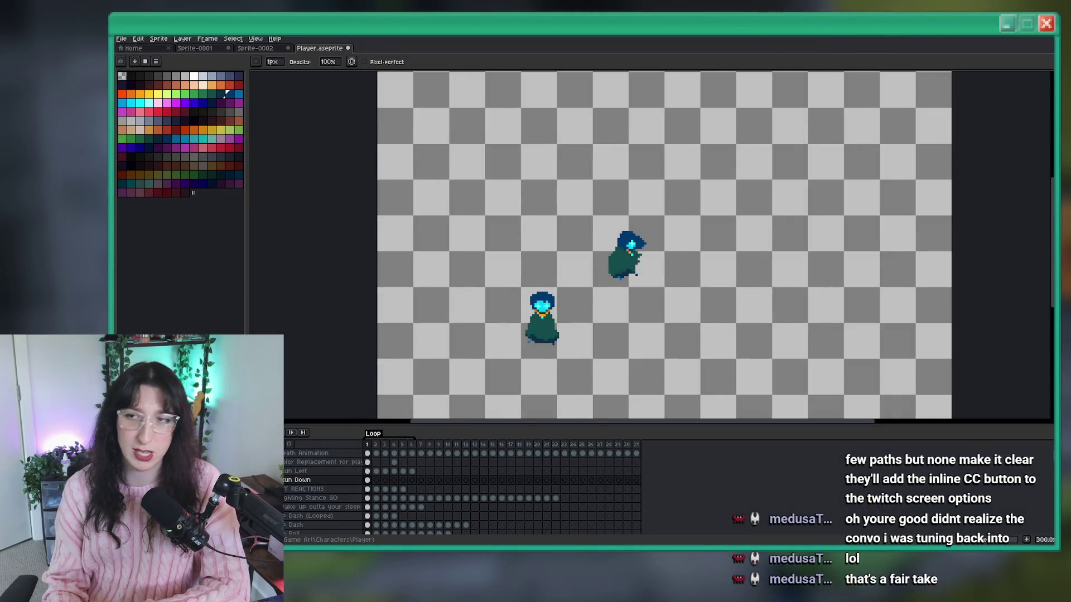